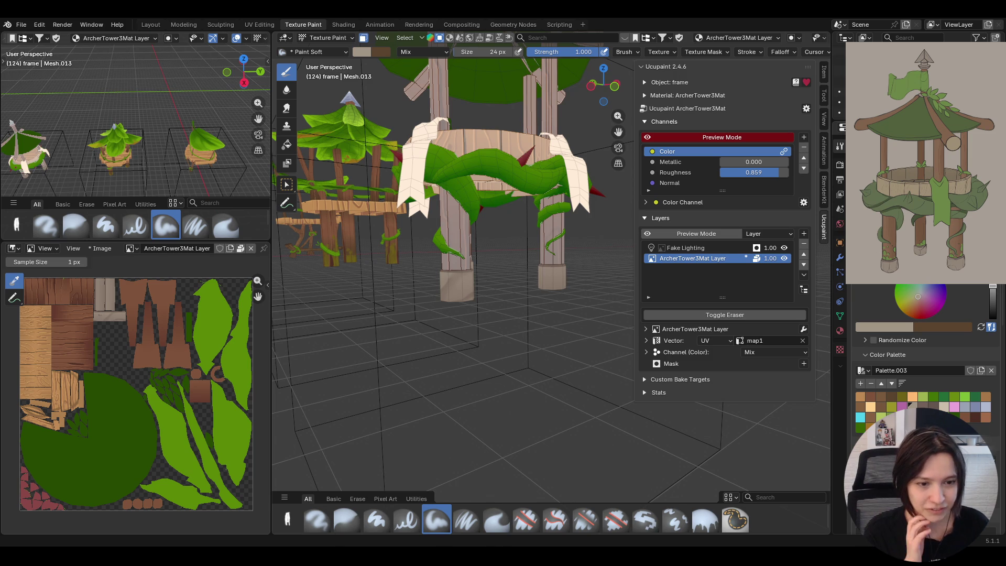
# - Orbit and zoom the viewport in close to the gazebo pillars and their octagonal bases
pyautogui.moveTo(472, 441)
pyautogui.mouseDown(button='middle')
pyautogui.moveTo(601, 296)
pyautogui.moveTo(619, 118)
pyautogui.moveTo(551, 236)
pyautogui.mouseUp(button='middle')
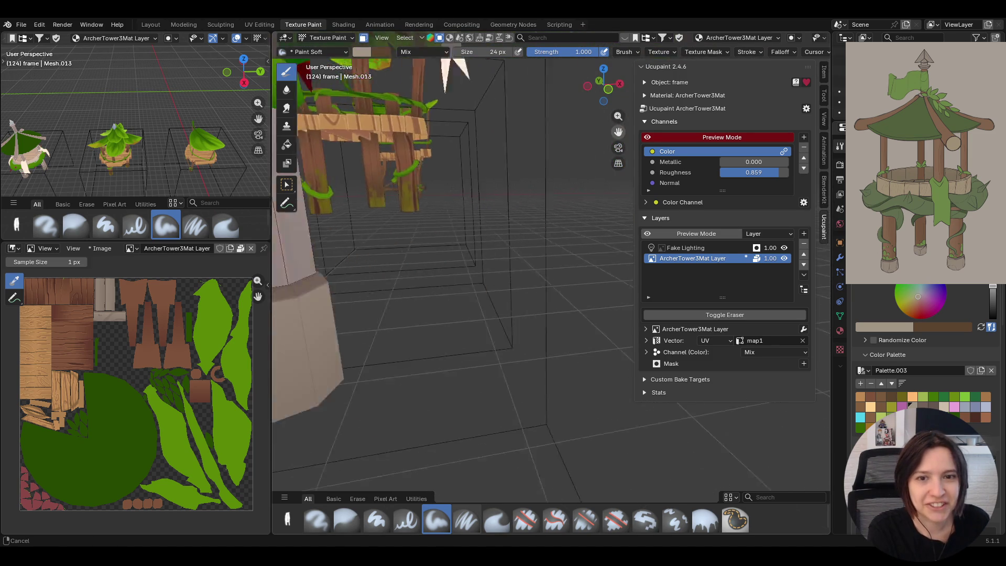
pyautogui.moveTo(618, 115); pyautogui.dragTo(619, 95)
pyautogui.moveTo(618, 131)
pyautogui.mouseDown()
pyautogui.moveTo(589, 141)
pyautogui.moveTo(619, 131)
pyautogui.mouseUp()
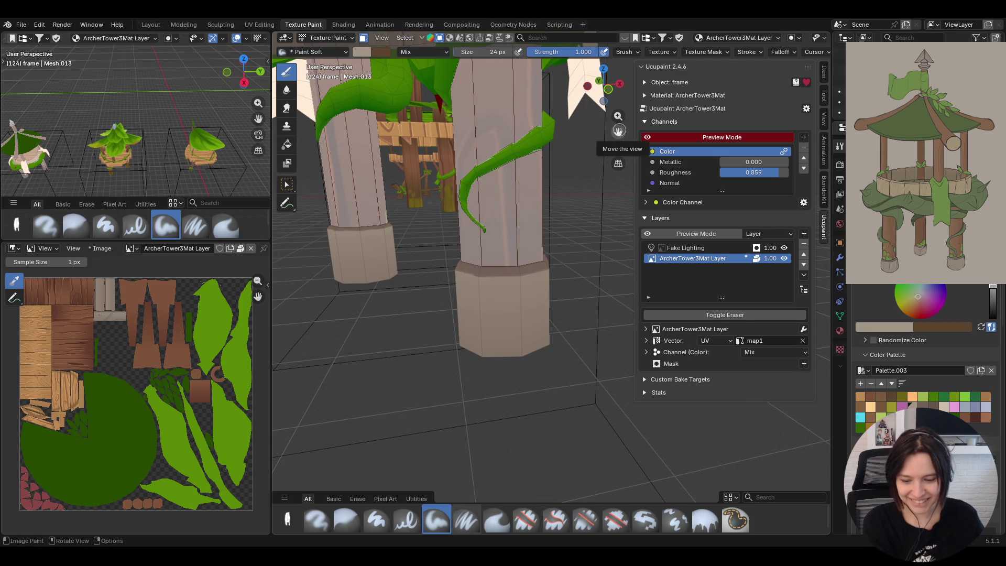
# - Paint a brown stroke on the front pillar's base, then switch to the Blur brush
pyautogui.click(921, 404)
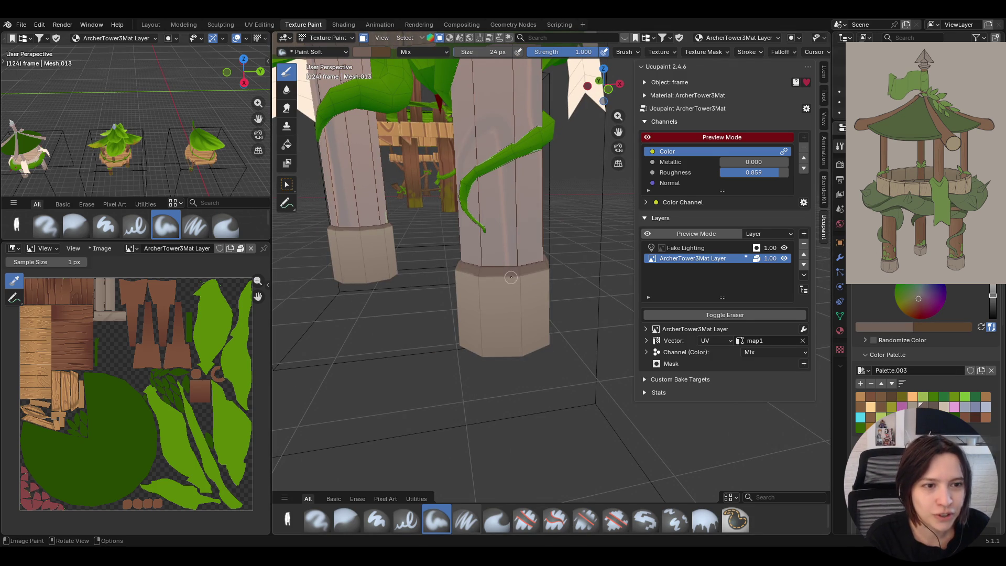
pyautogui.moveTo(471, 351); pyautogui.dragTo(494, 317)
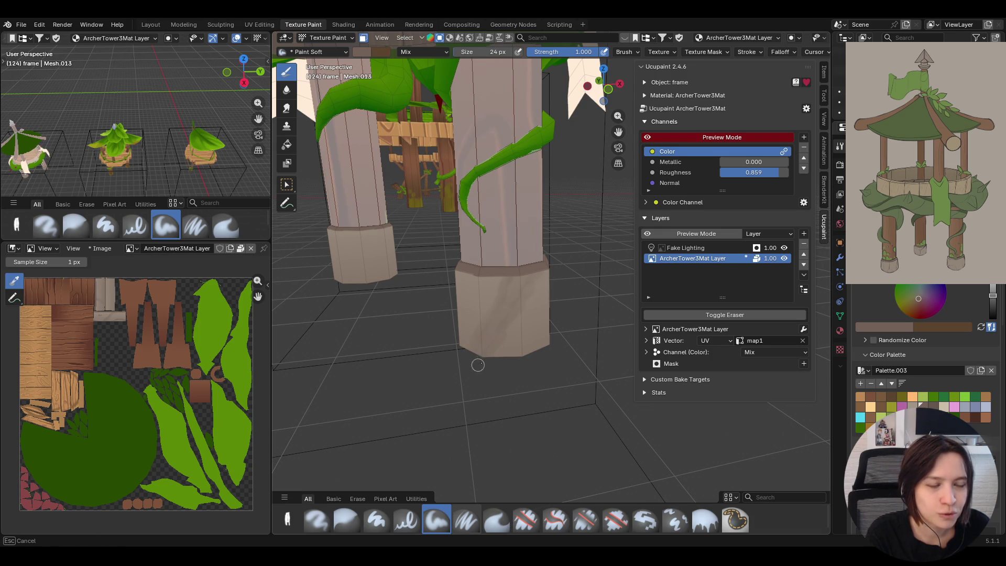
pyautogui.moveTo(499, 316); pyautogui.dragTo(488, 339)
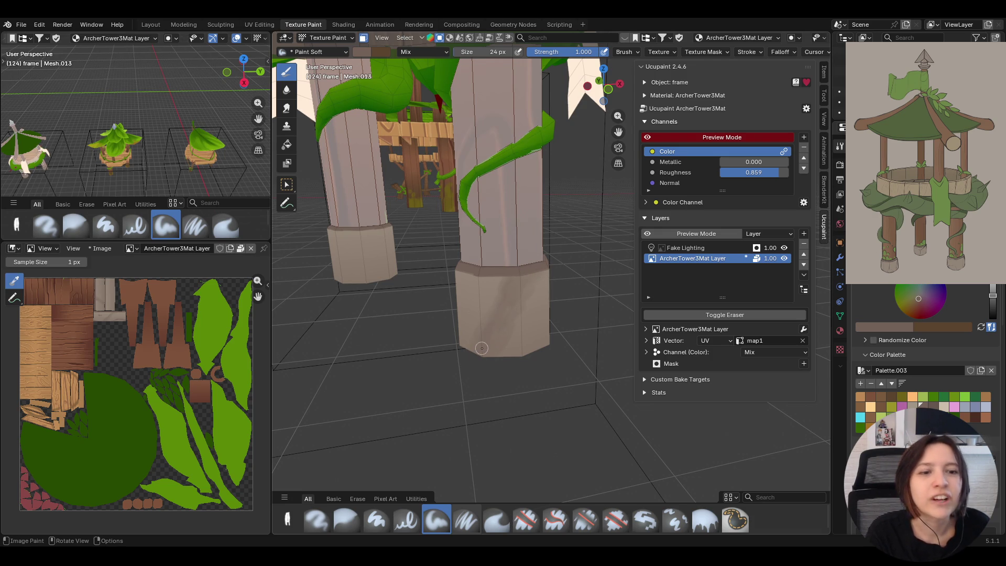
pyautogui.moveTo(487, 386); pyautogui.dragTo(365, 518, button='middle')
pyautogui.click(347, 519)
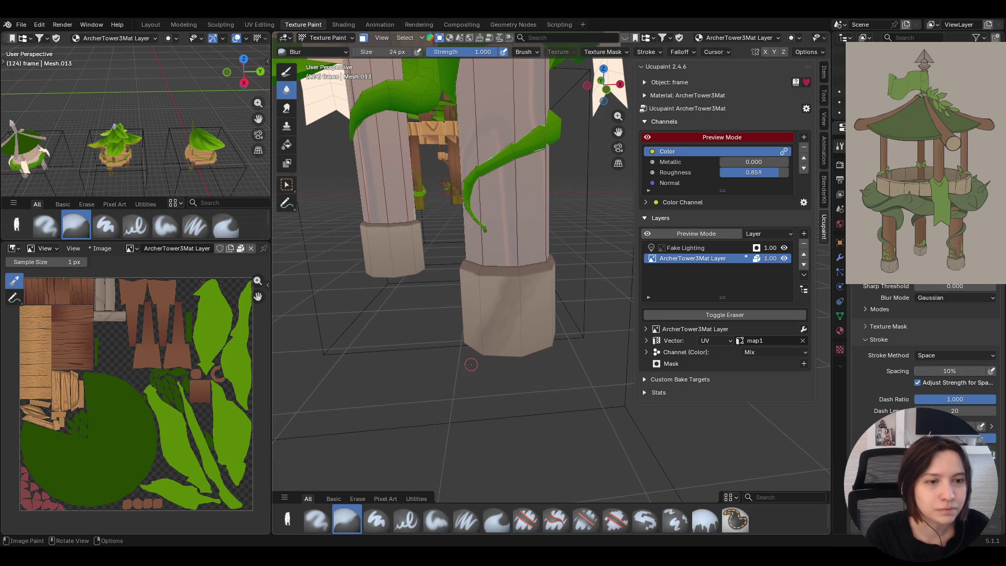
# - Blur the brown paint on the pillar base into a smooth blended shade with several strokes
pyautogui.moveTo(496, 259); pyautogui.dragTo(519, 301)
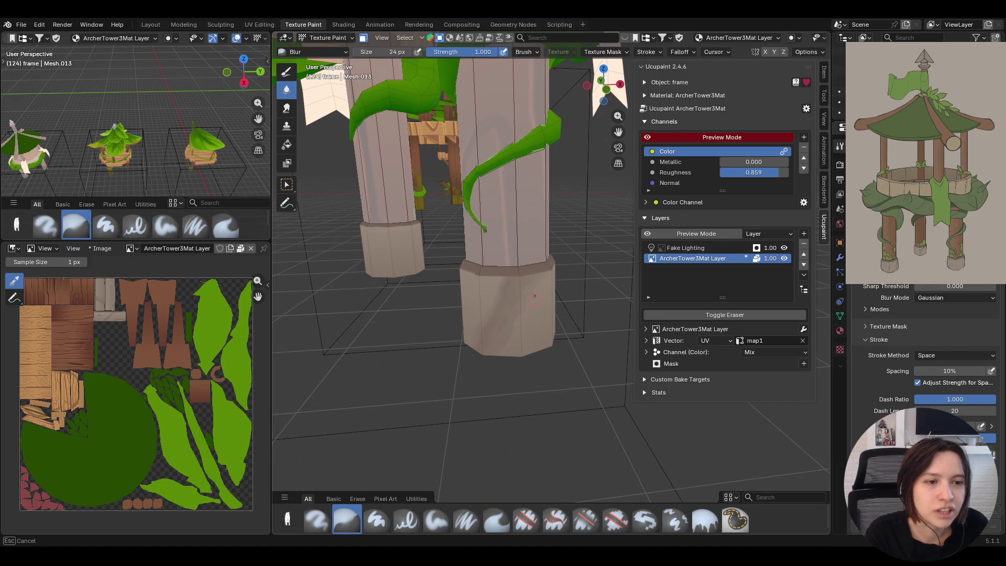
pyautogui.moveTo(527, 311); pyautogui.dragTo(520, 346)
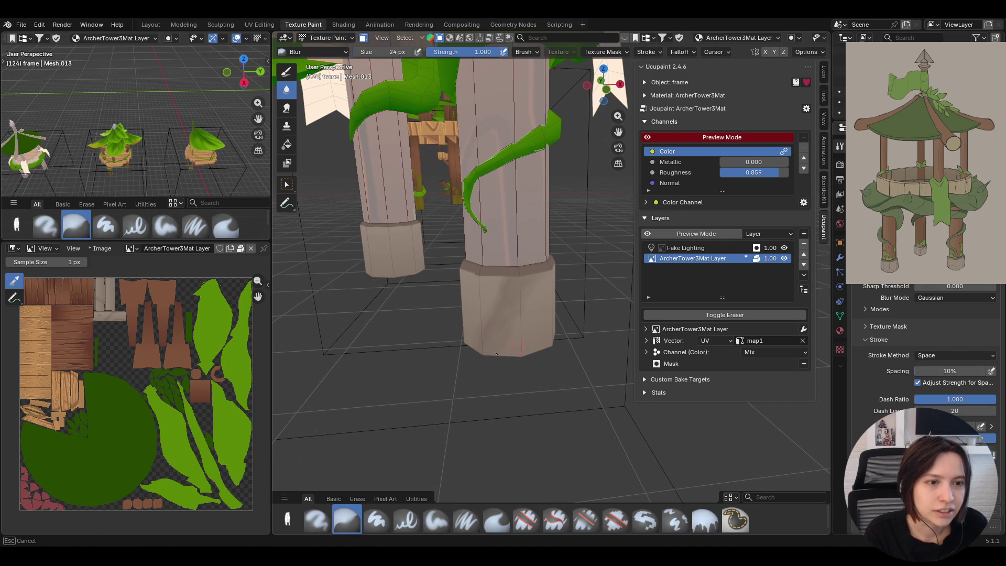
pyautogui.moveTo(519, 303)
pyautogui.mouseDown()
pyautogui.moveTo(519, 287)
pyautogui.moveTo(506, 344)
pyautogui.moveTo(515, 341)
pyautogui.mouseUp()
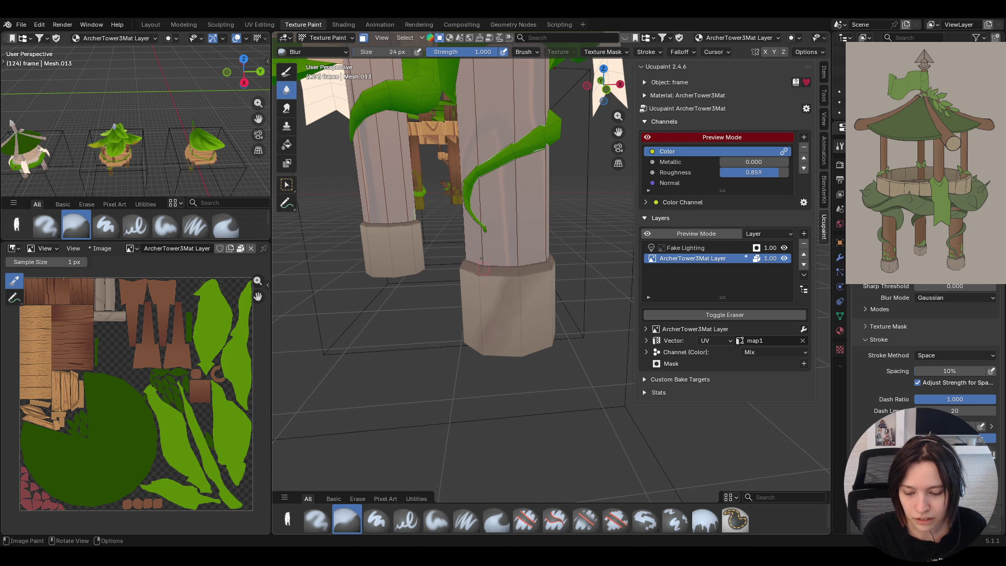
pyautogui.moveTo(557, 301); pyautogui.dragTo(527, 309)
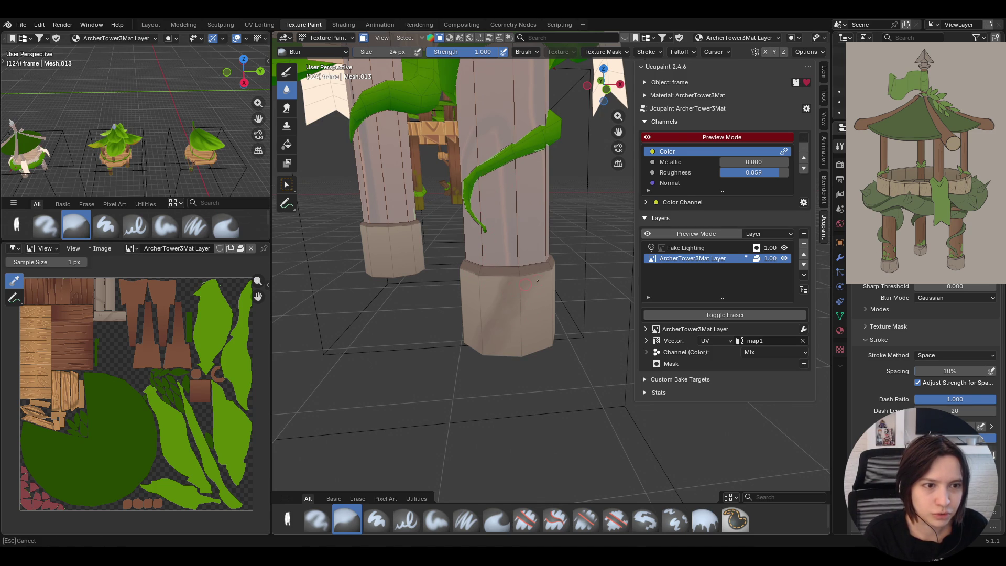
pyautogui.moveTo(504, 352)
pyautogui.mouseDown()
pyautogui.moveTo(541, 312)
pyautogui.moveTo(493, 339)
pyautogui.moveTo(520, 352)
pyautogui.mouseUp()
pyautogui.moveTo(519, 351); pyautogui.dragTo(550, 303, button='middle')
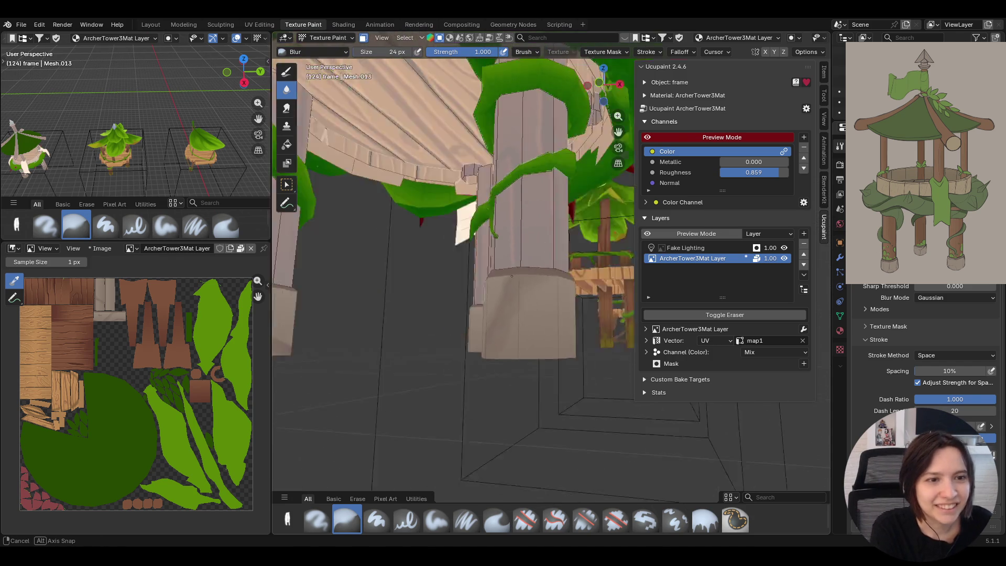
pyautogui.moveTo(550, 303); pyautogui.dragTo(569, 386, button='middle')
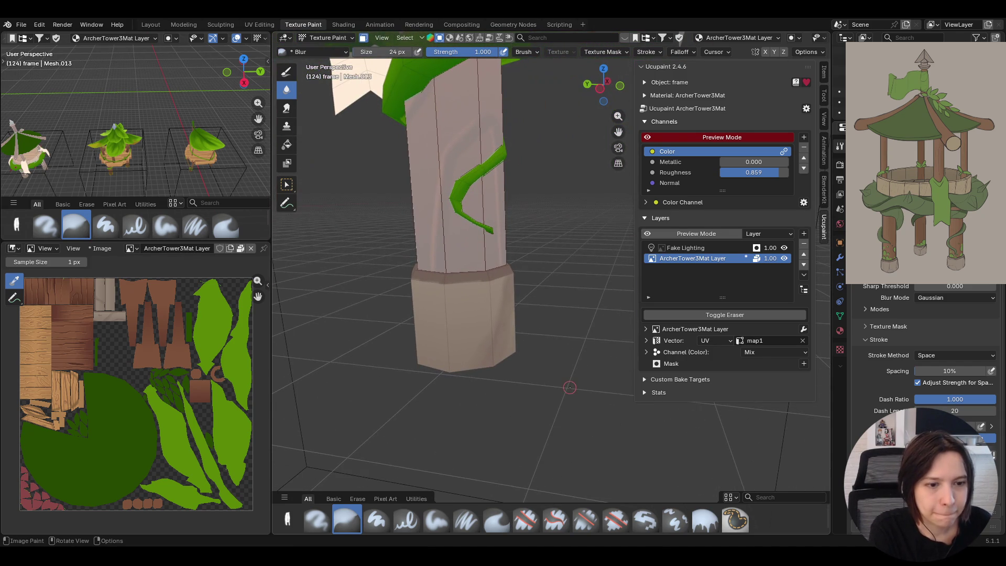
# - Paint a soft stroke down the pillar, reframe on another pillar, and choose Paint Soft Pressure
pyautogui.click(432, 521)
pyautogui.moveTo(500, 322); pyautogui.dragTo(456, 350)
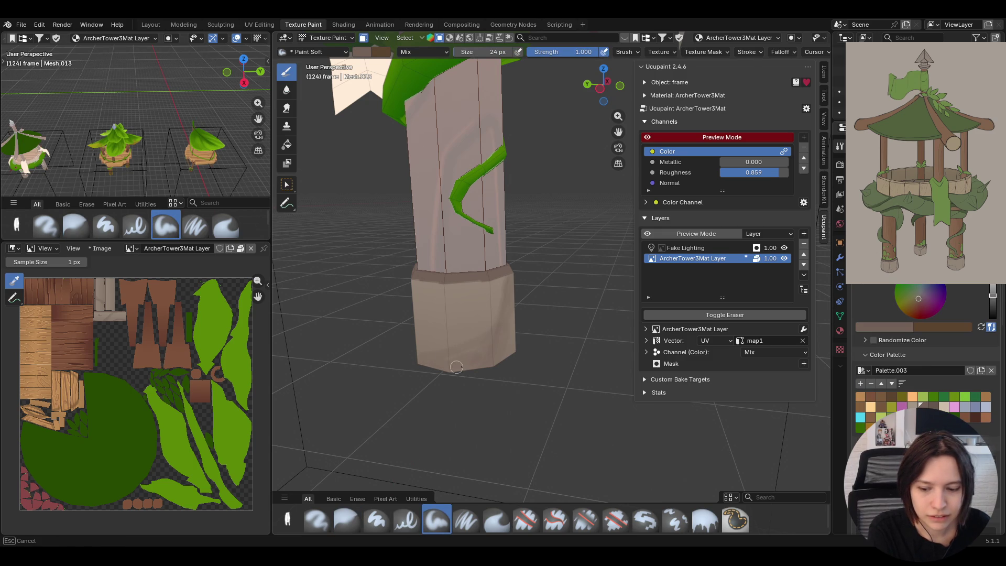
pyautogui.moveTo(454, 369); pyautogui.dragTo(480, 363)
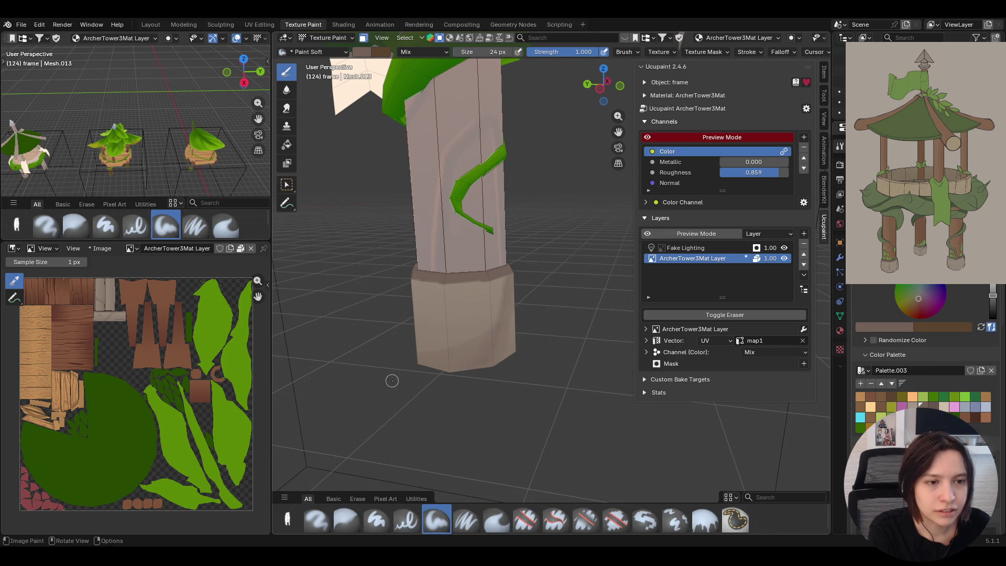
pyautogui.scroll(-4, 501, 366)
pyautogui.scroll(-3, 501, 365)
pyautogui.moveTo(501, 366)
pyautogui.keyDown('ctrl'); pyautogui.mouseDown(button='middle')
pyautogui.moveTo(570, 297)
pyautogui.moveTo(305, 387)
pyautogui.mouseUp(button='middle'); pyautogui.keyUp('ctrl')
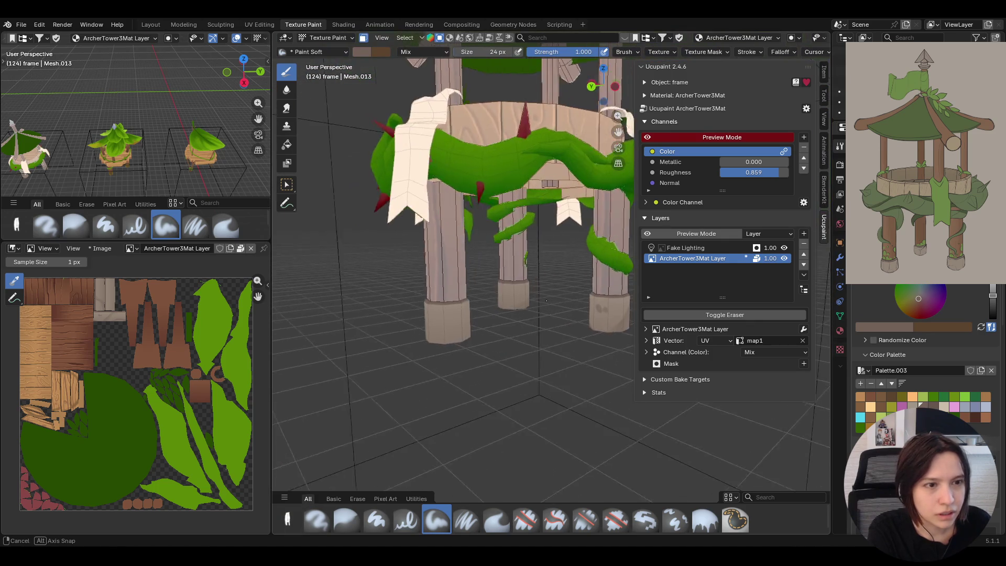
pyautogui.moveTo(312, 304)
pyautogui.mouseDown(button='middle')
pyautogui.moveTo(510, 320)
pyautogui.moveTo(503, 331)
pyautogui.mouseUp(button='middle')
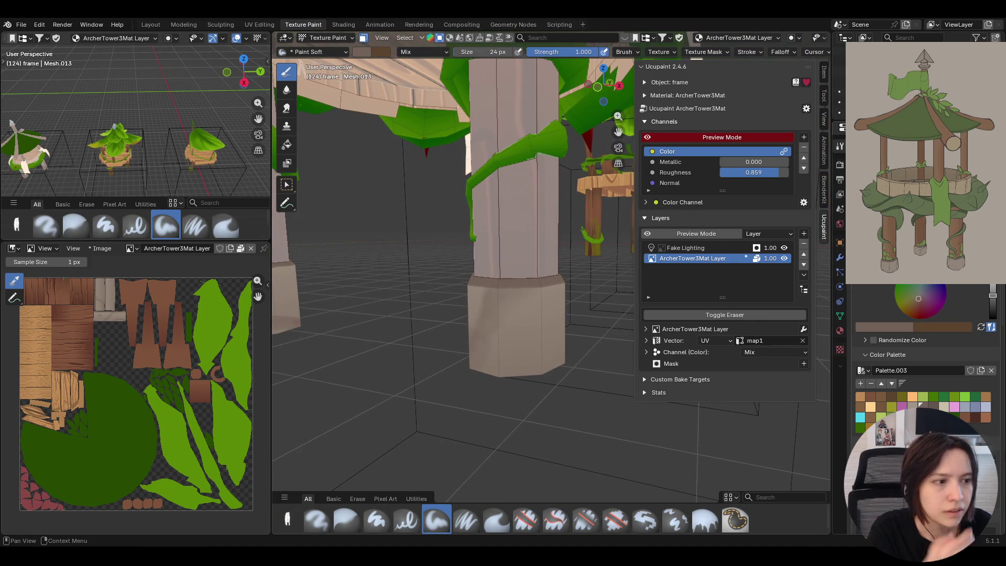
pyautogui.click(466, 521)
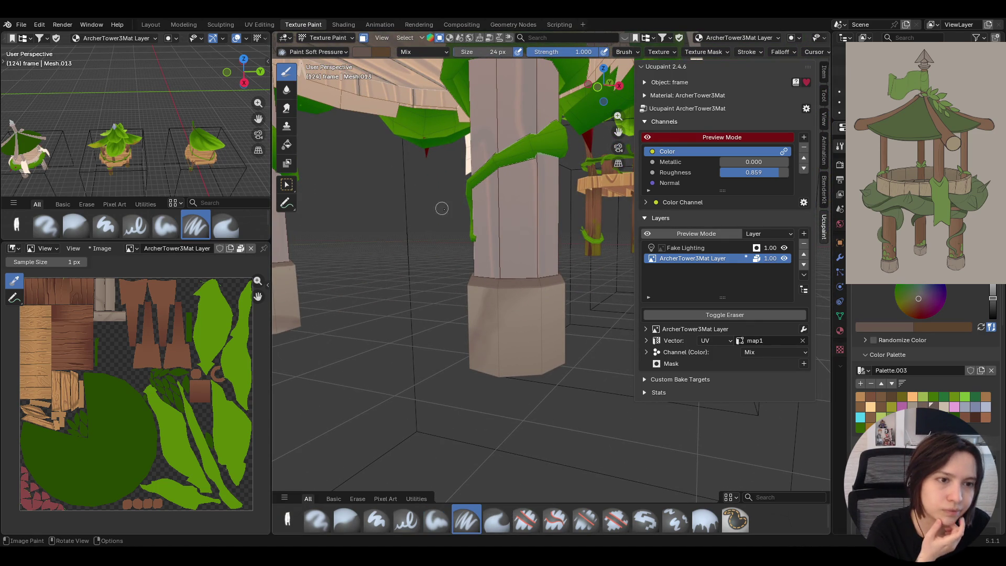
# - Paint a dark crack line down the pillar base and pick a light beige swatch
pyautogui.moveTo(527, 287); pyautogui.dragTo(520, 385)
pyautogui.moveTo(533, 276); pyautogui.dragTo(532, 276)
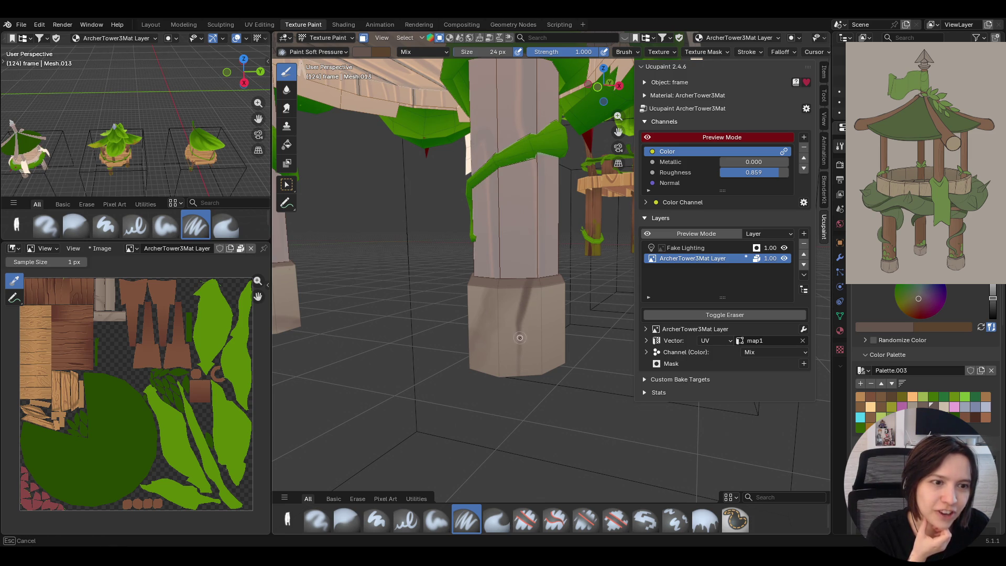
pyautogui.moveTo(520, 337); pyautogui.dragTo(539, 349)
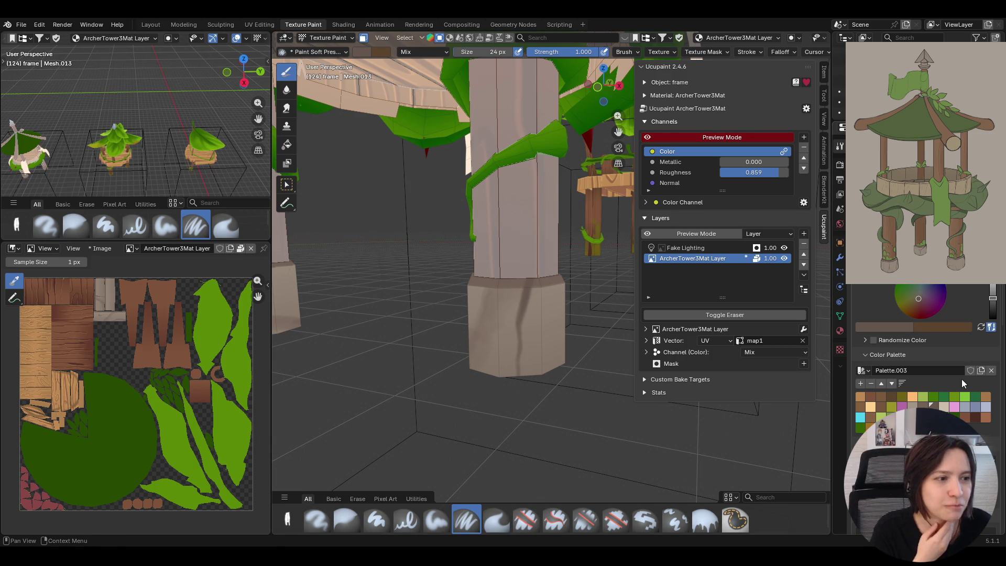
pyautogui.click(943, 406)
# - Paint a light beige highlight streak beside the dark crack on the base
pyautogui.moveTo(722, 277)
pyautogui.mouseDown(button='middle')
pyautogui.moveTo(547, 273)
pyautogui.moveTo(544, 295)
pyautogui.mouseUp(button='middle')
pyautogui.scroll(2, 544, 298)
pyautogui.scroll(2, 543, 298)
pyautogui.scroll(-2, 543, 299)
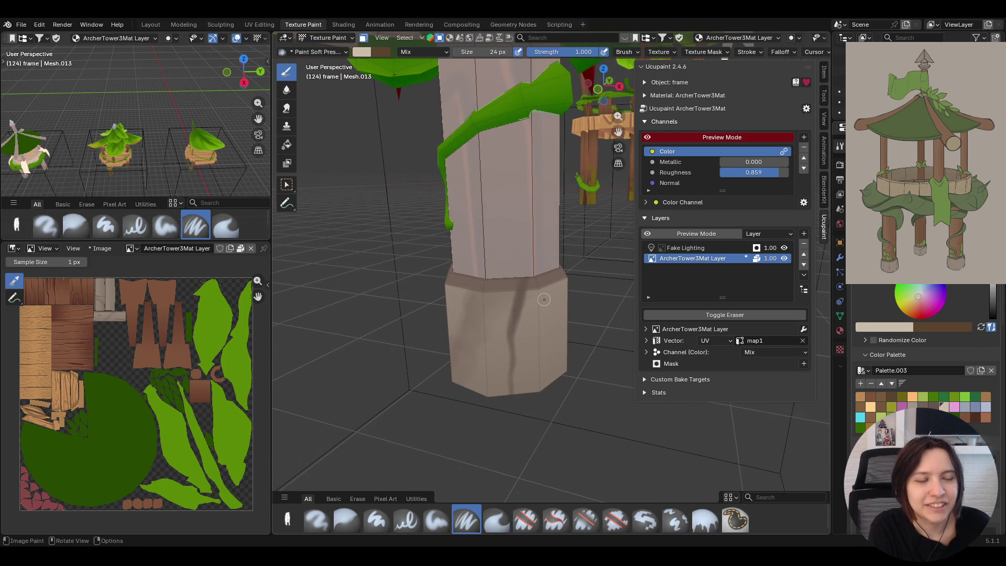
pyautogui.moveTo(518, 279); pyautogui.dragTo(518, 279, button='middle')
pyautogui.moveTo(518, 280); pyautogui.dragTo(507, 389)
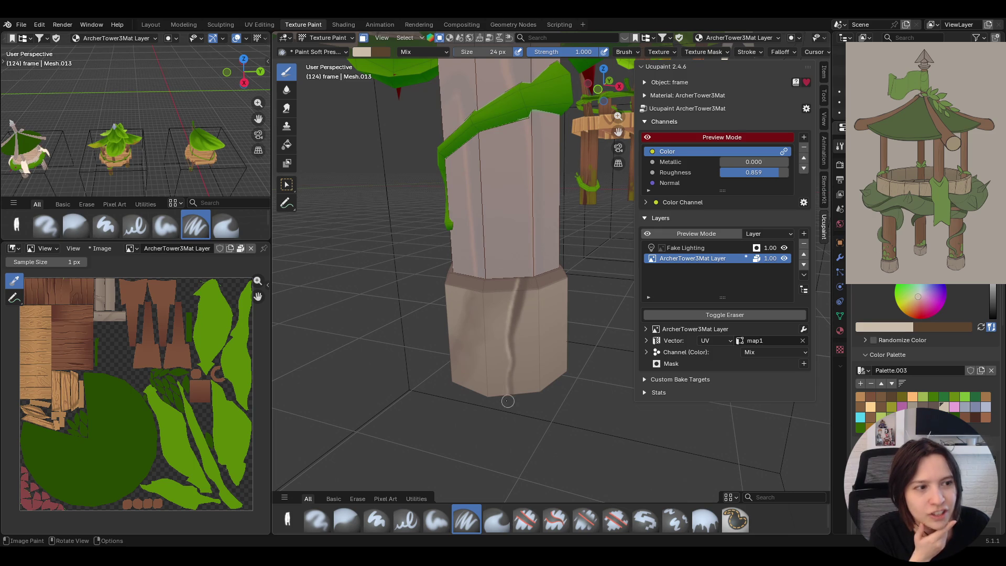
pyautogui.moveTo(522, 313); pyautogui.dragTo(516, 370)
pyautogui.moveTo(516, 378)
pyautogui.mouseDown(button='middle')
pyautogui.moveTo(465, 352)
pyautogui.moveTo(463, 367)
pyautogui.mouseUp(button='middle')
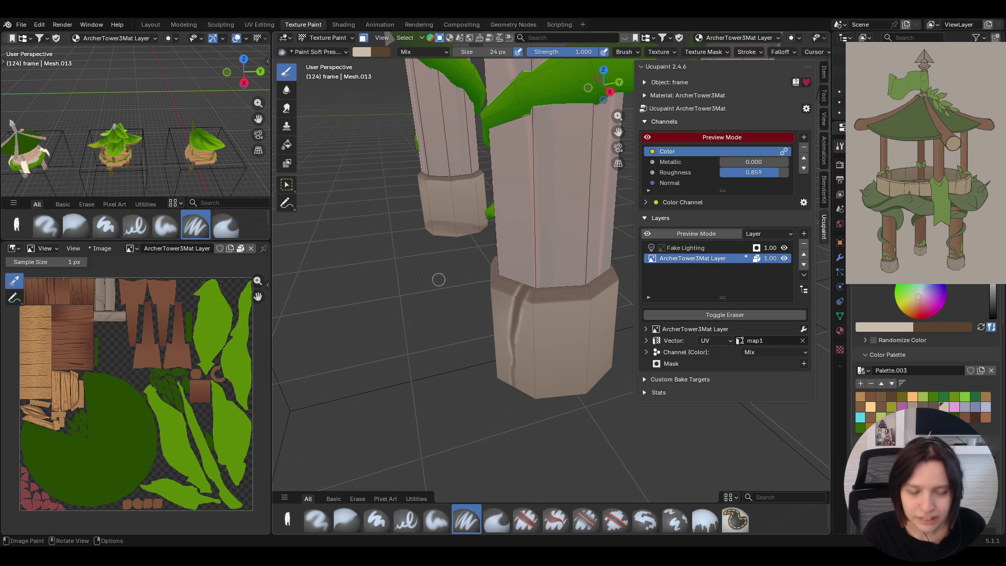
# - Add light beige patches and a stroke to the right pillar's octagonal base
pyautogui.moveTo(429, 305); pyautogui.dragTo(468, 277, button='middle')
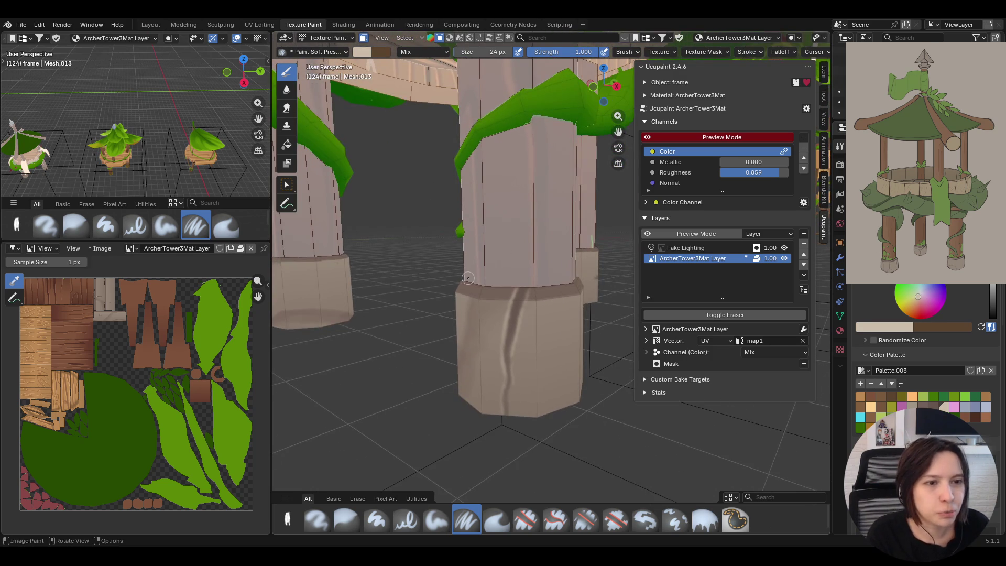
pyautogui.moveTo(359, 313); pyautogui.dragTo(463, 309, button='middle')
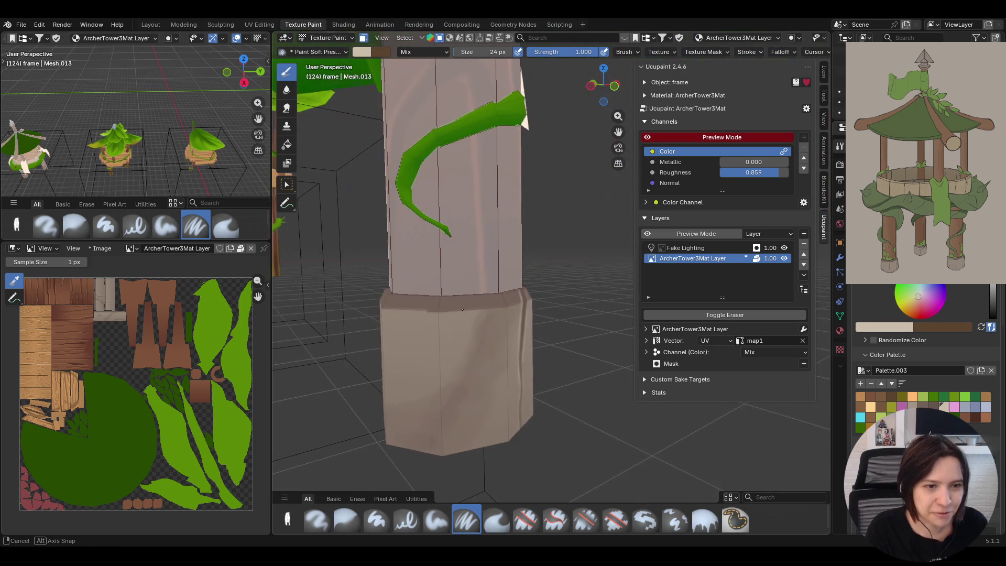
pyautogui.moveTo(479, 339)
pyautogui.mouseDown()
pyautogui.moveTo(469, 321)
pyautogui.moveTo(460, 368)
pyautogui.moveTo(402, 409)
pyautogui.moveTo(460, 374)
pyautogui.mouseUp()
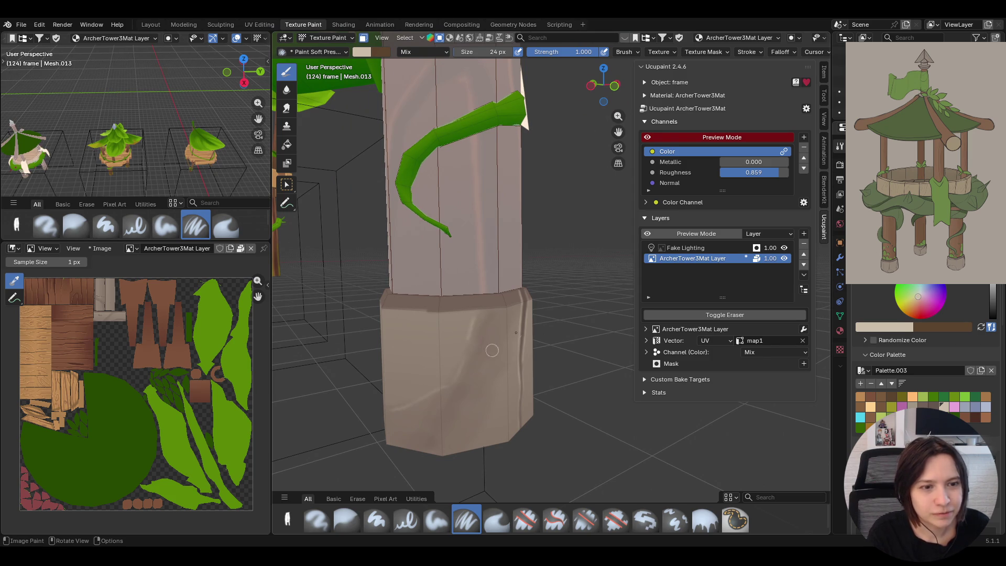
pyautogui.moveTo(477, 302); pyautogui.dragTo(481, 294, button='middle')
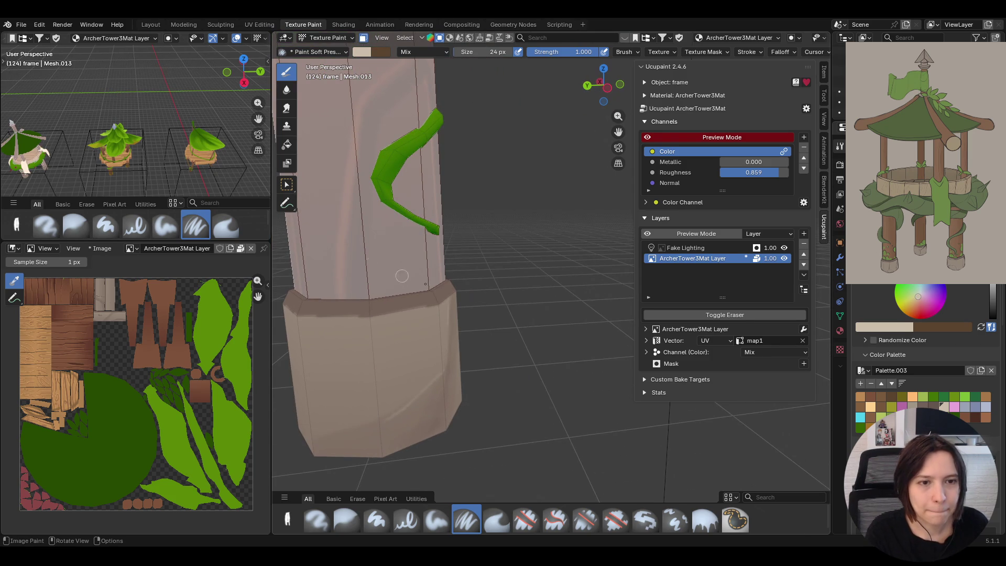
pyautogui.moveTo(369, 323)
pyautogui.mouseDown()
pyautogui.moveTo(373, 340)
pyautogui.moveTo(371, 331)
pyautogui.mouseUp()
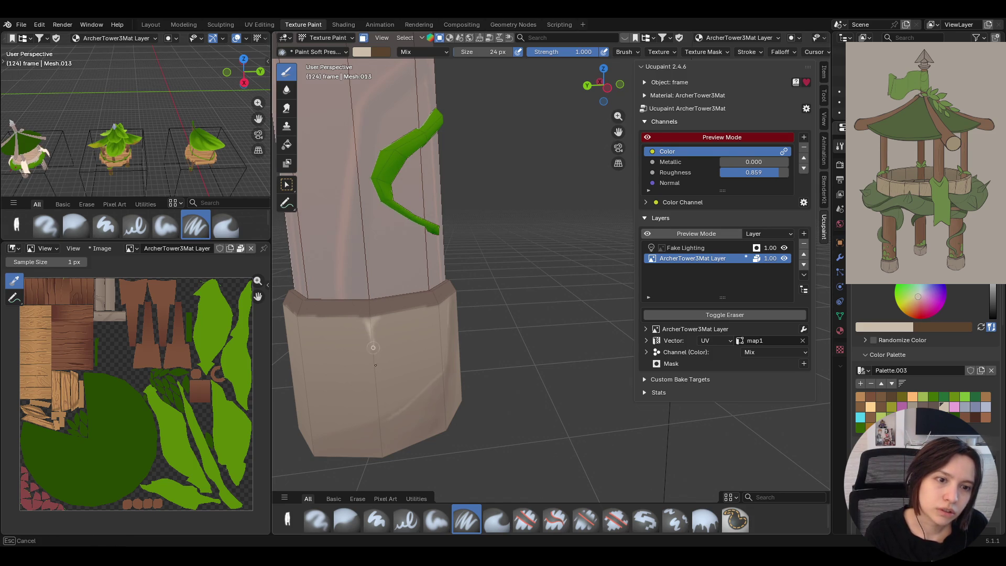
# - Paint further soft streaks on the column base faces, checking from farther back
pyautogui.moveTo(380, 316); pyautogui.dragTo(359, 321)
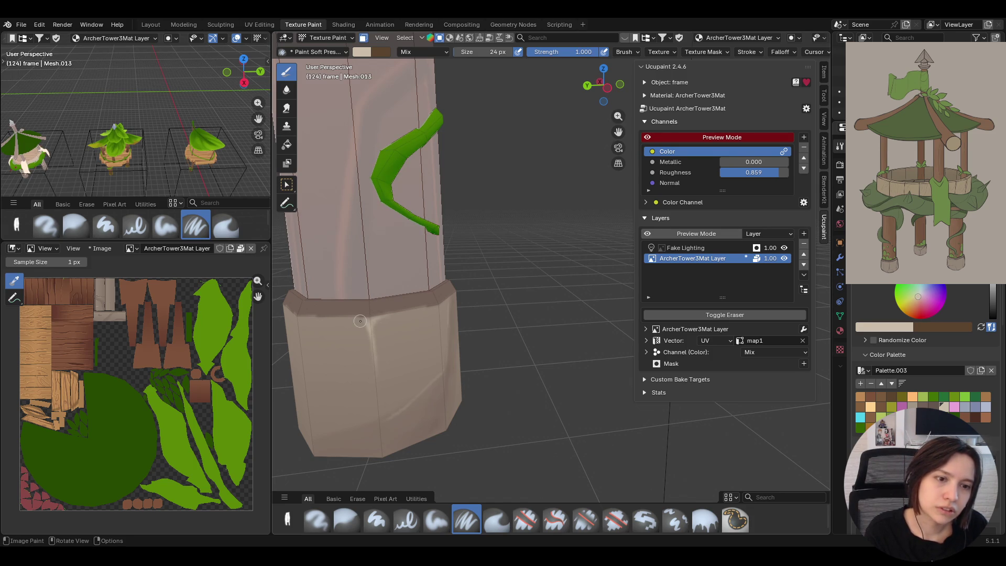
pyautogui.moveTo(465, 306); pyautogui.dragTo(439, 309, button='middle')
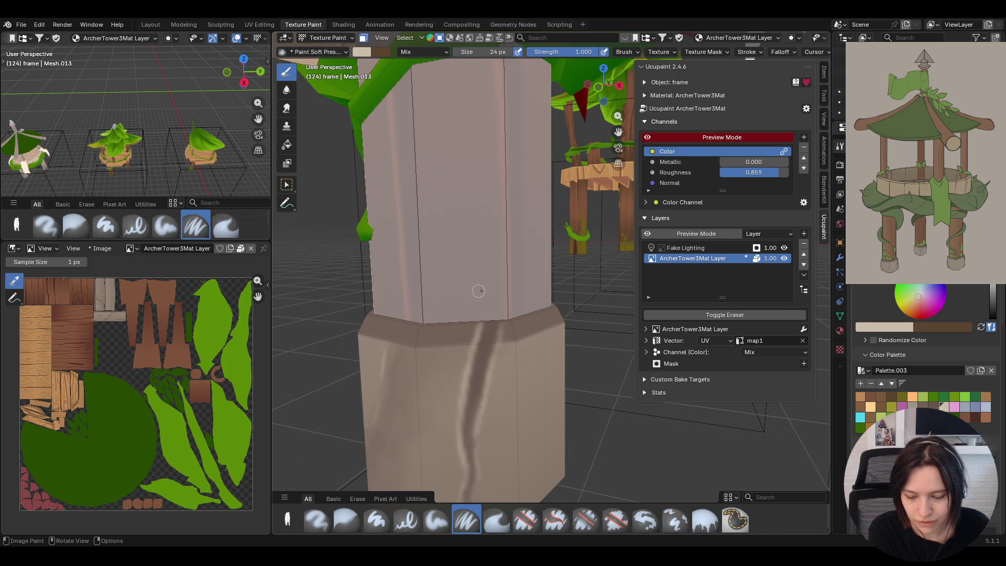
pyautogui.moveTo(478, 291)
pyautogui.mouseDown(button='middle')
pyautogui.moveTo(588, 296)
pyautogui.moveTo(350, 297)
pyautogui.moveTo(519, 291)
pyautogui.moveTo(416, 308)
pyautogui.mouseUp(button='middle')
pyautogui.moveTo(432, 360); pyautogui.dragTo(419, 365)
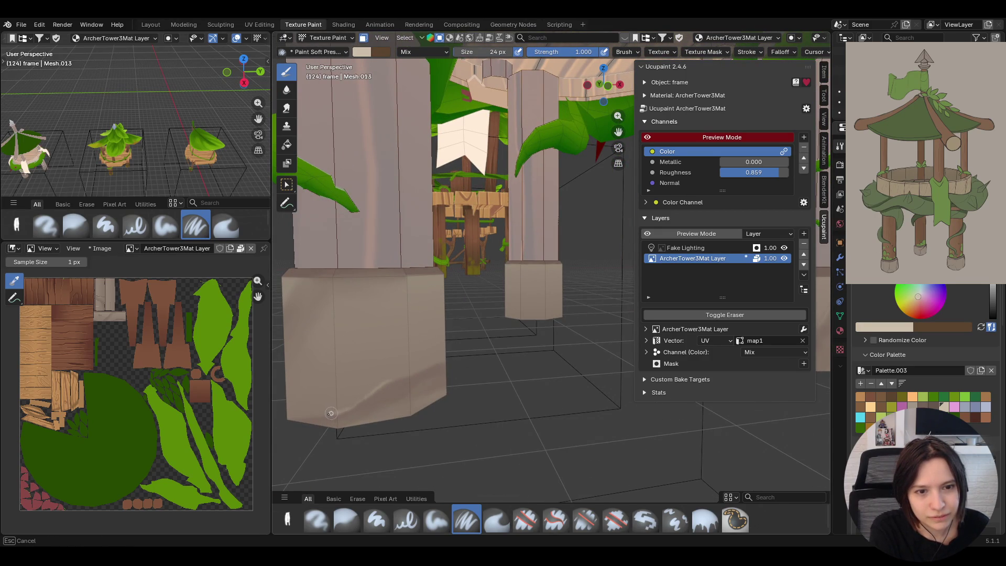
# - Orbit and zoom onto the spotted face of another pillar's base
pyautogui.moveTo(315, 408); pyautogui.dragTo(605, 164, button='middle')
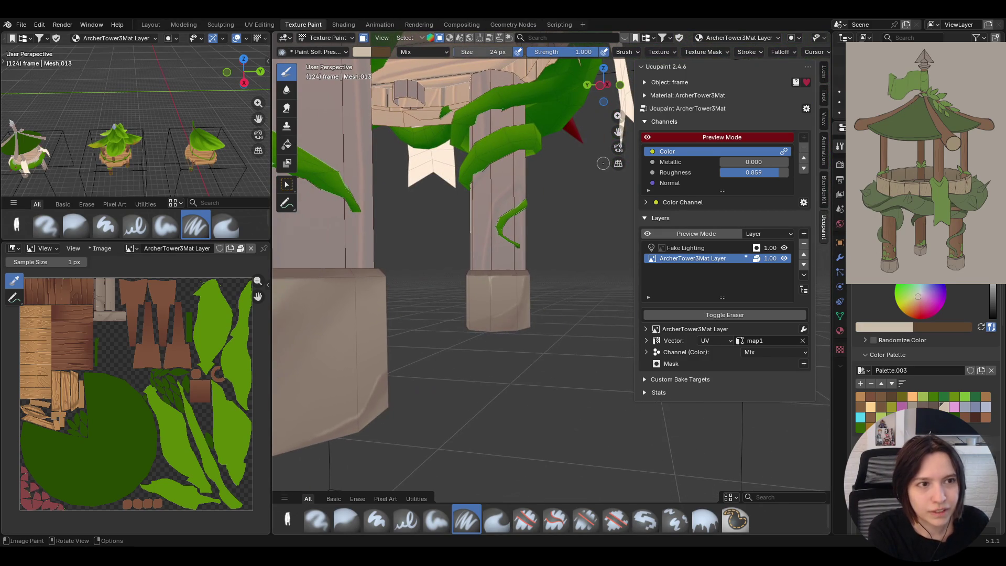
pyautogui.moveTo(610, 135); pyautogui.dragTo(462, 239)
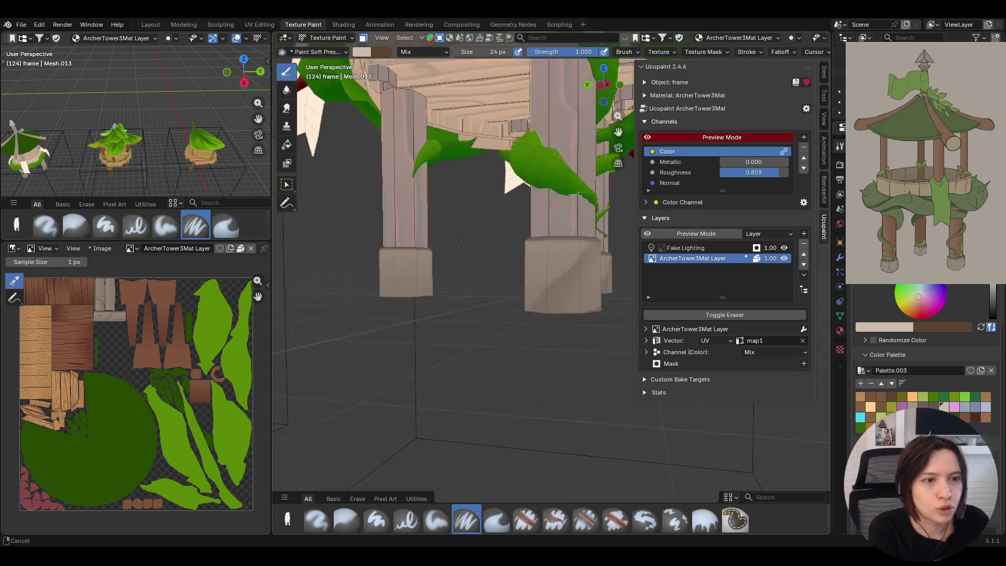
pyautogui.moveTo(461, 240); pyautogui.dragTo(616, 282, button='middle')
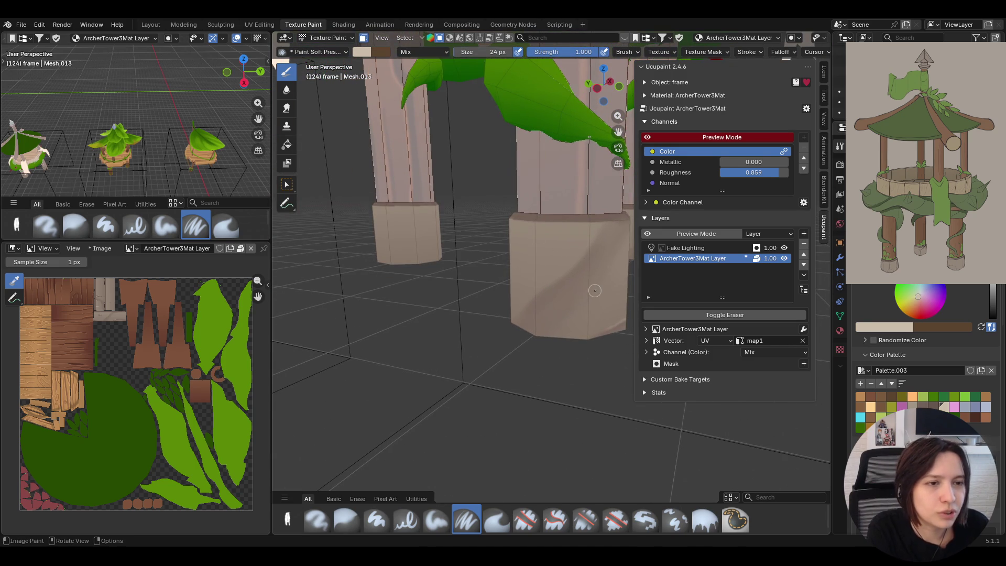
pyautogui.moveTo(595, 290); pyautogui.dragTo(389, 301, button='middle')
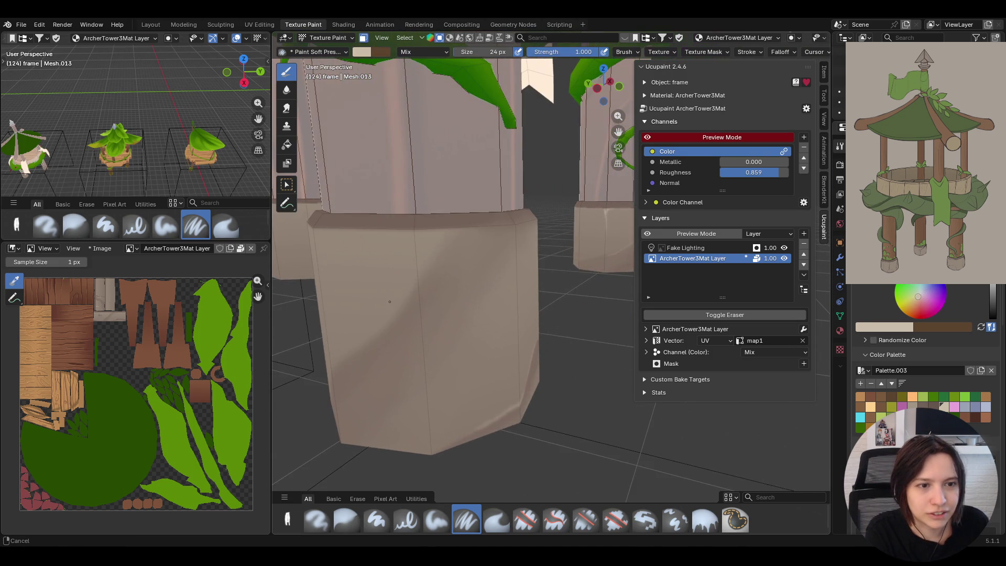
pyautogui.moveTo(389, 302); pyautogui.dragTo(449, 297, button='middle')
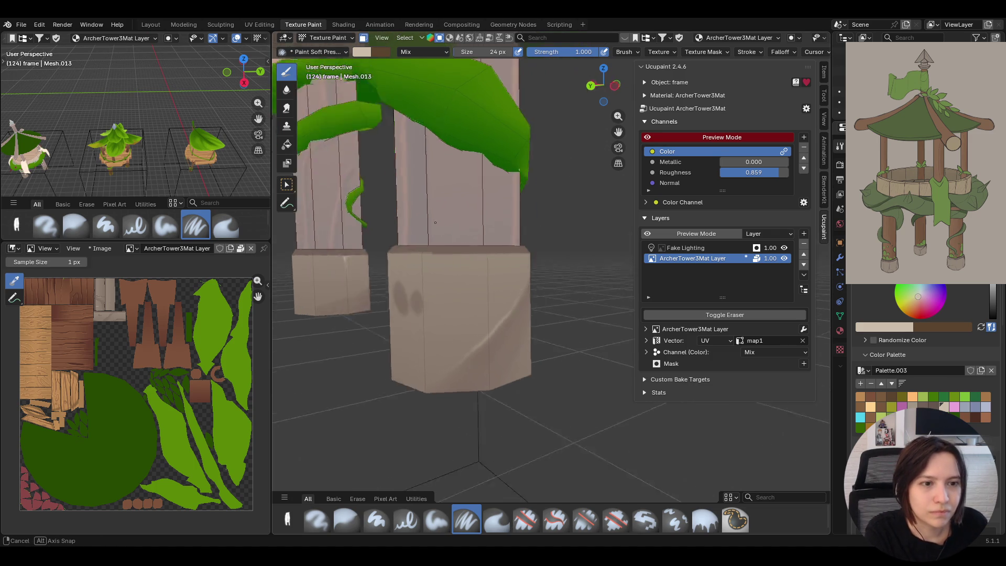
pyautogui.moveTo(467, 179); pyautogui.dragTo(475, 145, button='middle')
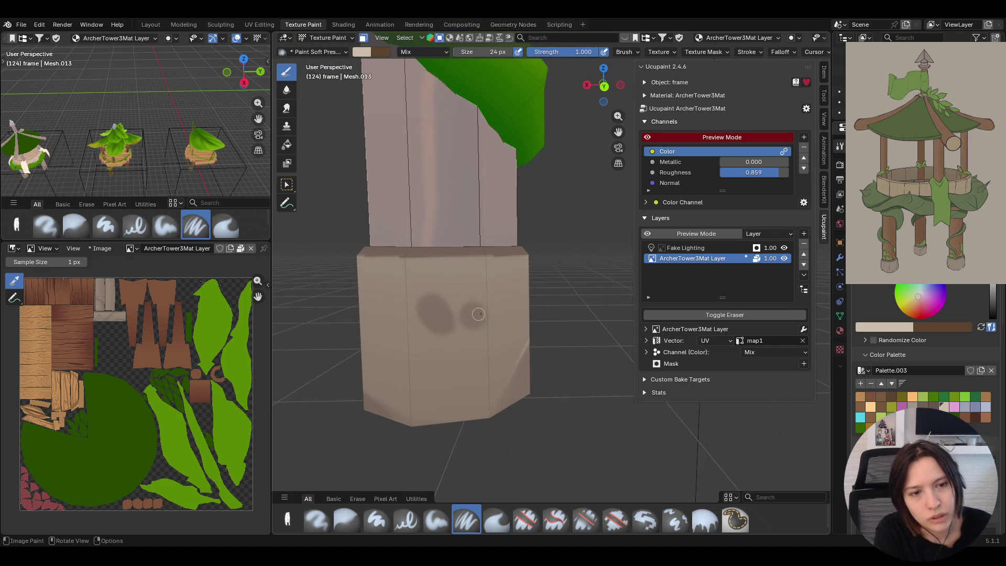
# - Paint and darken two knot spots on the pillar base into fuller dark blobs
pyautogui.moveTo(416, 308); pyautogui.dragTo(440, 335)
pyautogui.moveTo(425, 300); pyautogui.dragTo(416, 318)
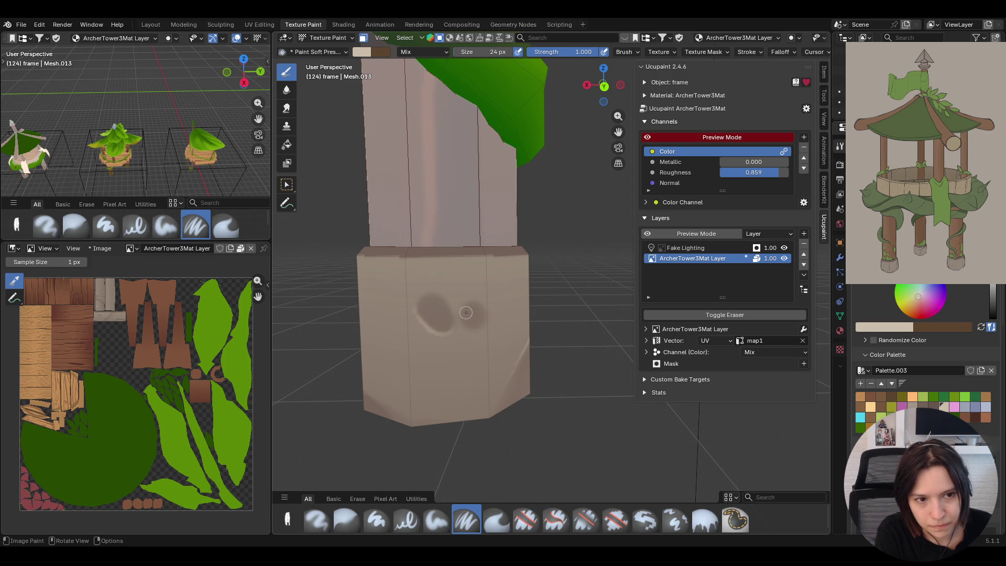
pyautogui.moveTo(454, 310)
pyautogui.mouseDown()
pyautogui.moveTo(461, 317)
pyautogui.moveTo(449, 315)
pyautogui.mouseUp()
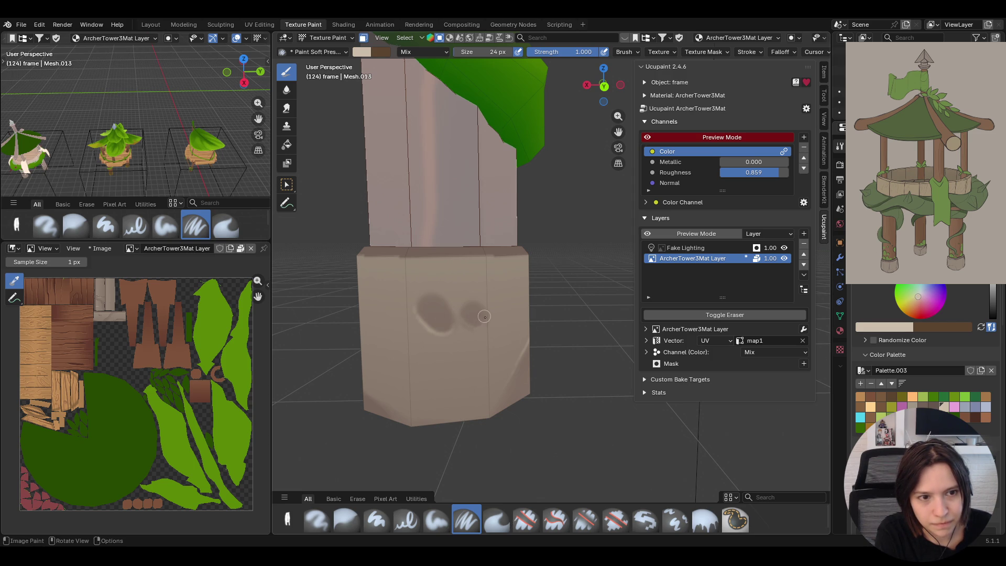
pyautogui.moveTo(460, 311); pyautogui.dragTo(477, 328)
pyautogui.moveTo(483, 307); pyautogui.dragTo(476, 308)
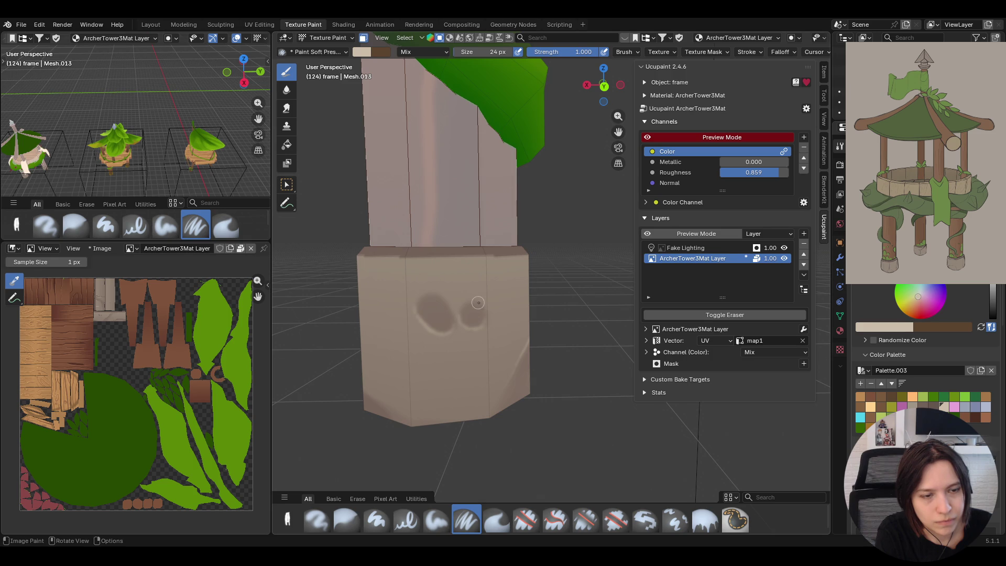
pyautogui.scroll(-5, 445, 236)
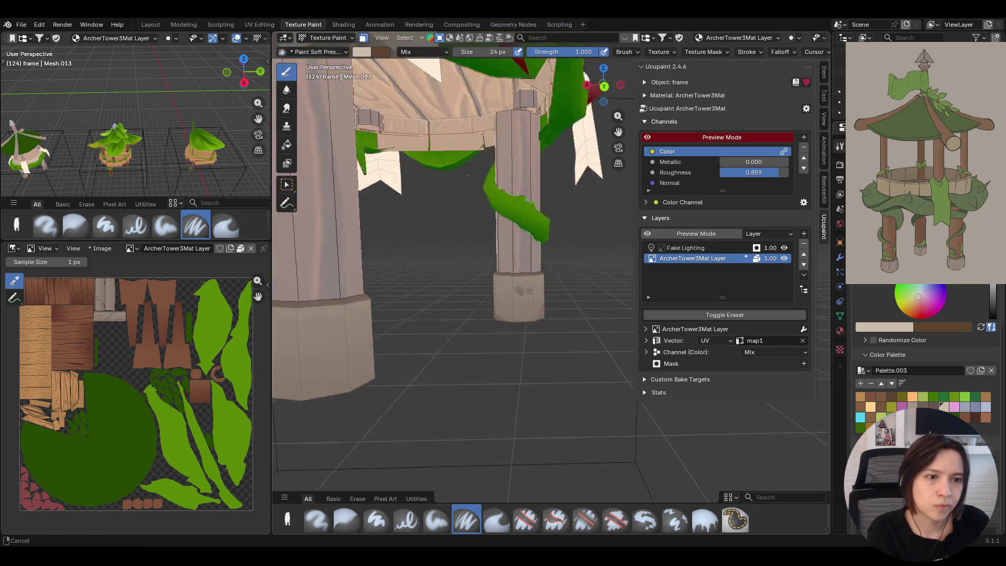
# - Shade darker brown along the base's bottom edge, then start blurring the strokes
pyautogui.moveTo(448, 252)
pyautogui.keyDown('ctrl'); pyautogui.mouseDown(button='middle')
pyautogui.moveTo(460, 302)
pyautogui.moveTo(489, 328)
pyautogui.mouseUp(button='middle'); pyautogui.keyUp('ctrl')
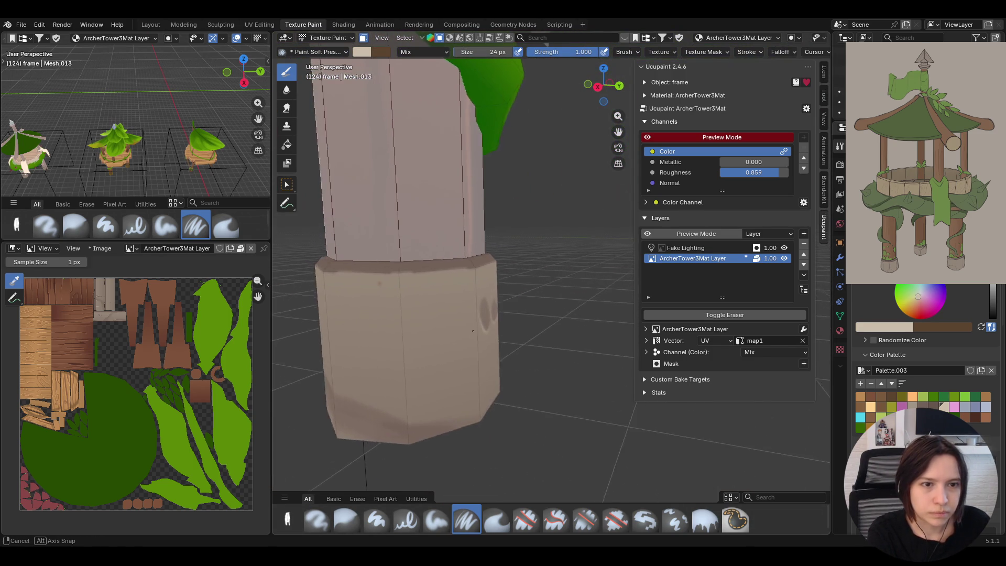
pyautogui.moveTo(490, 328); pyautogui.dragTo(445, 258, button='middle')
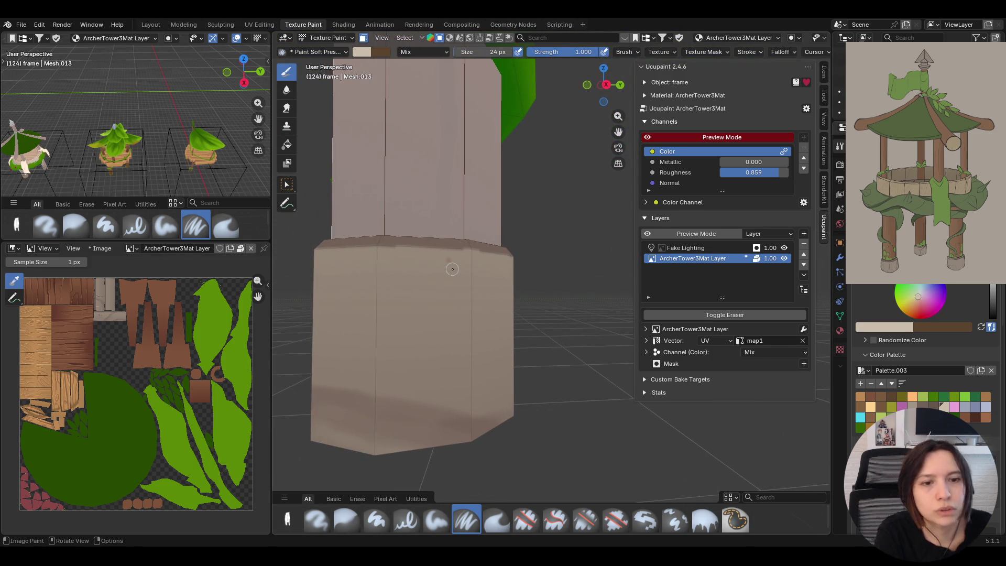
pyautogui.moveTo(323, 384); pyautogui.dragTo(346, 385)
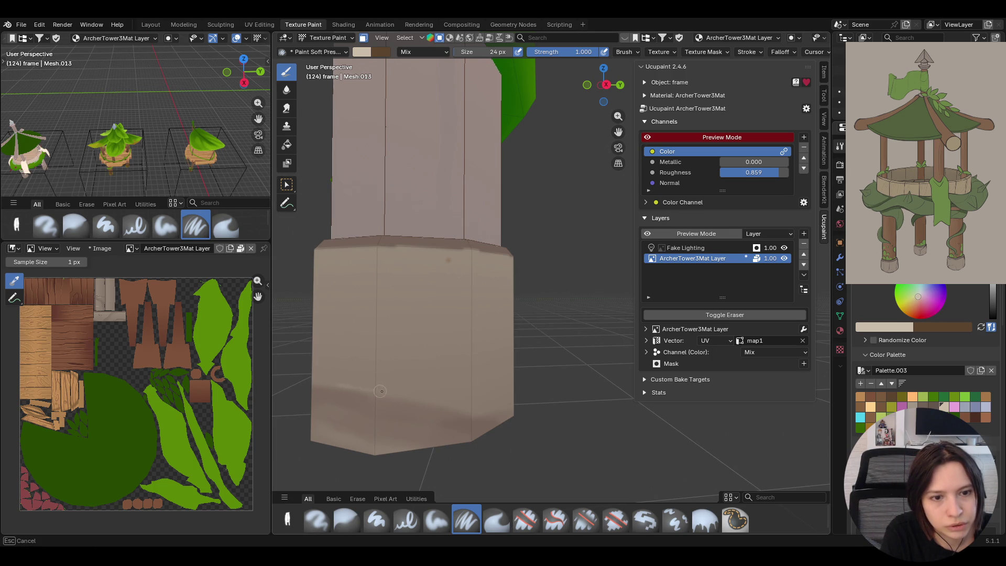
pyautogui.moveTo(472, 413)
pyautogui.mouseDown()
pyautogui.moveTo(322, 384)
pyautogui.moveTo(393, 395)
pyautogui.mouseUp()
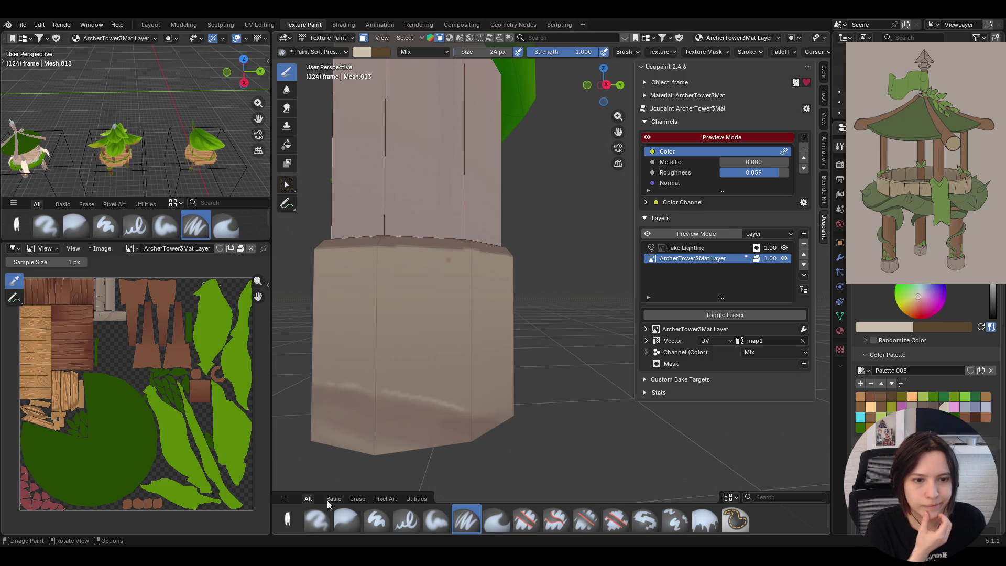
pyautogui.click(346, 519)
pyautogui.moveTo(438, 261); pyautogui.dragTo(443, 259)
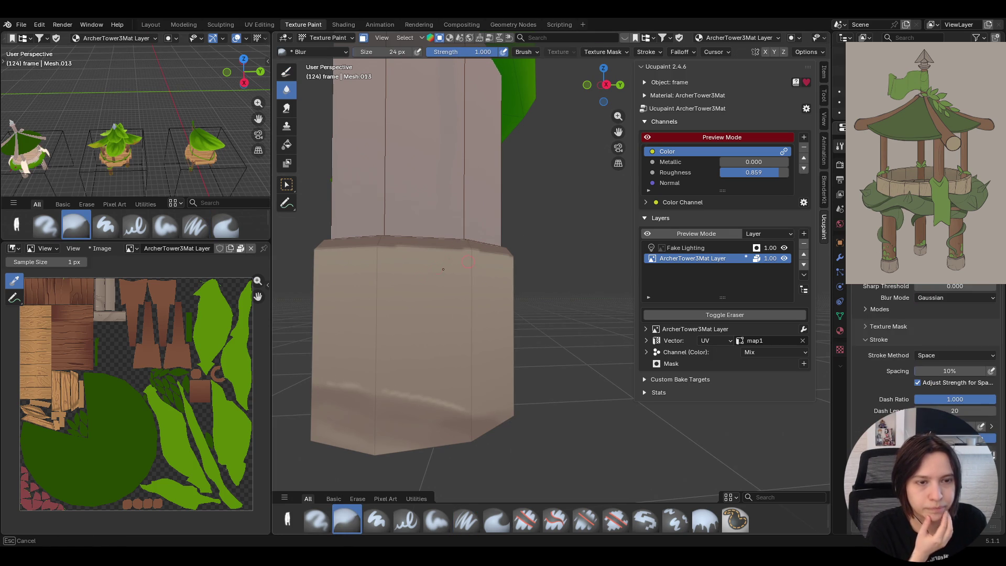
pyautogui.moveTo(438, 271); pyautogui.dragTo(494, 273, button='middle')
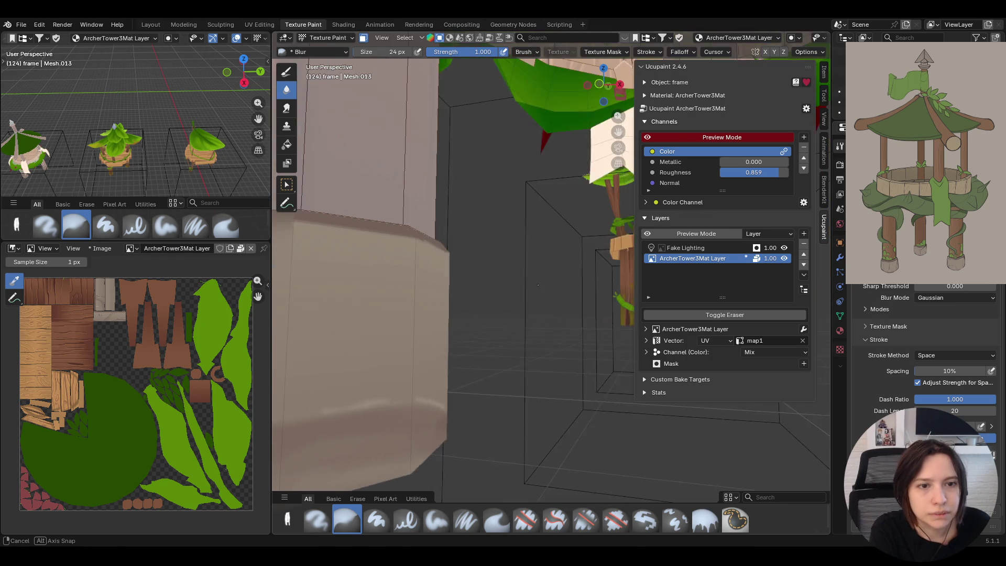
pyautogui.scroll(-3, 494, 273)
pyautogui.moveTo(495, 273)
pyautogui.mouseDown(button='middle')
pyautogui.moveTo(550, 268)
pyautogui.moveTo(503, 260)
pyautogui.mouseUp(button='middle')
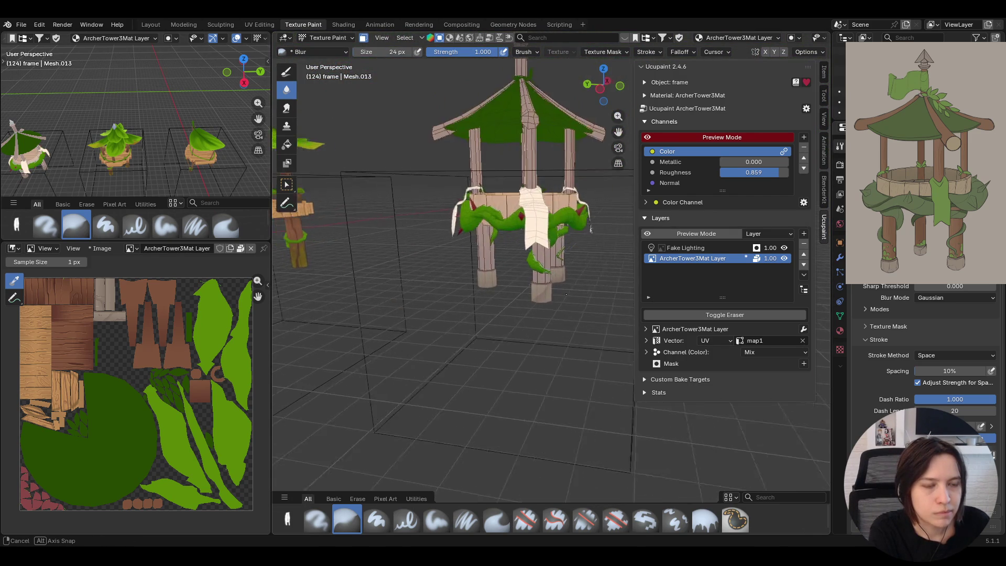
pyautogui.moveTo(521, 264); pyautogui.dragTo(605, 143, button='middle')
pyautogui.moveTo(618, 131); pyautogui.dragTo(405, 226)
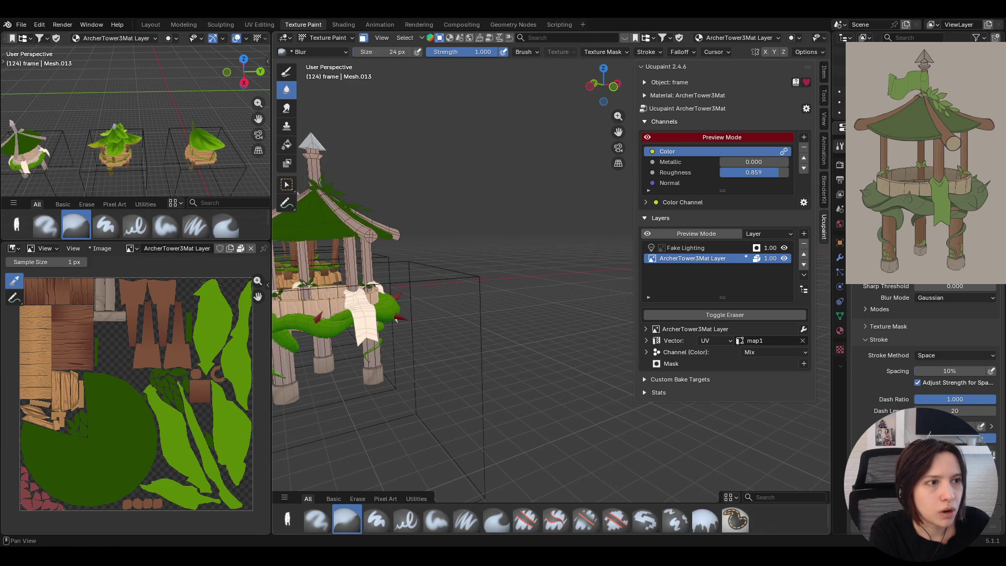
pyautogui.moveTo(441, 259); pyautogui.dragTo(471, 259, button='middle')
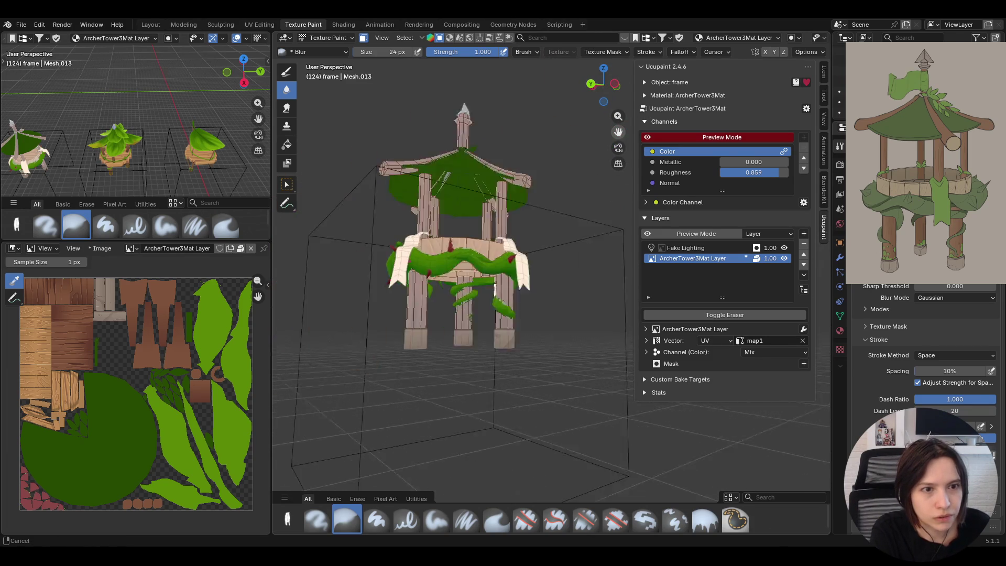
pyautogui.scroll(5, 519, 330)
pyautogui.moveTo(519, 330)
pyautogui.mouseDown(button='middle')
pyautogui.moveTo(531, 289)
pyautogui.moveTo(518, 293)
pyautogui.mouseUp(button='middle')
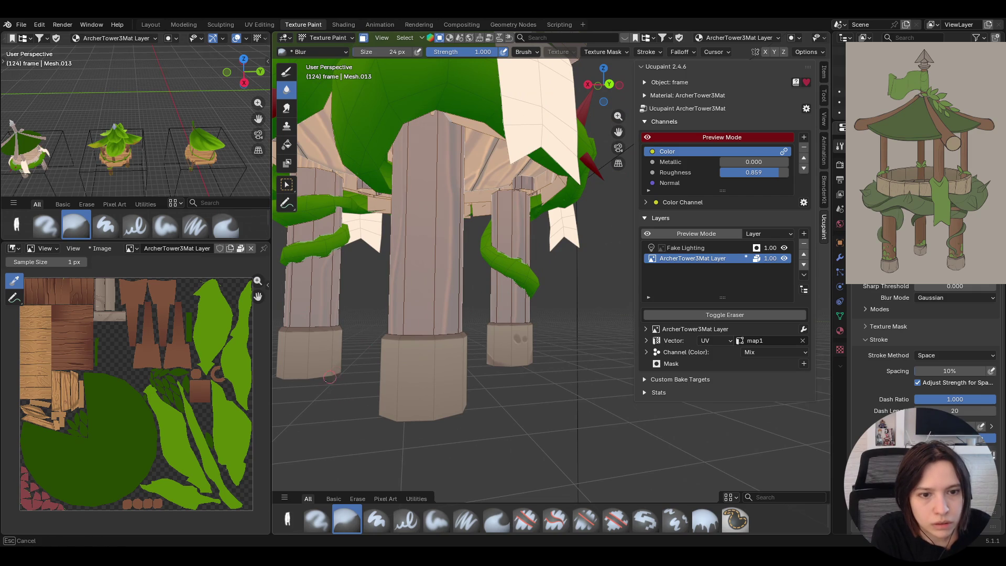
pyautogui.moveTo(576, 175)
pyautogui.mouseDown(button='middle')
pyautogui.moveTo(500, 225)
pyautogui.moveTo(547, 129)
pyautogui.mouseUp(button='middle')
pyautogui.keyDown('shift'); pyautogui.moveTo(460, 393); pyautogui.dragTo(554, 268, button='middle'); pyautogui.keyUp('shift')
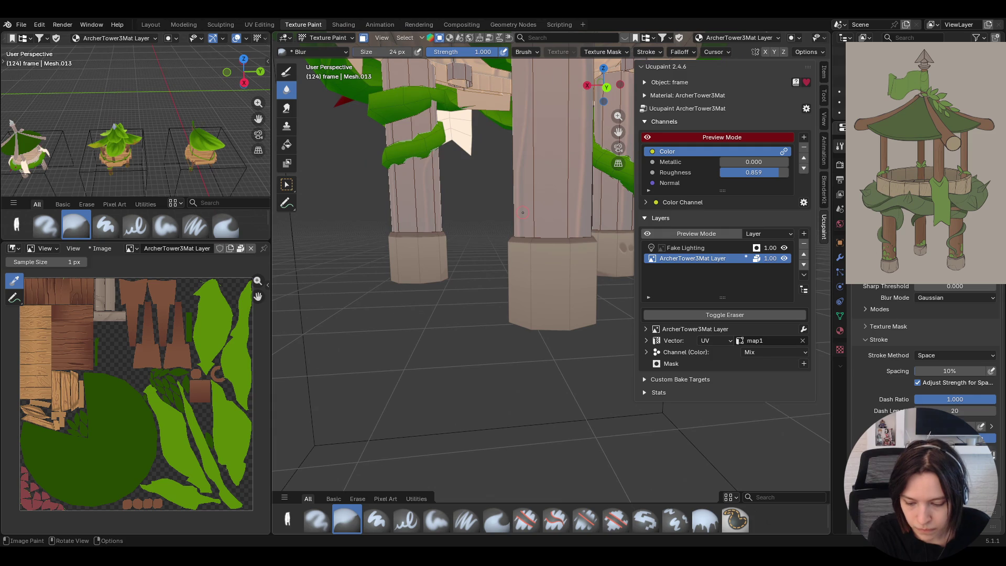
pyautogui.keyDown('shift'); pyautogui.moveTo(503, 226); pyautogui.dragTo(425, 252, button='middle'); pyautogui.keyUp('shift')
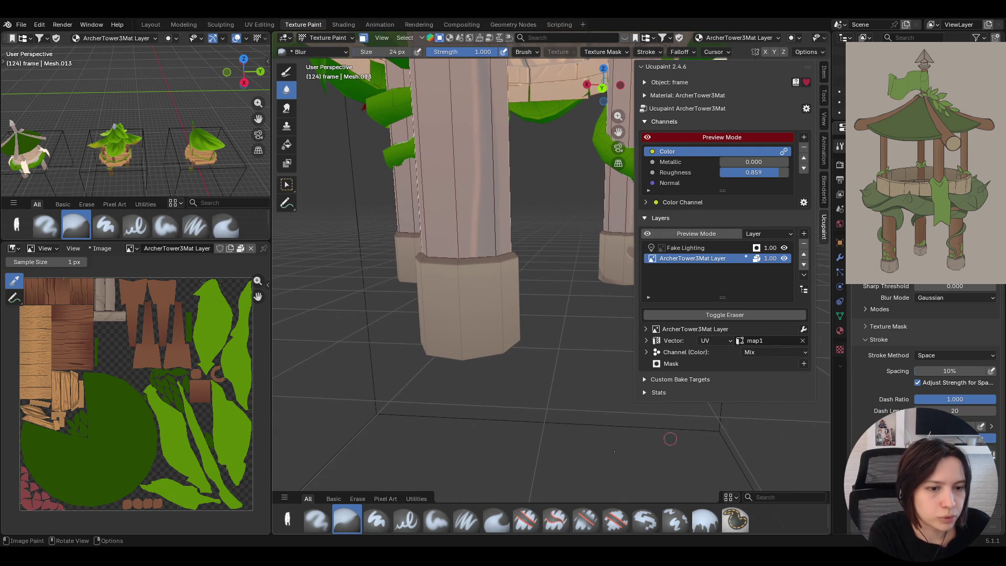
pyautogui.click(432, 523)
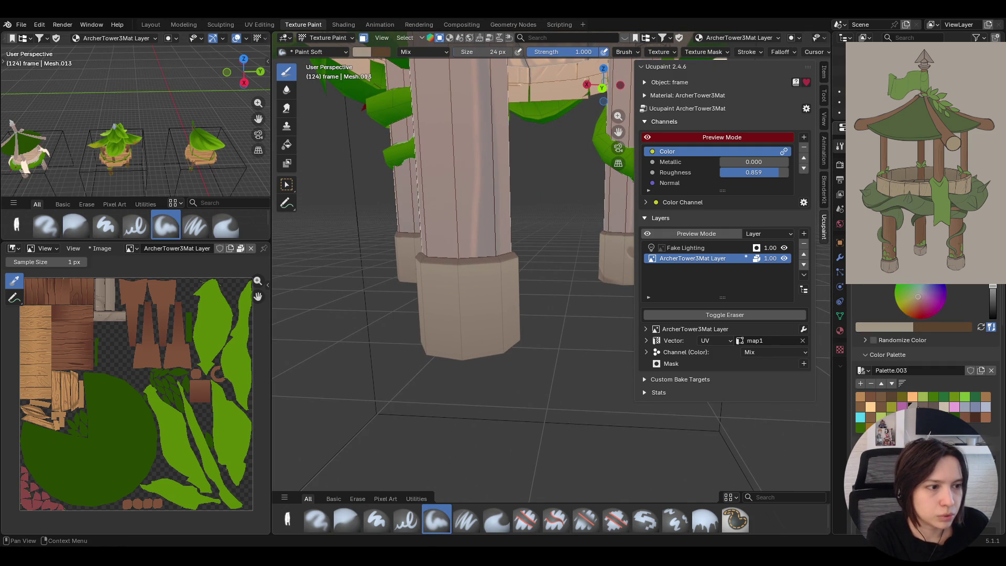
# - Paint down the pillar base, orbit so the pillar stands upright under the roof, and select Blur
pyautogui.keyDown('shift'); pyautogui.moveTo(511, 378); pyautogui.dragTo(545, 382, button='middle'); pyautogui.keyUp('shift')
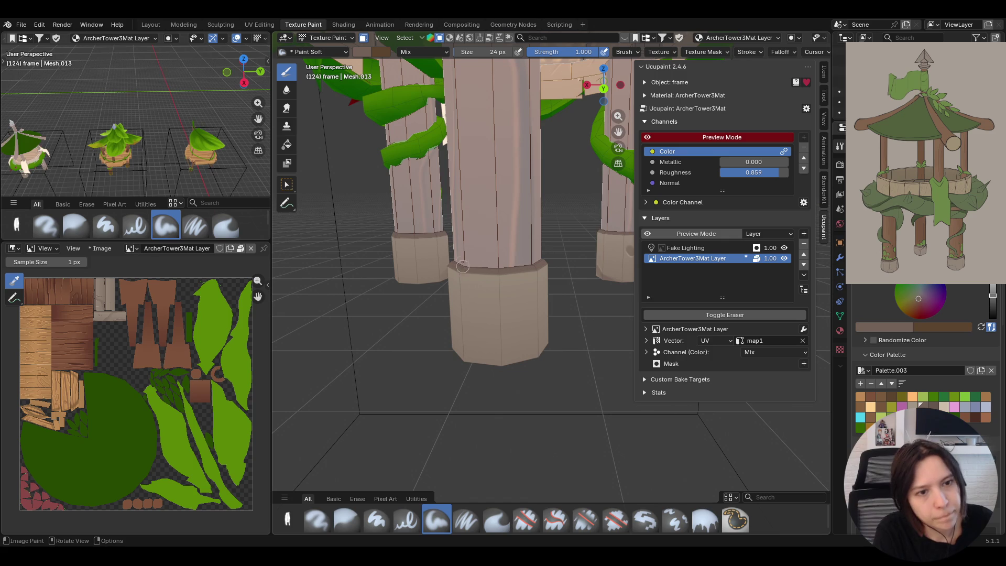
pyautogui.moveTo(465, 268)
pyautogui.mouseDown()
pyautogui.moveTo(464, 285)
pyautogui.moveTo(478, 290)
pyautogui.mouseUp()
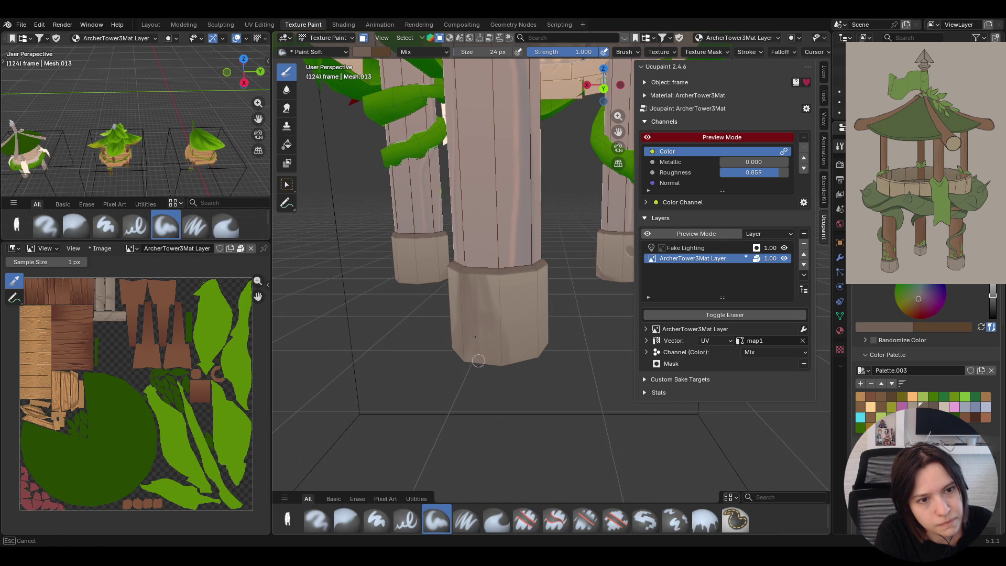
pyautogui.moveTo(481, 298); pyautogui.dragTo(625, 248, button='middle')
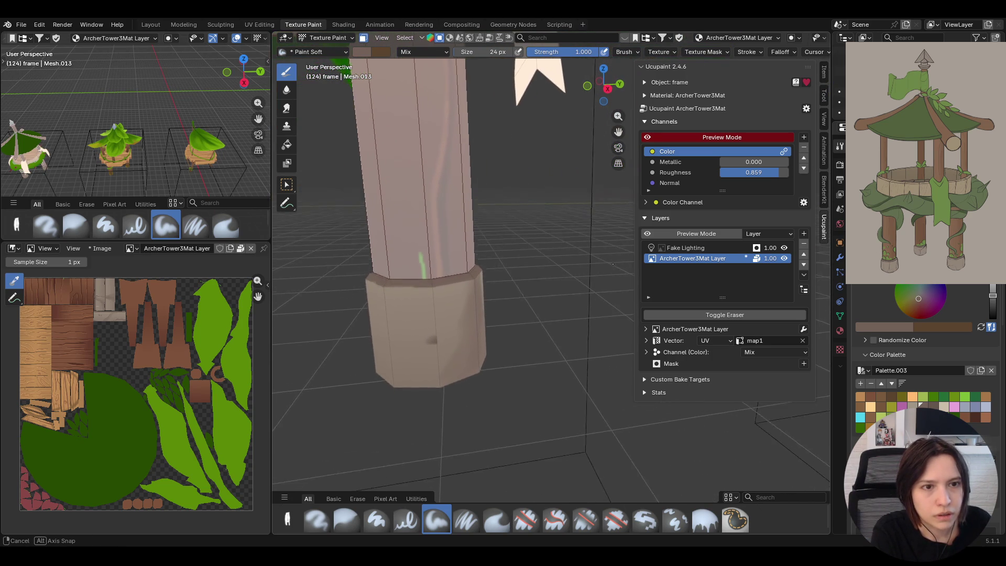
pyautogui.moveTo(625, 248); pyautogui.dragTo(605, 271, button='middle')
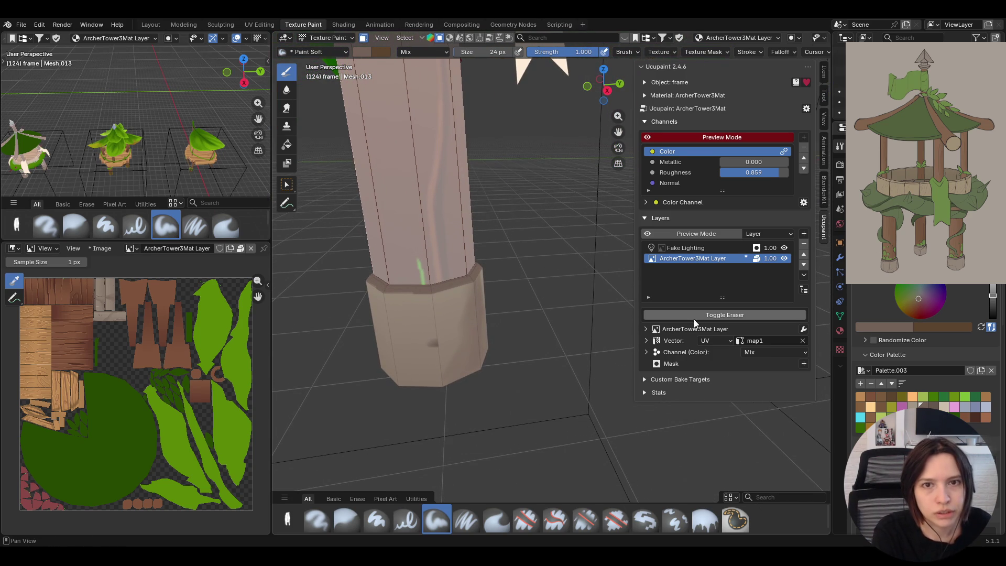
pyautogui.moveTo(618, 131); pyautogui.dragTo(649, 158)
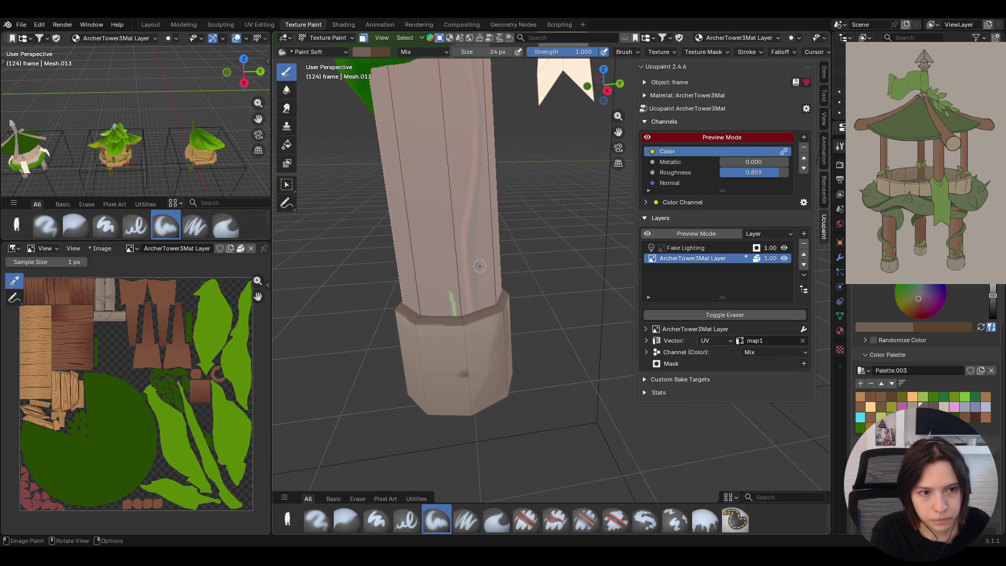
pyautogui.moveTo(479, 264); pyautogui.dragTo(480, 239, button='middle')
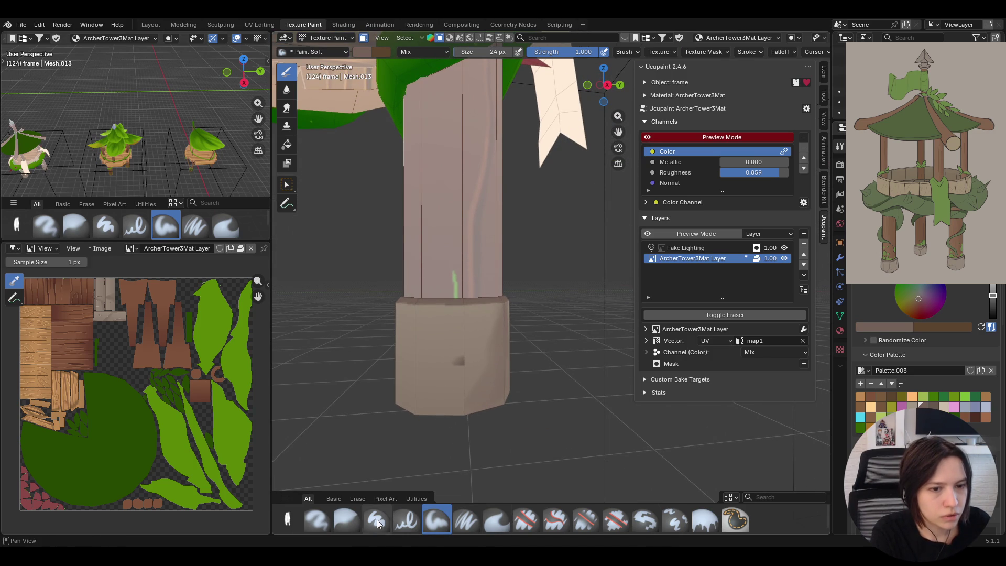
pyautogui.click(346, 519)
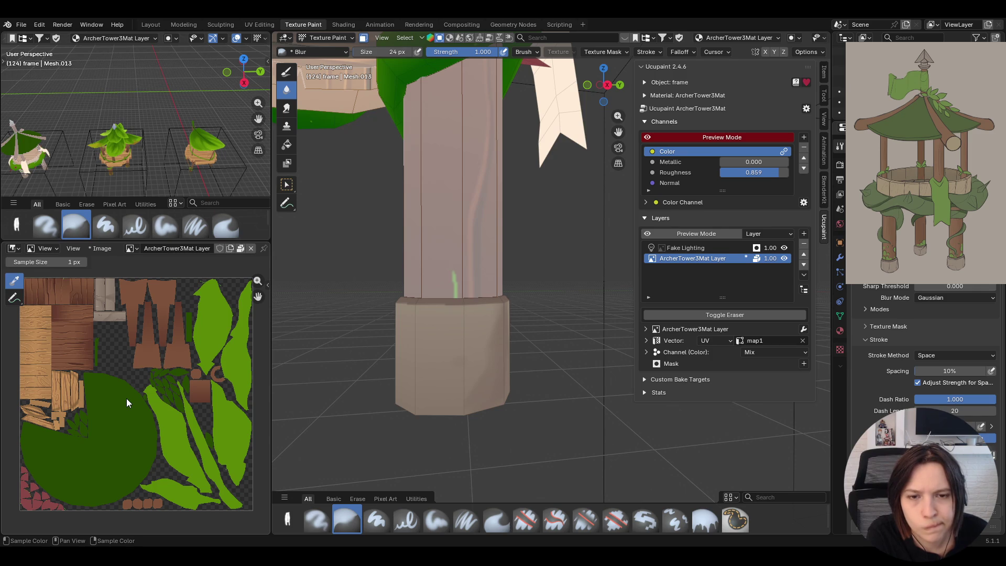
pyautogui.scroll(2, 127, 398)
pyautogui.scroll(2, 196, 445)
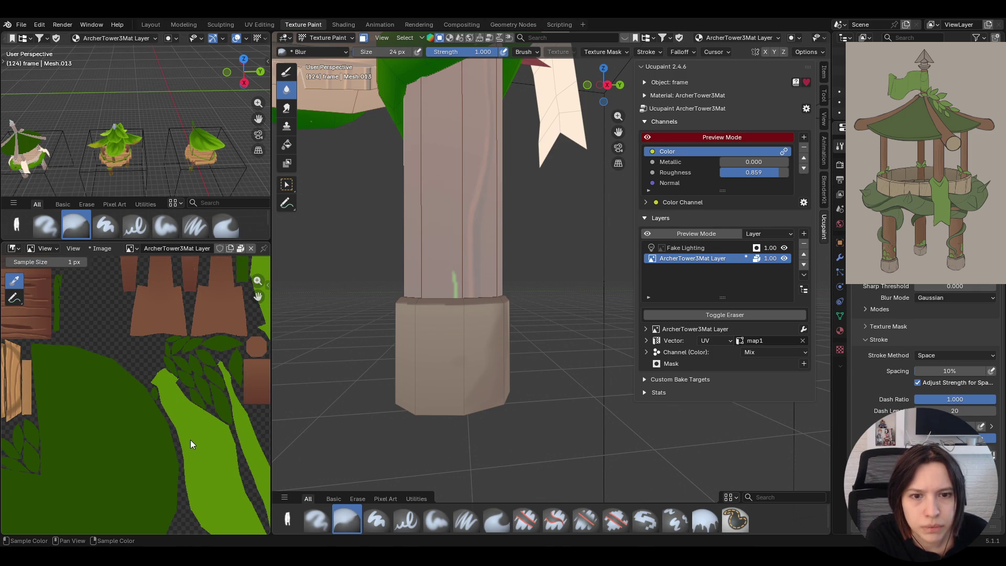
pyautogui.scroll(-1, 206, 468)
pyautogui.scroll(-1, 206, 467)
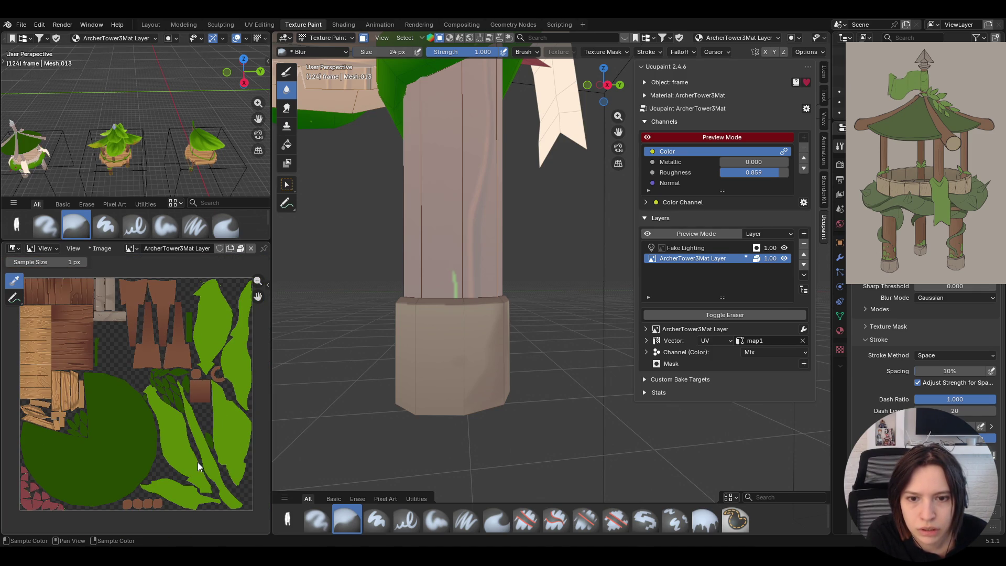
pyautogui.scroll(1, 97, 500)
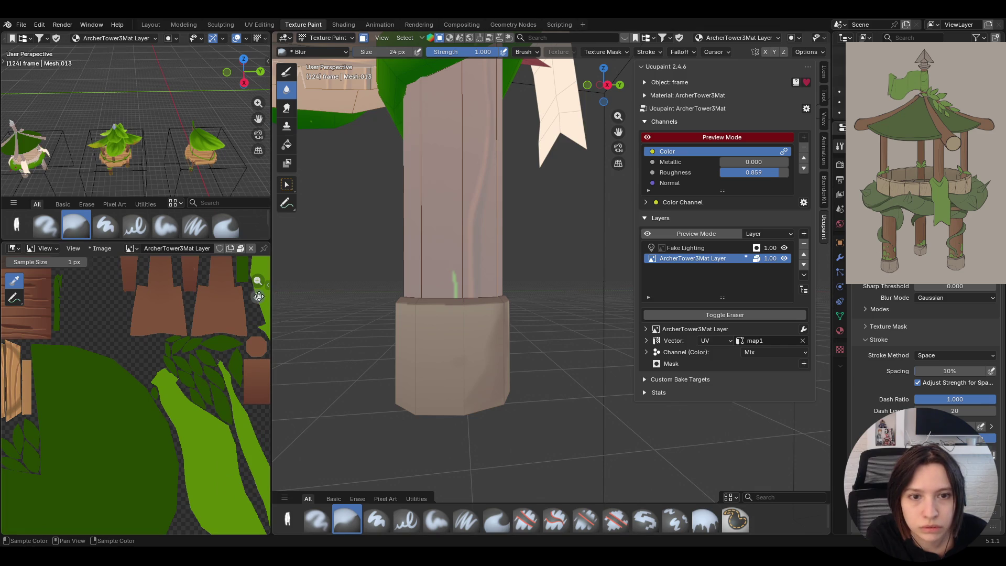
pyautogui.scroll(1, 212, 338)
# - Pan the Image Editor to center the green stroke on the wood boards texture
pyautogui.moveTo(134, 393); pyautogui.dragTo(247, 358, button='middle')
pyautogui.moveTo(157, 314); pyautogui.dragTo(149, 448, button='middle')
pyautogui.moveTo(149, 267); pyautogui.dragTo(152, 342, button='middle')
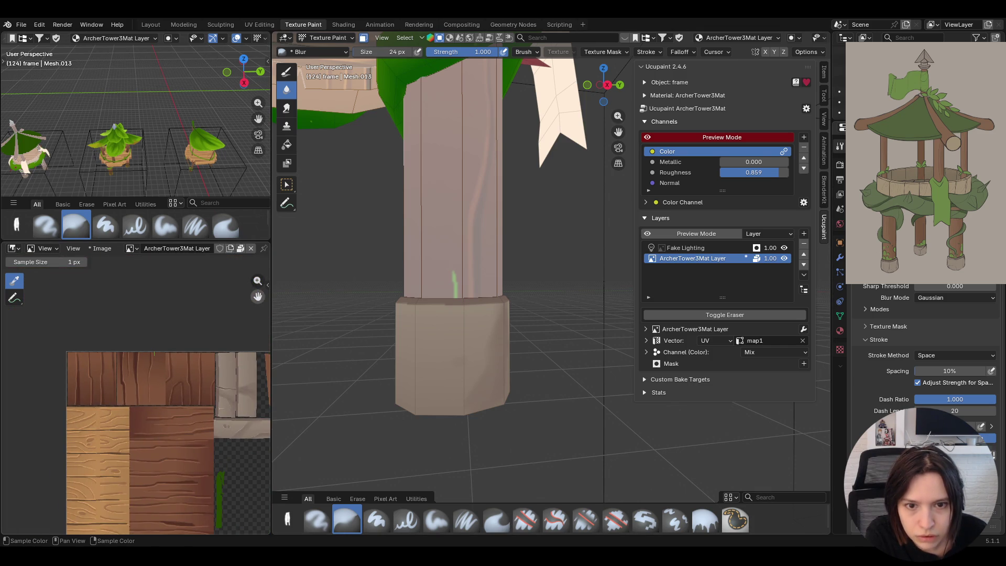
pyautogui.scroll(2, 181, 326)
pyautogui.moveTo(207, 309); pyautogui.dragTo(176, 377, button='middle')
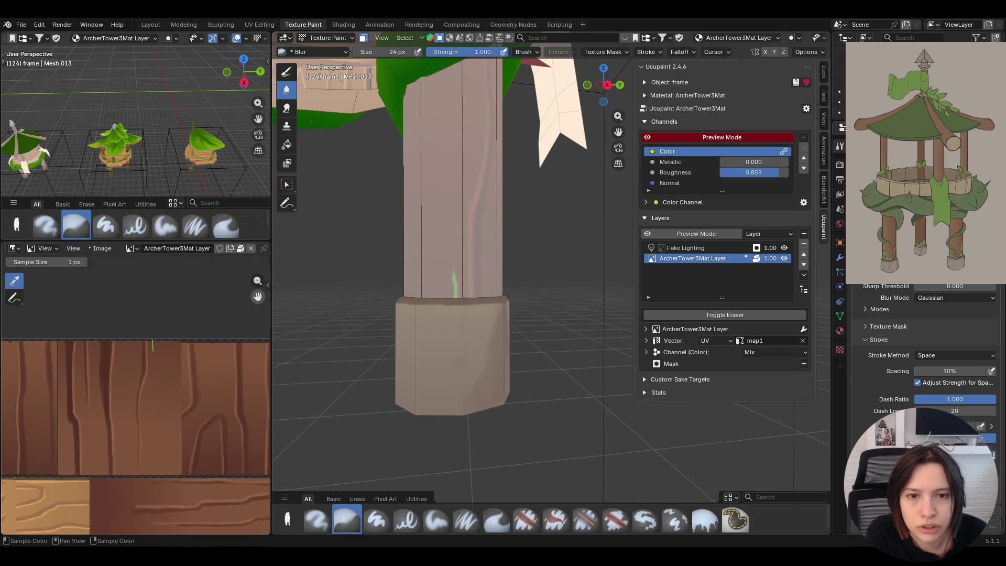
pyautogui.scroll(2, 164, 344)
pyautogui.scroll(1, 164, 344)
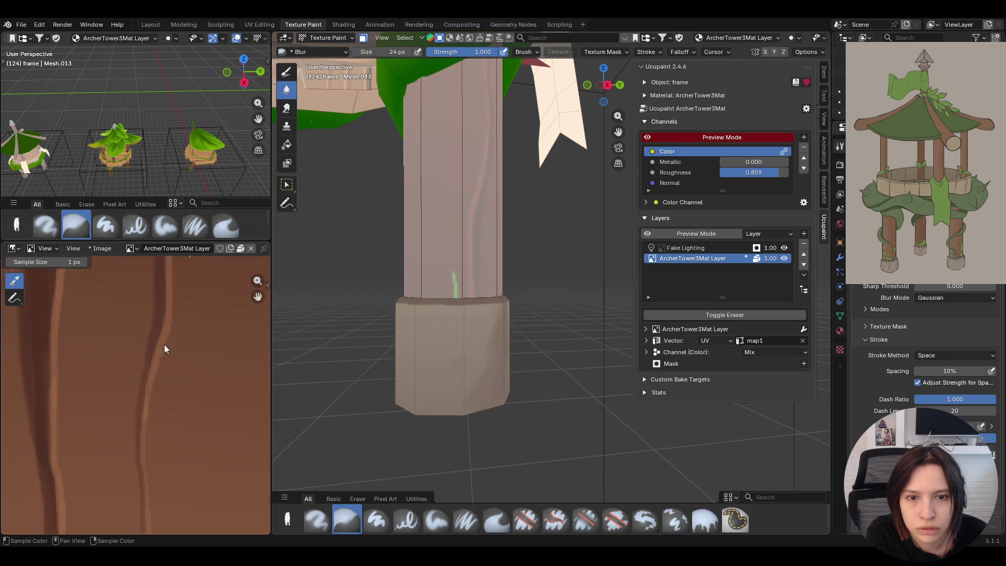
pyautogui.scroll(1, 164, 345)
pyautogui.moveTo(164, 345)
pyautogui.mouseDown(button='middle')
pyautogui.moveTo(135, 418)
pyautogui.moveTo(139, 394)
pyautogui.mouseUp(button='middle')
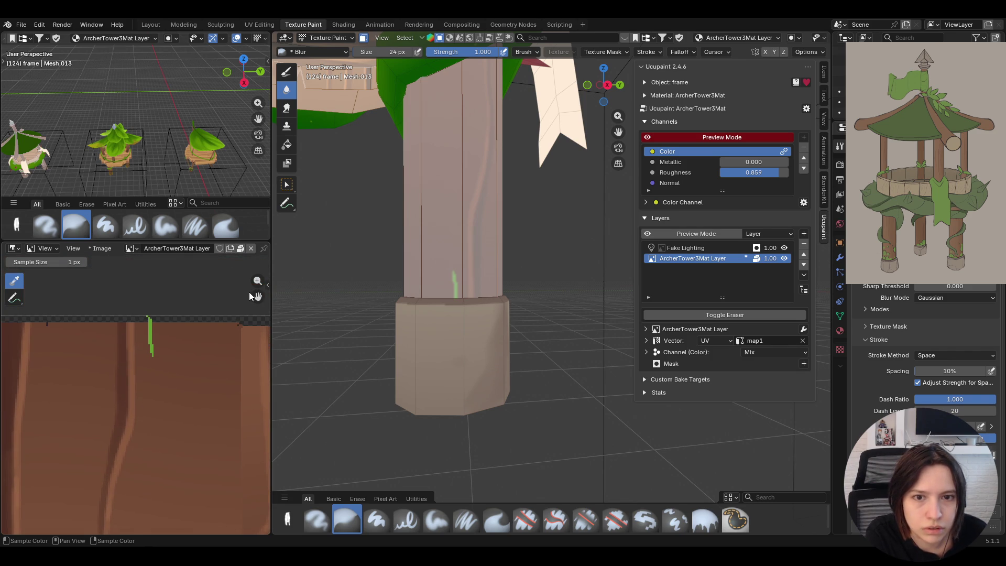
# - Choose Paint Soft Pressure, sample the wood's dark brown, and set the Image Editor to Paint mode
pyautogui.click(470, 523)
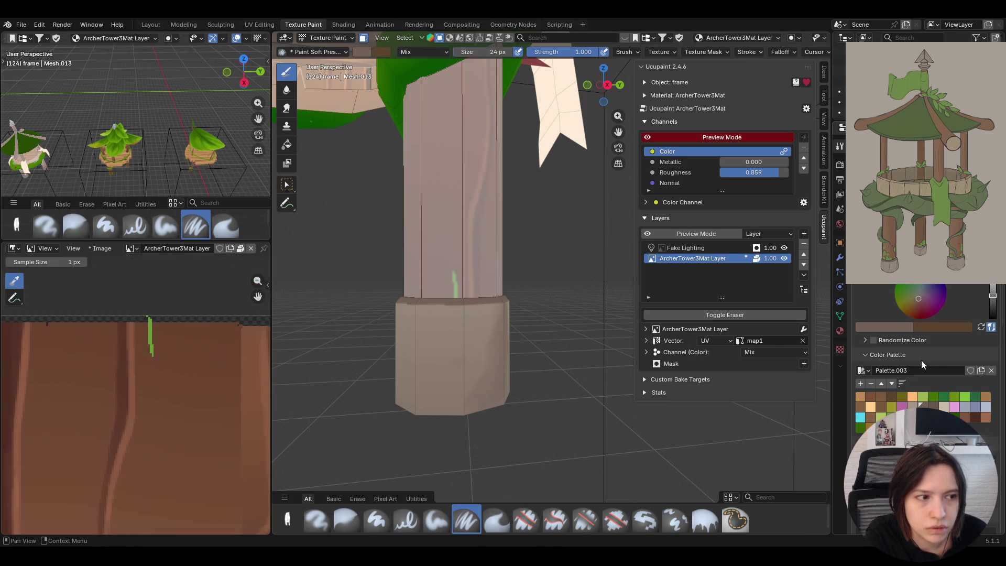
pyautogui.click(889, 328)
pyautogui.click(161, 334)
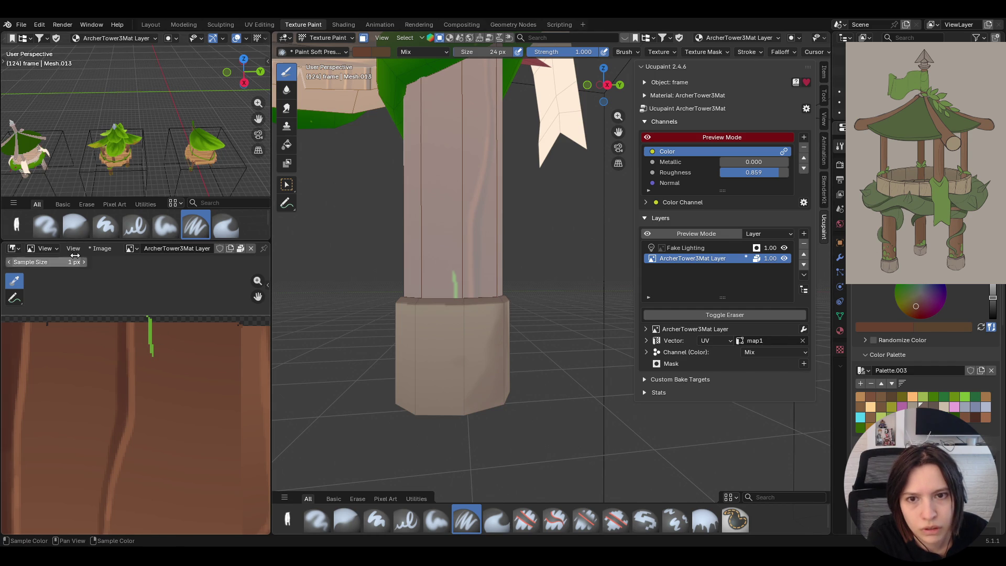
pyautogui.click(46, 248)
pyautogui.click(57, 285)
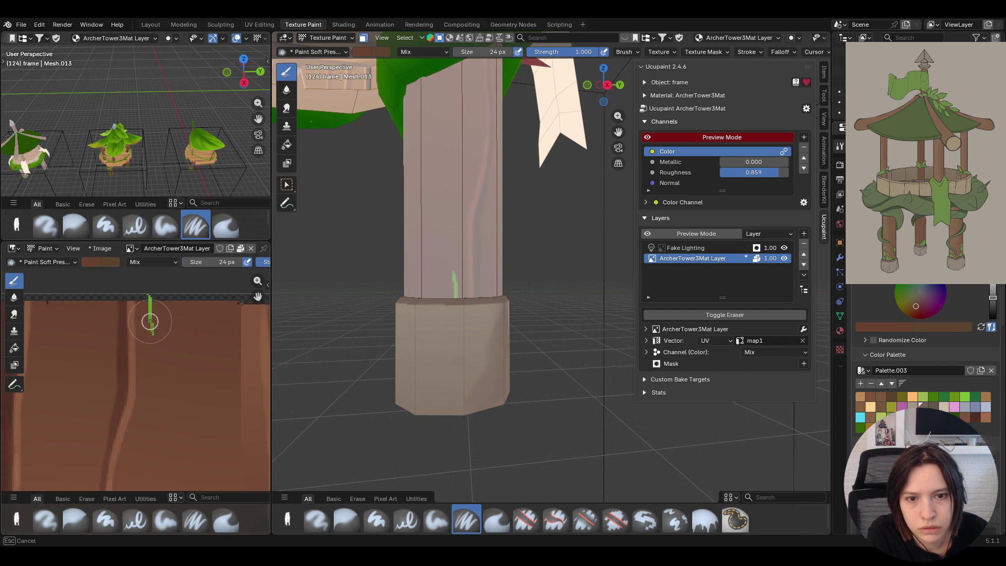
# - Cover the stray green stroke with brown, then zoom out to show the whole texture atlas
pyautogui.moveTo(152, 314)
pyautogui.mouseDown()
pyautogui.moveTo(155, 296)
pyautogui.moveTo(152, 337)
pyautogui.mouseUp()
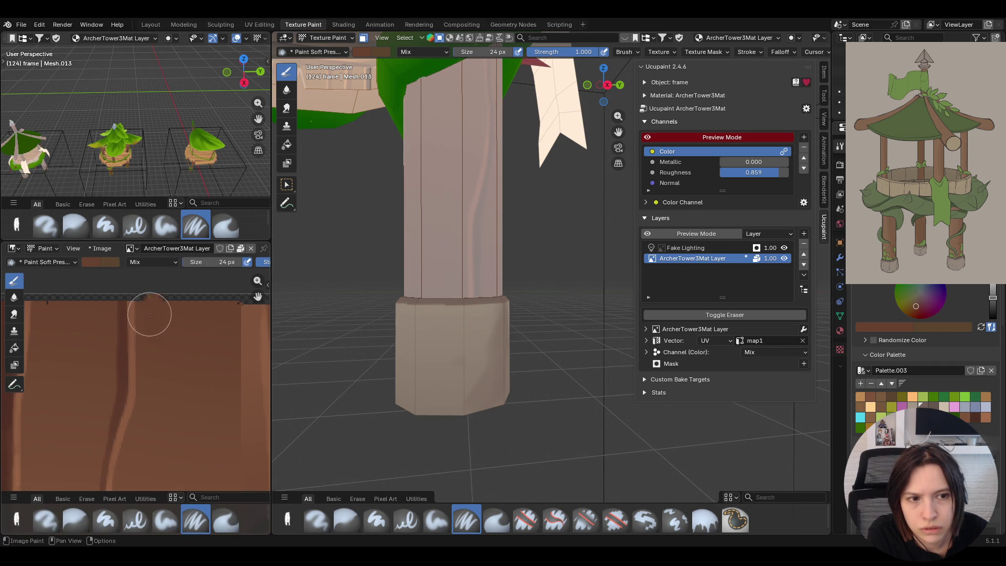
pyautogui.scroll(-2, 131, 370)
pyautogui.scroll(-2, 131, 370)
pyautogui.scroll(-2, 219, 383)
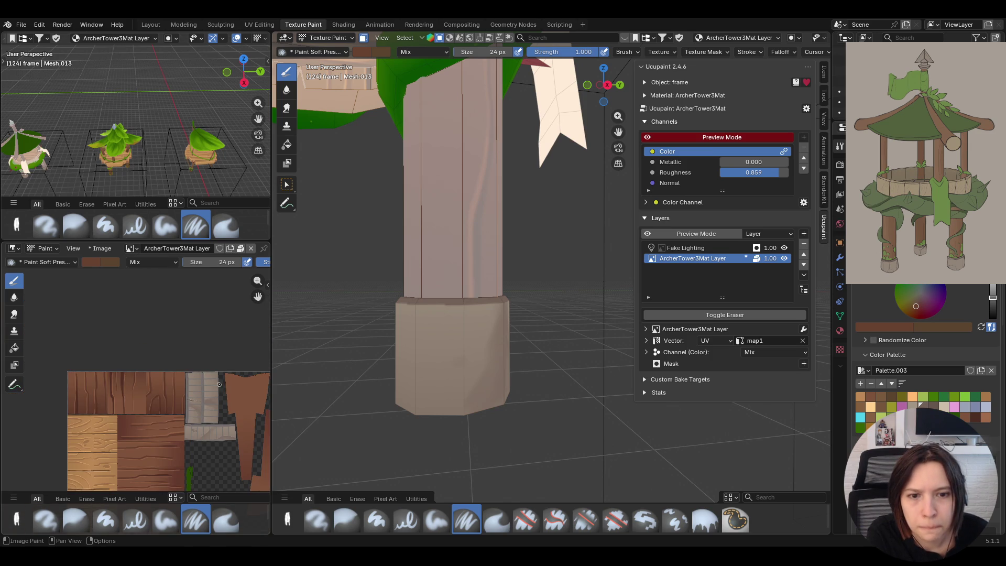
pyautogui.moveTo(258, 296); pyautogui.dragTo(256, 296)
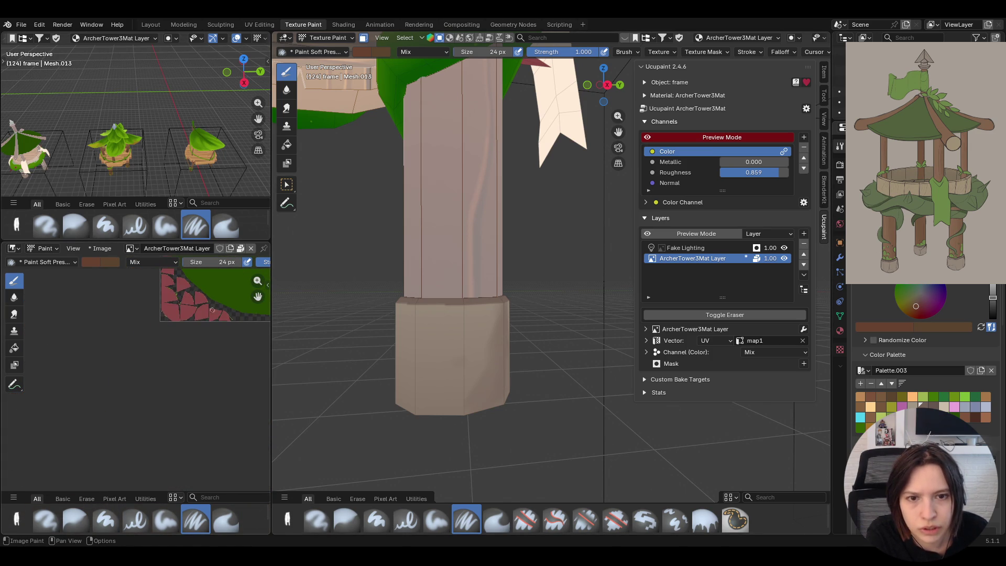
pyautogui.scroll(2, 212, 348)
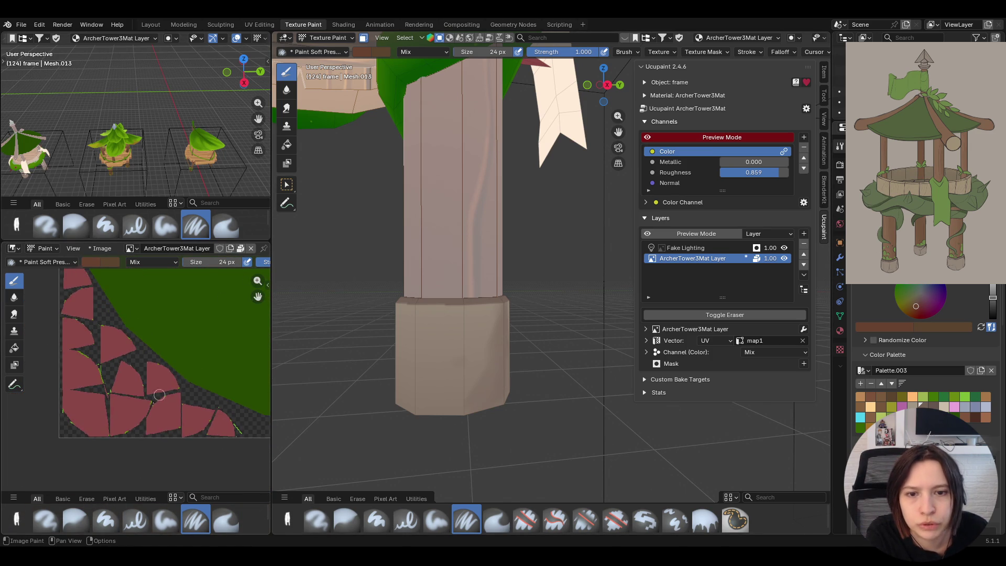
pyautogui.scroll(-3, 159, 395)
pyautogui.moveTo(257, 296); pyautogui.dragTo(257, 296)
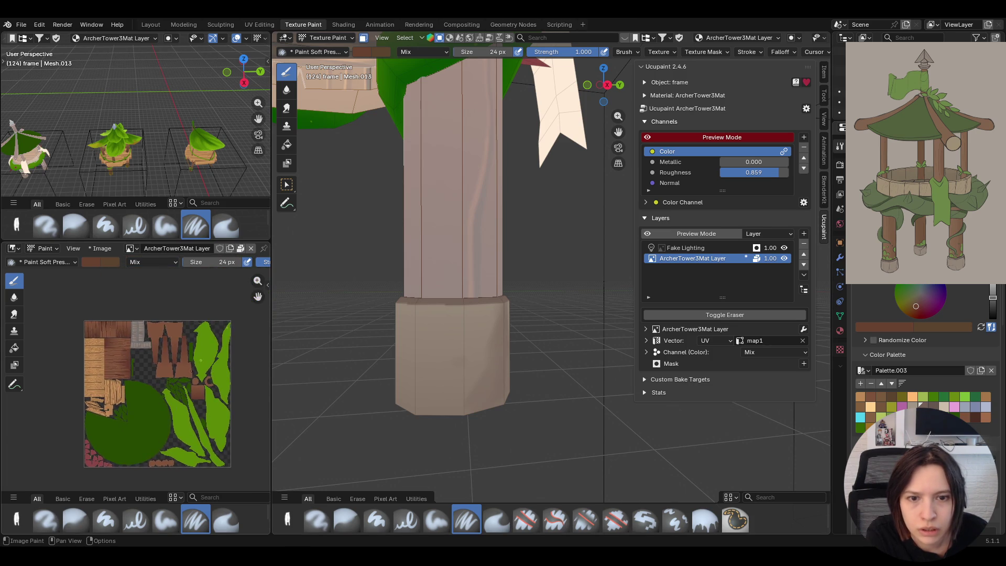
pyautogui.scroll(3, 191, 371)
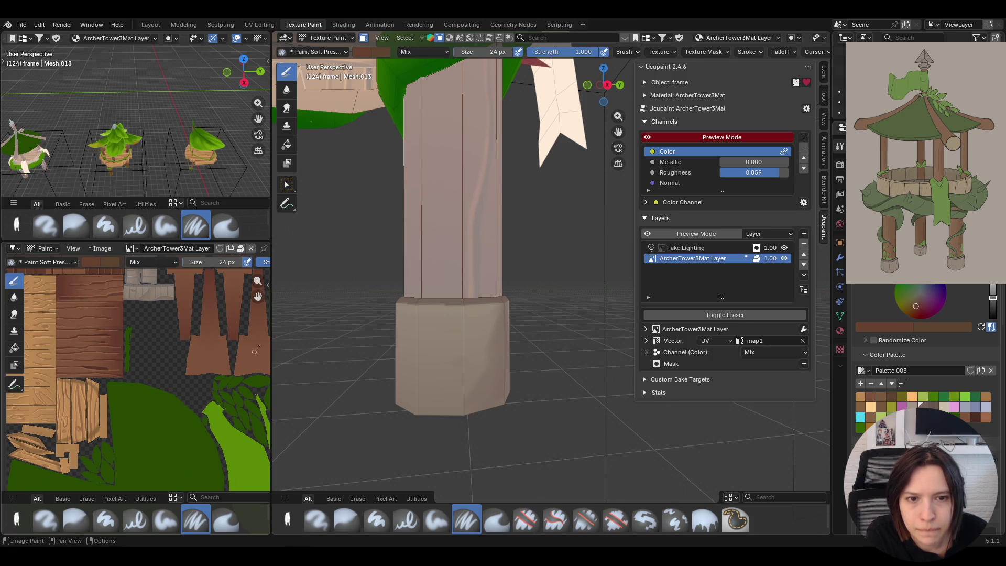
pyautogui.scroll(5, 44, 422)
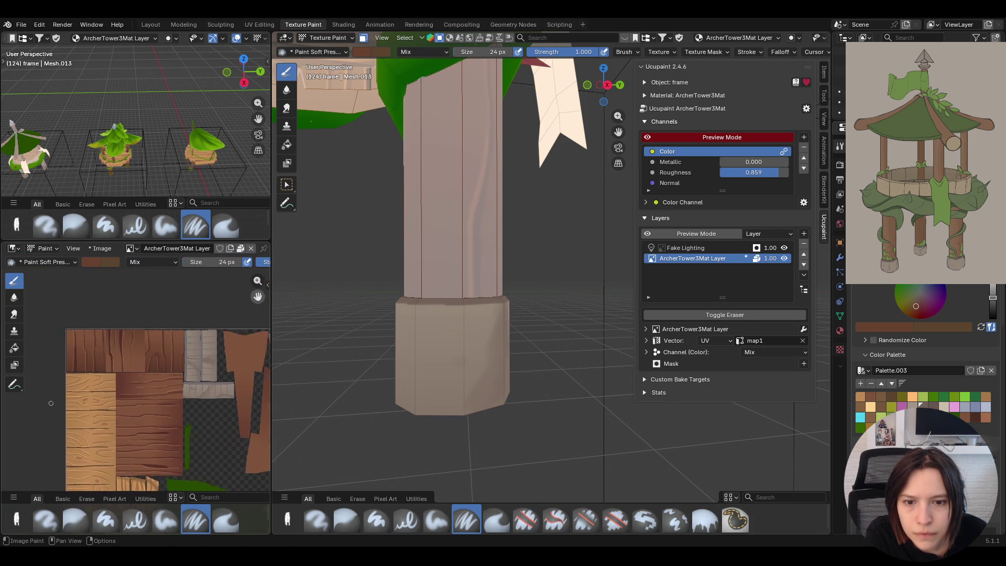
pyautogui.scroll(-5, 44, 422)
pyautogui.scroll(-3, 191, 340)
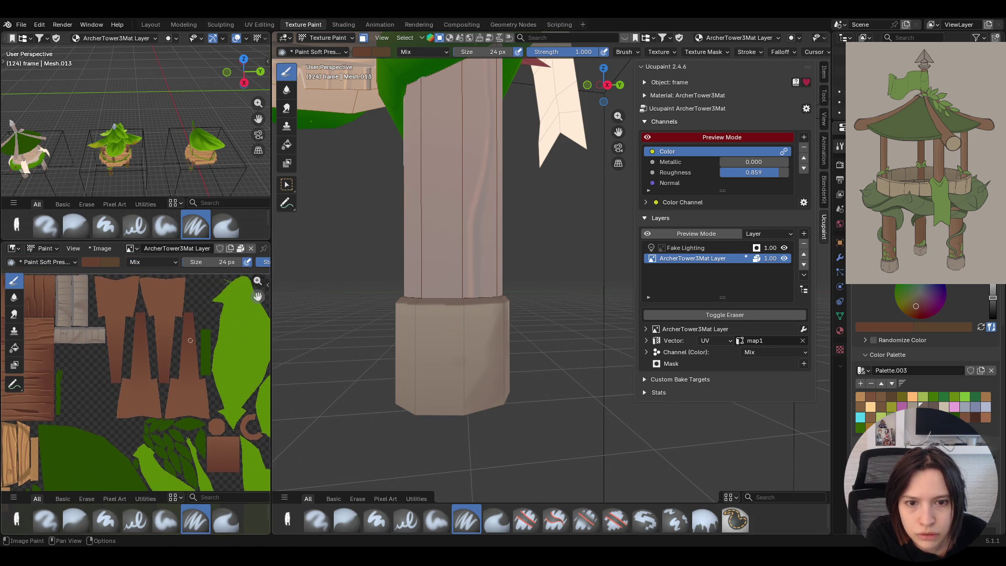
pyautogui.scroll(-3, 191, 340)
pyautogui.hscroll(3, 190, 340)
pyautogui.scroll(-3, 190, 340)
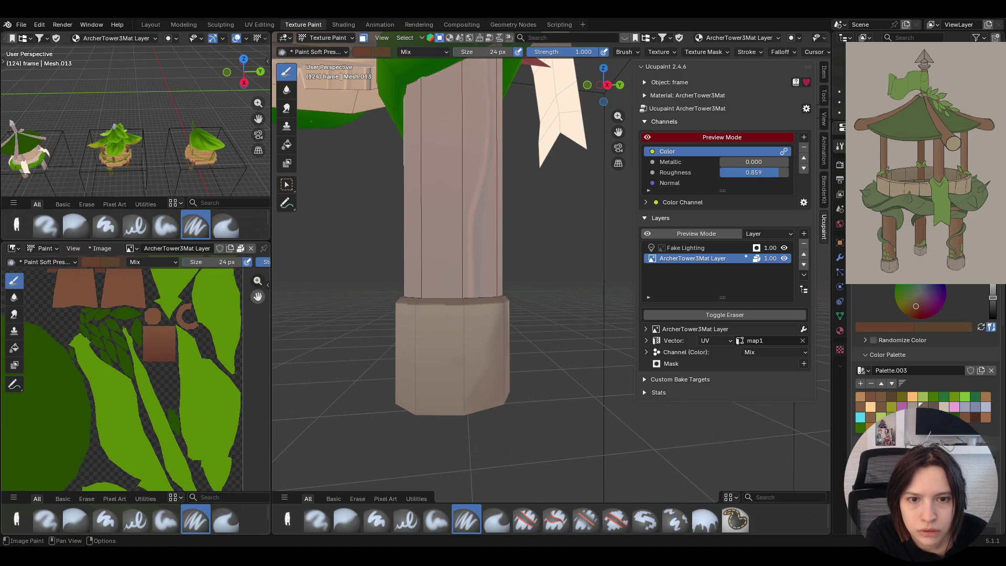
pyautogui.scroll(-5, 160, 324)
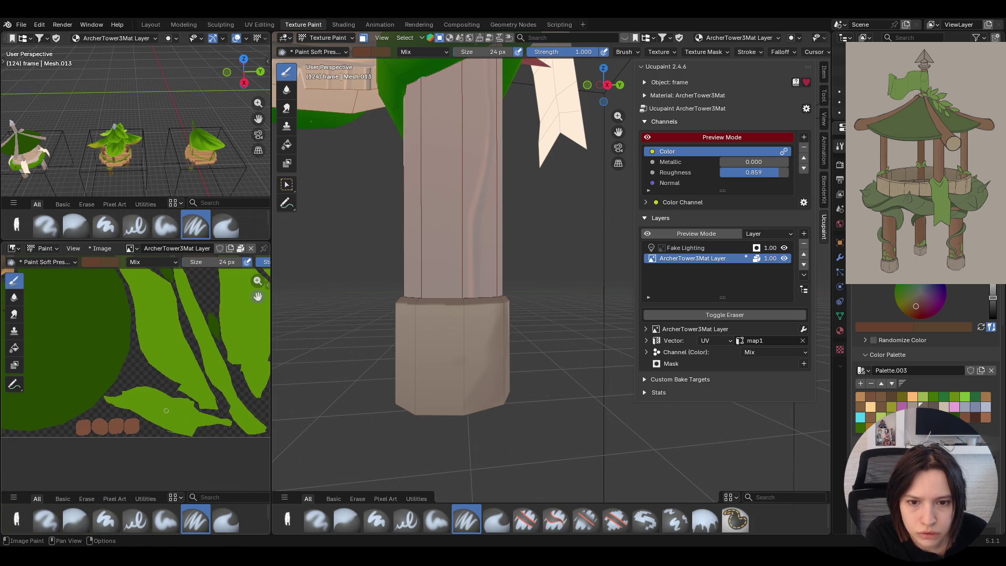
pyautogui.scroll(3, 163, 462)
pyautogui.scroll(-3, 230, 409)
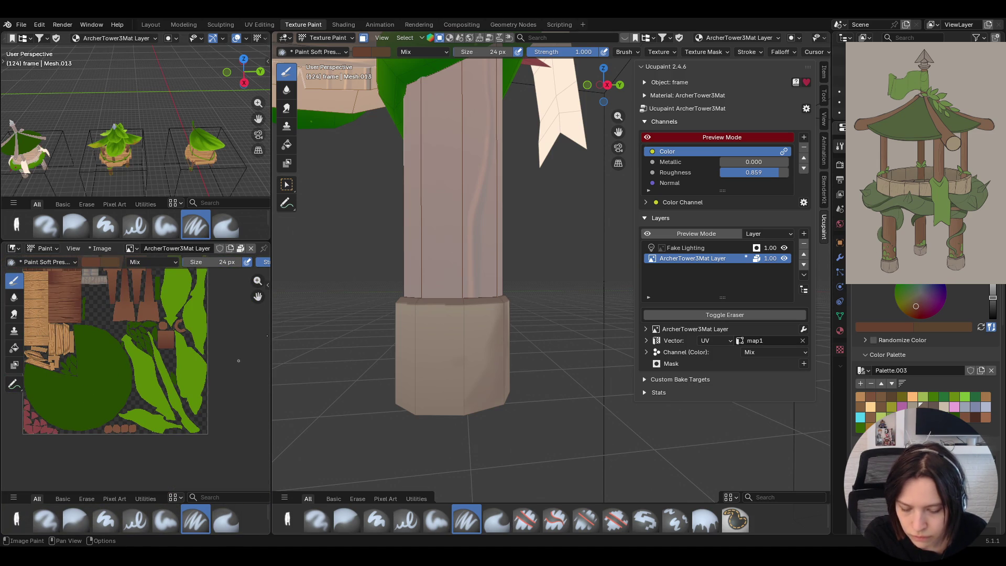
pyautogui.moveTo(258, 296); pyautogui.dragTo(274, 344)
# - Load the Paint Soft brush with the column's light tan (sampled with S) and resize it
pyautogui.moveTo(438, 311)
pyautogui.mouseDown(button='middle')
pyautogui.moveTo(373, 311)
pyautogui.moveTo(444, 522)
pyautogui.mouseUp(button='middle')
pyautogui.click(437, 521)
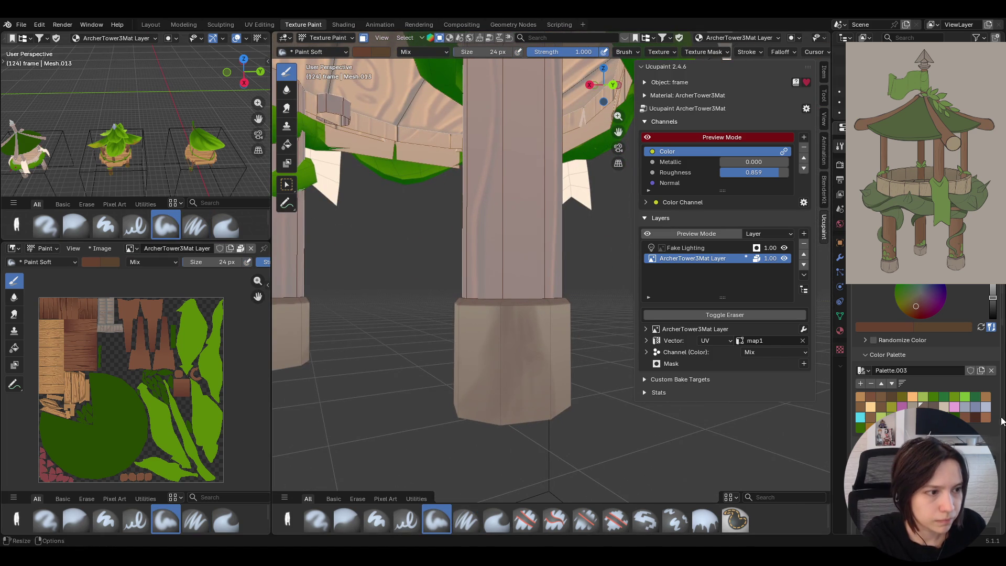
pyautogui.press('s')
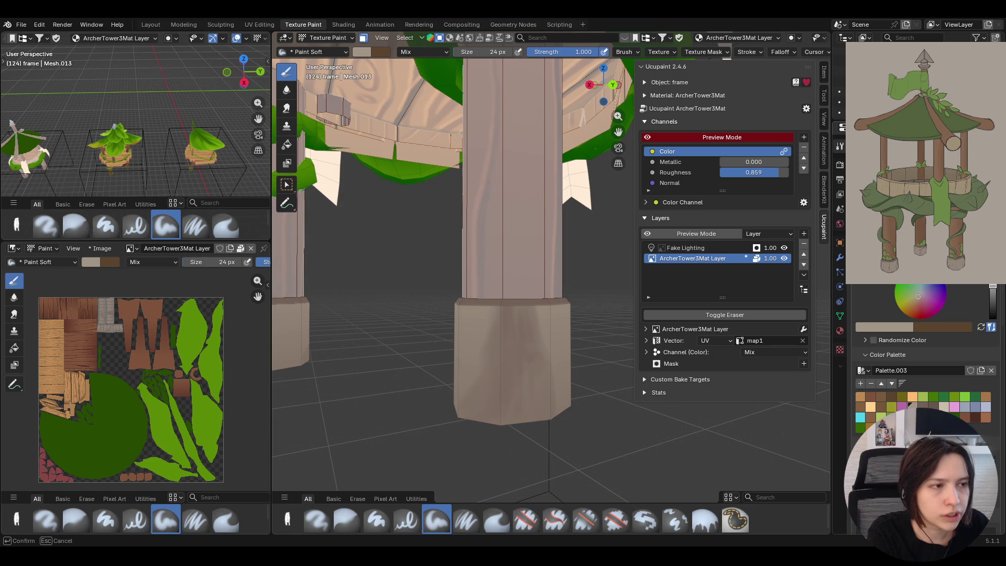
pyautogui.press('Return')
# - Add light highlight streaks down the column, then start blurring the pillar base shading
pyautogui.moveTo(515, 352); pyautogui.dragTo(517, 373)
pyautogui.moveTo(518, 335)
pyautogui.mouseDown()
pyautogui.moveTo(524, 370)
pyautogui.moveTo(461, 425)
pyautogui.mouseUp()
pyautogui.click(346, 520)
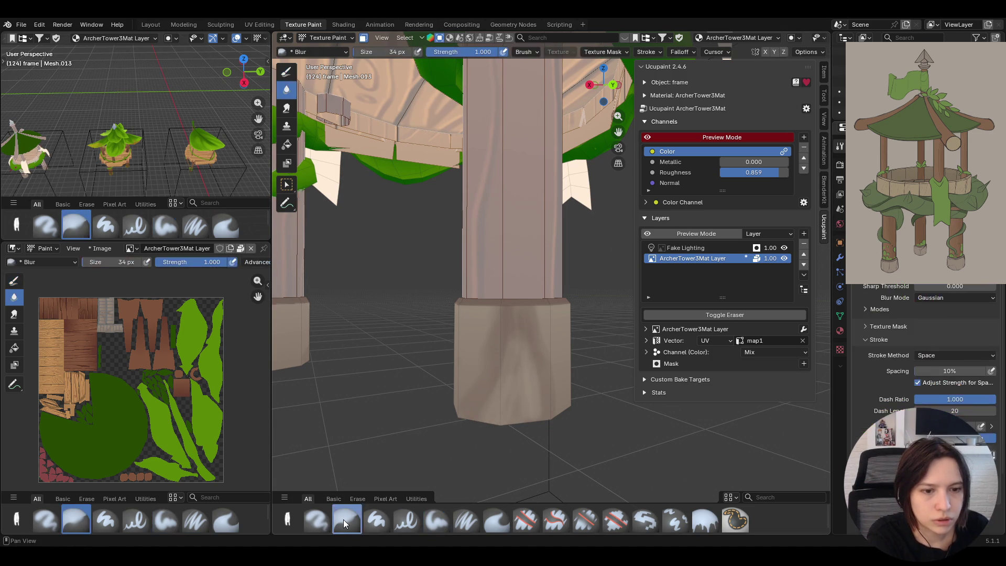
pyautogui.moveTo(513, 341); pyautogui.dragTo(515, 343)
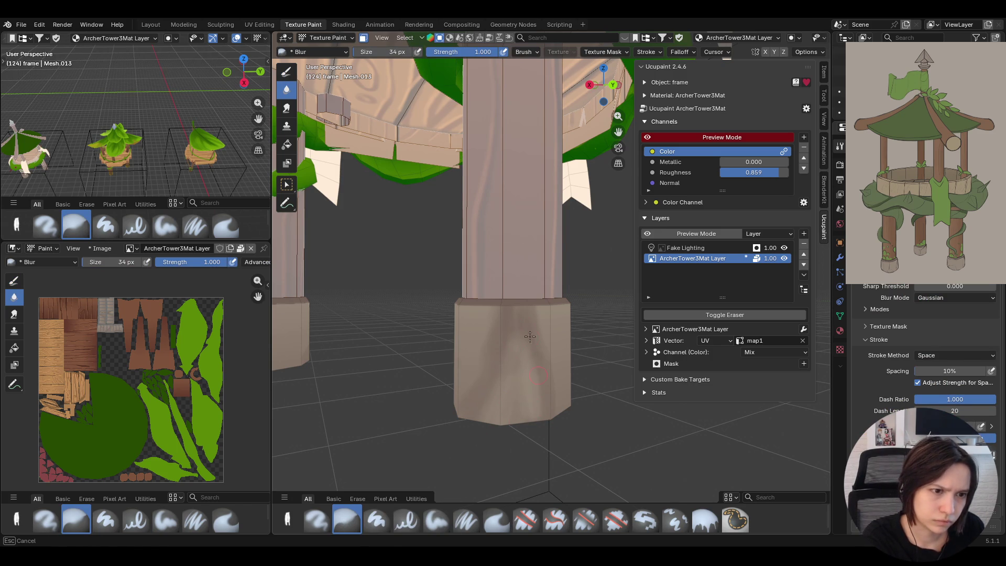
pyautogui.moveTo(497, 410); pyautogui.dragTo(521, 313)
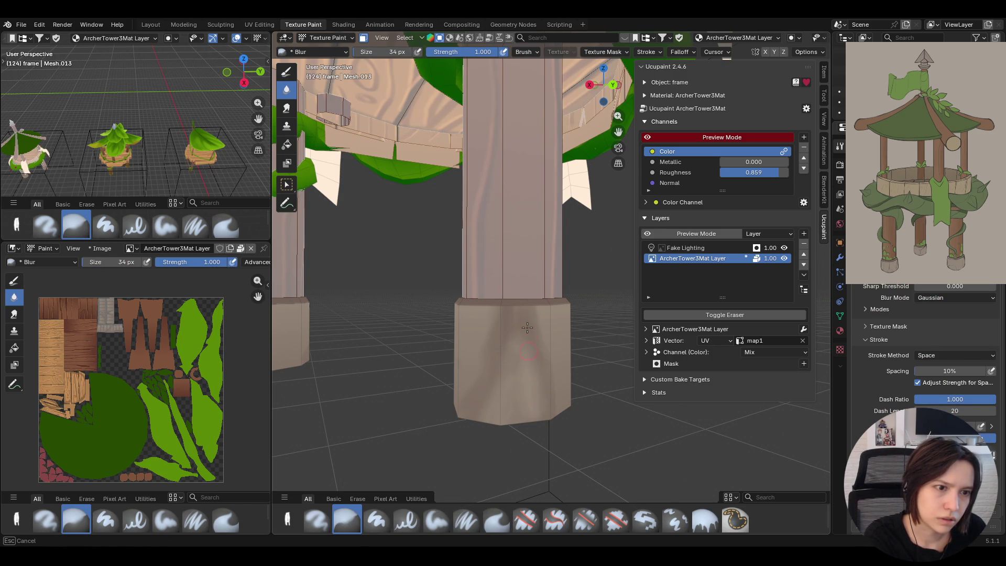
# - Finish blending the pillar base texture and return to the Paint Soft brush
pyautogui.moveTo(528, 351); pyautogui.dragTo(509, 363)
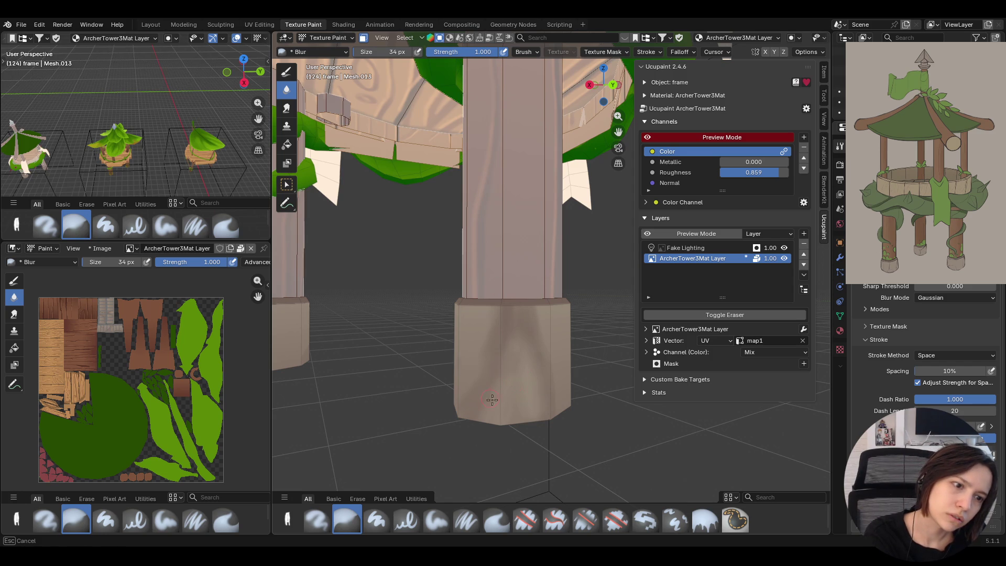
pyautogui.moveTo(489, 398); pyautogui.dragTo(472, 421)
pyautogui.moveTo(464, 349); pyautogui.dragTo(536, 359, button='middle')
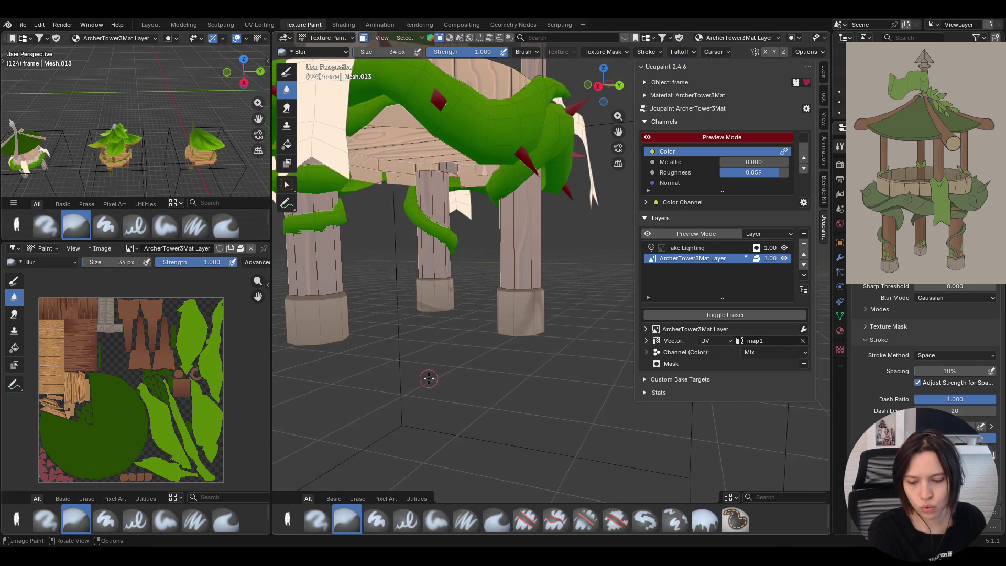
pyautogui.scroll(3, 429, 377)
pyautogui.moveTo(430, 378)
pyautogui.mouseDown(button='middle')
pyautogui.moveTo(487, 378)
pyautogui.moveTo(472, 385)
pyautogui.moveTo(425, 473)
pyautogui.mouseUp(button='middle')
pyautogui.scroll(3, 459, 395)
pyautogui.click(436, 521)
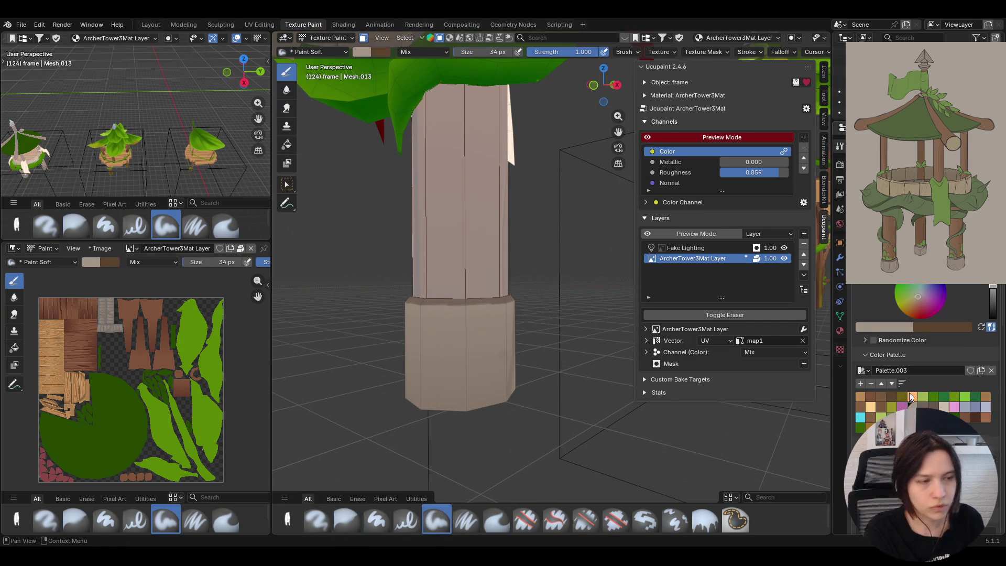
# - Paint a dark brown streak on the pillar base with Paint Soft Pressure
pyautogui.click(920, 405)
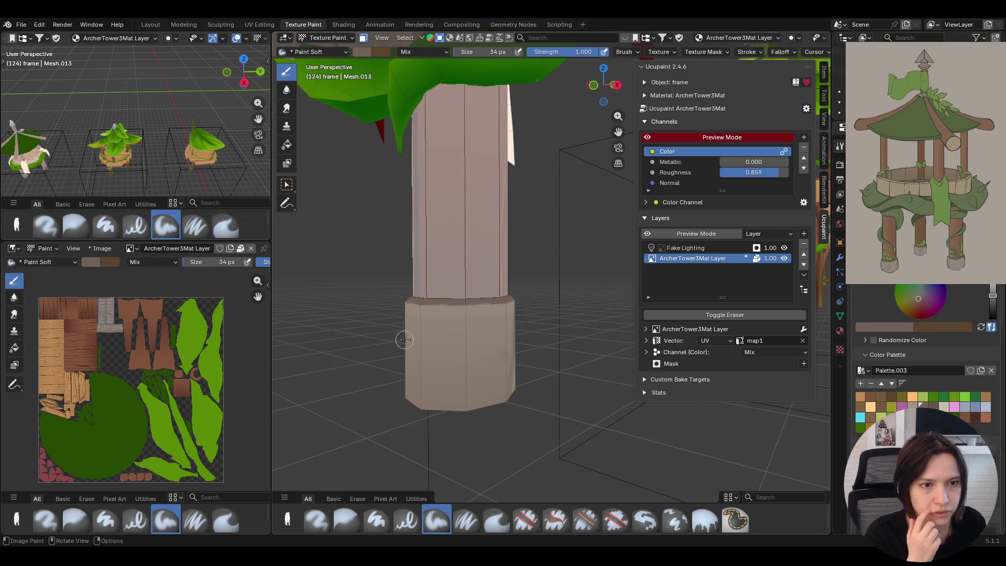
pyautogui.moveTo(524, 427); pyautogui.dragTo(503, 440, button='middle')
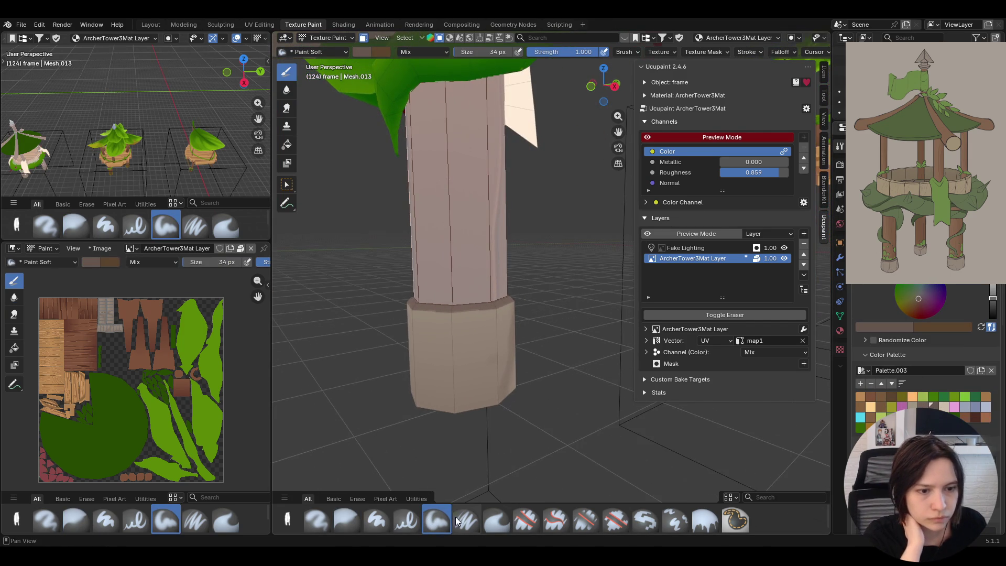
pyautogui.click(466, 521)
pyautogui.moveTo(472, 472)
pyautogui.mouseDown(button='middle')
pyautogui.moveTo(465, 432)
pyautogui.moveTo(380, 432)
pyautogui.mouseUp(button='middle')
pyautogui.moveTo(539, 298); pyautogui.dragTo(554, 394)
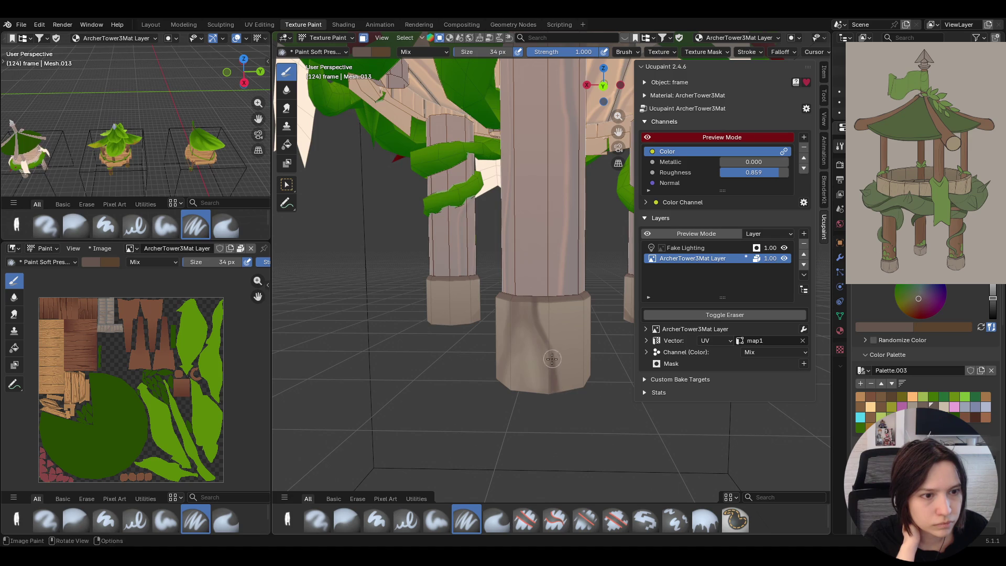
# - Reframe the pillar and add another dark stroke on its base
pyautogui.moveTo(618, 330); pyautogui.dragTo(501, 304, button='middle')
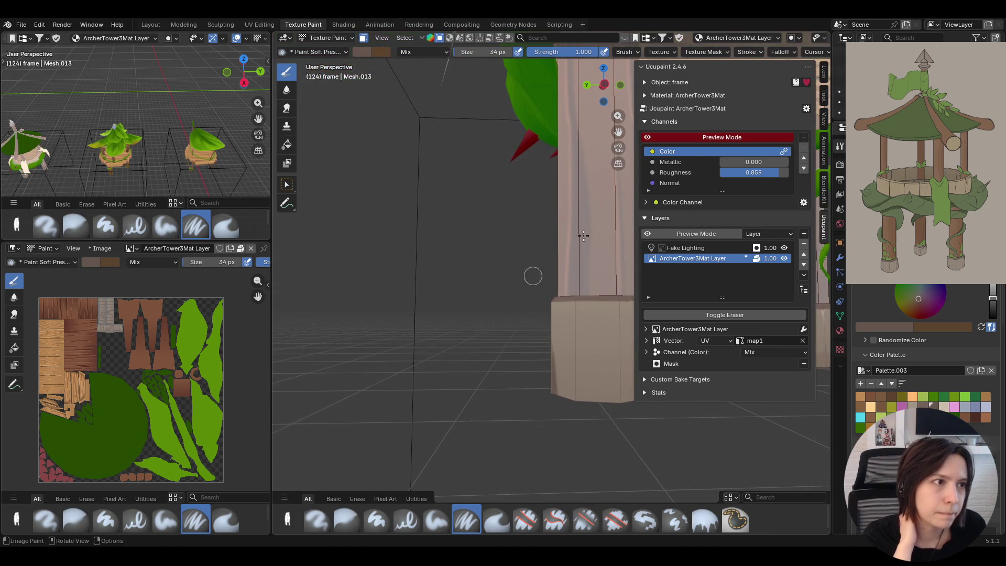
pyautogui.moveTo(618, 132); pyautogui.dragTo(517, 135)
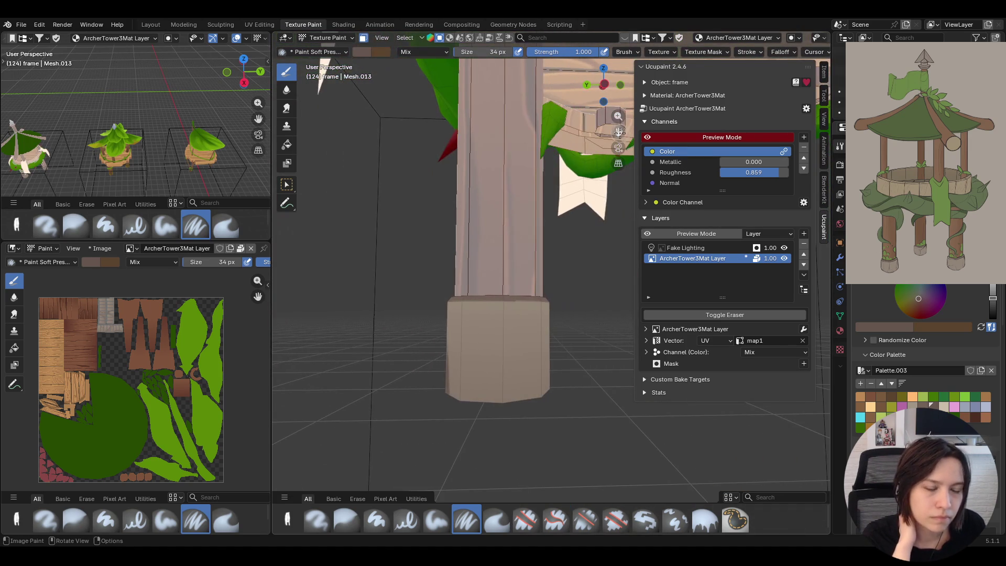
pyautogui.moveTo(502, 324); pyautogui.dragTo(502, 336)
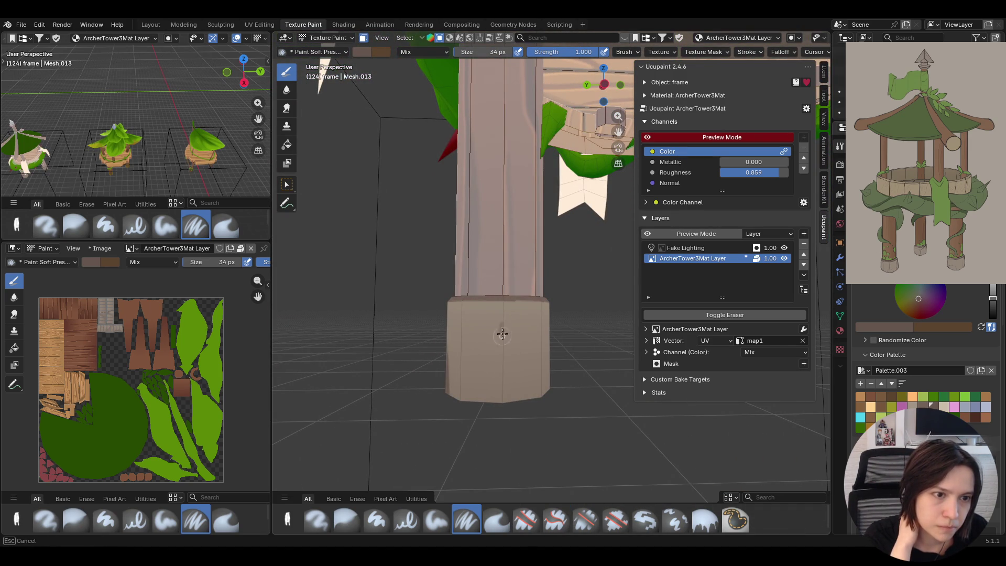
# - With a 14 px brush, paint thin dark grain lines down and along the column base
pyautogui.moveTo(506, 290); pyautogui.dragTo(506, 291, button='middle')
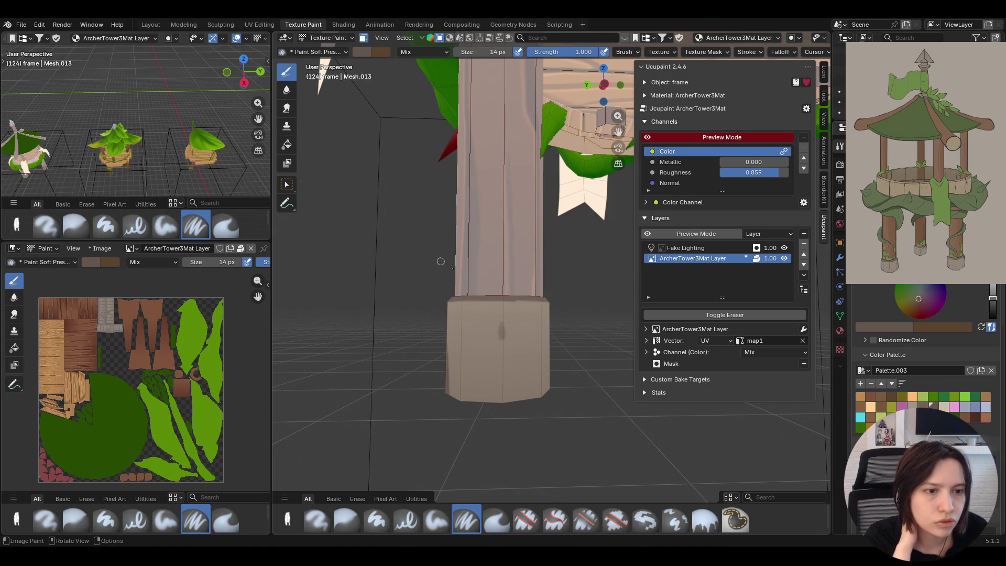
pyautogui.moveTo(503, 331); pyautogui.dragTo(486, 401)
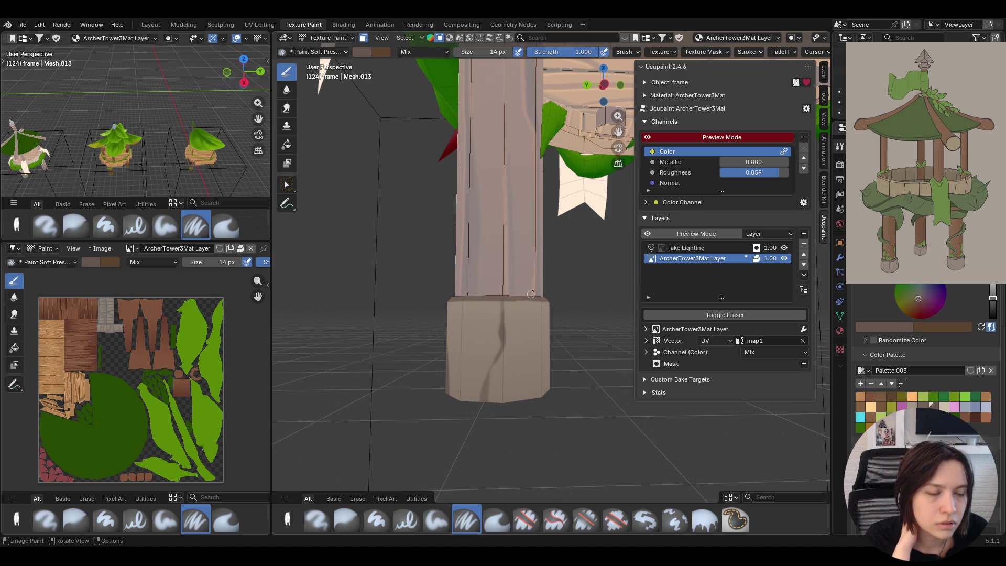
pyautogui.moveTo(502, 346); pyautogui.dragTo(502, 350)
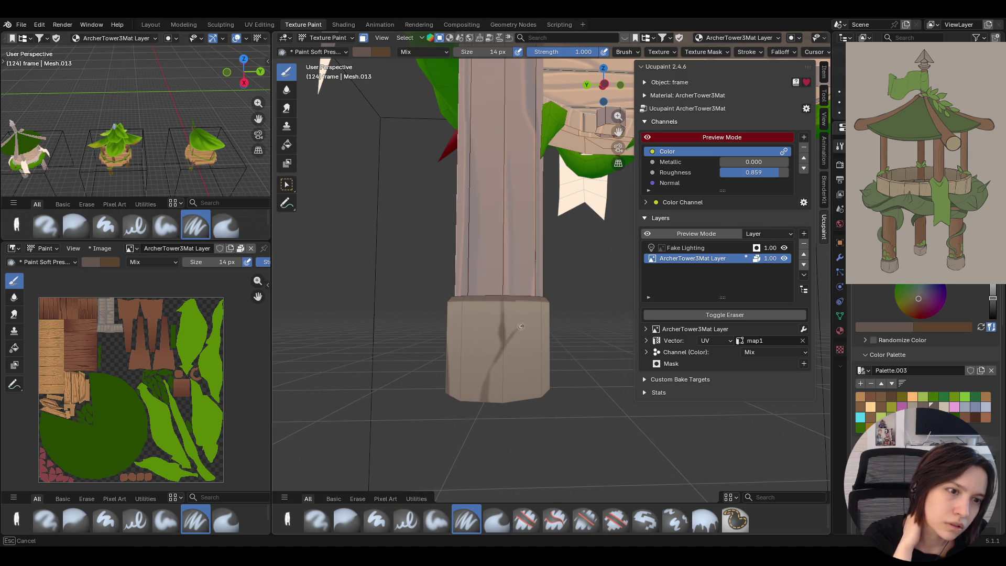
pyautogui.moveTo(546, 310); pyautogui.dragTo(548, 304)
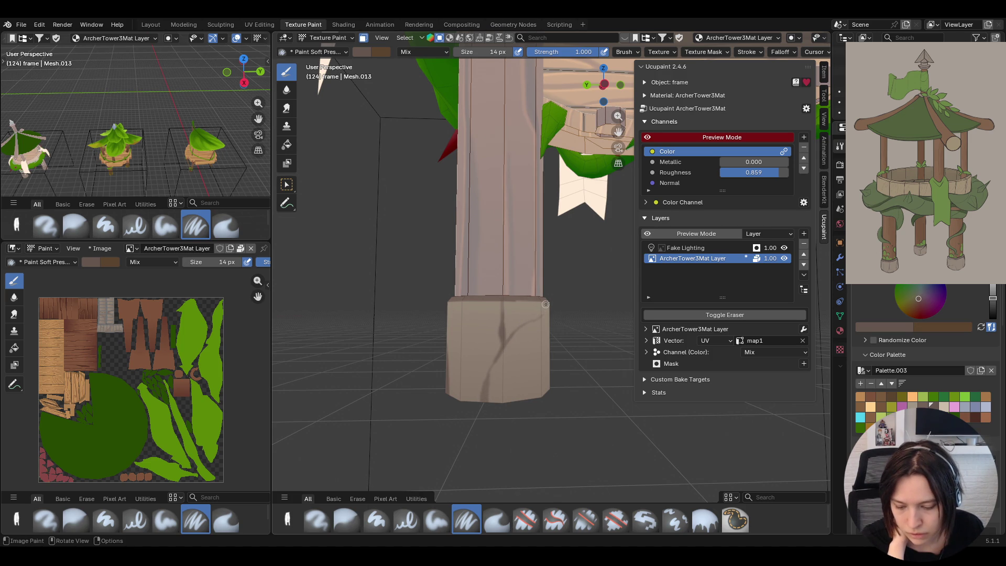
pyautogui.moveTo(542, 304)
pyautogui.mouseDown(button='middle')
pyautogui.moveTo(452, 387)
pyautogui.moveTo(422, 222)
pyautogui.mouseUp(button='middle')
pyautogui.moveTo(472, 312)
pyautogui.mouseDown()
pyautogui.moveTo(491, 306)
pyautogui.moveTo(463, 304)
pyautogui.moveTo(500, 305)
pyautogui.moveTo(450, 296)
pyautogui.moveTo(536, 201)
pyautogui.mouseUp()
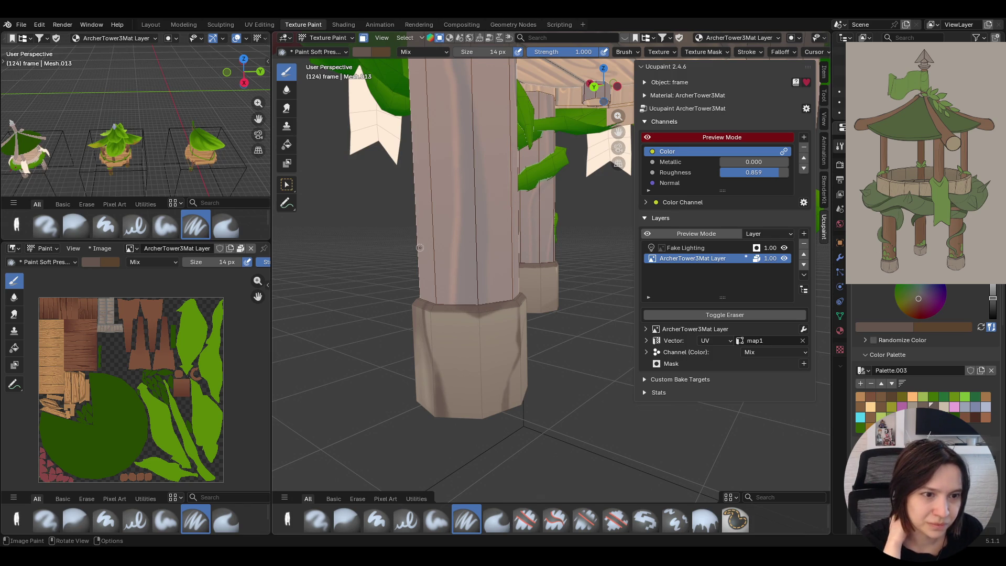
# - Add a dark bottom-edge stroke, a small knot and a top-edge streak, then pick light beige
pyautogui.moveTo(353, 275); pyautogui.dragTo(454, 272, button='middle')
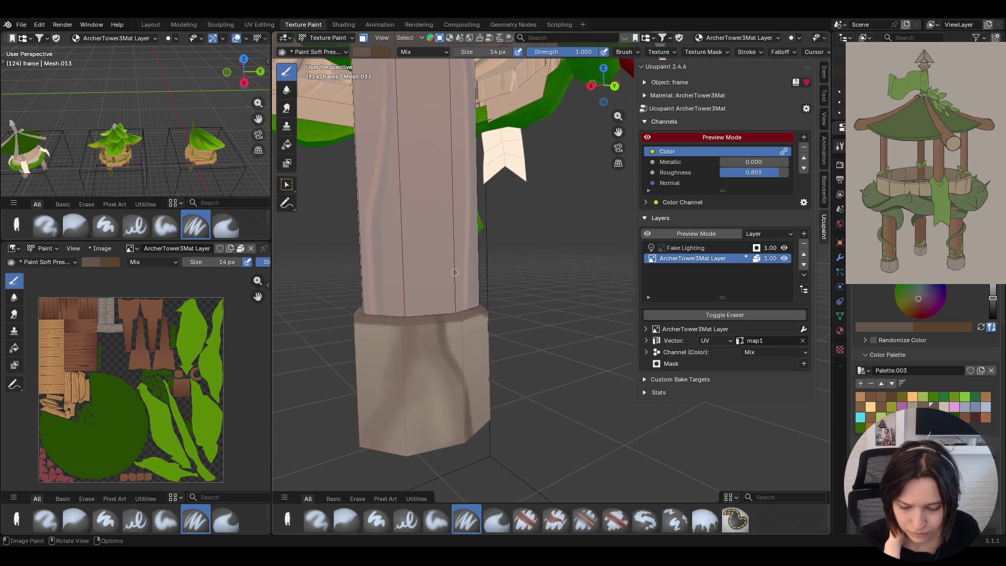
pyautogui.moveTo(397, 454); pyautogui.dragTo(414, 441)
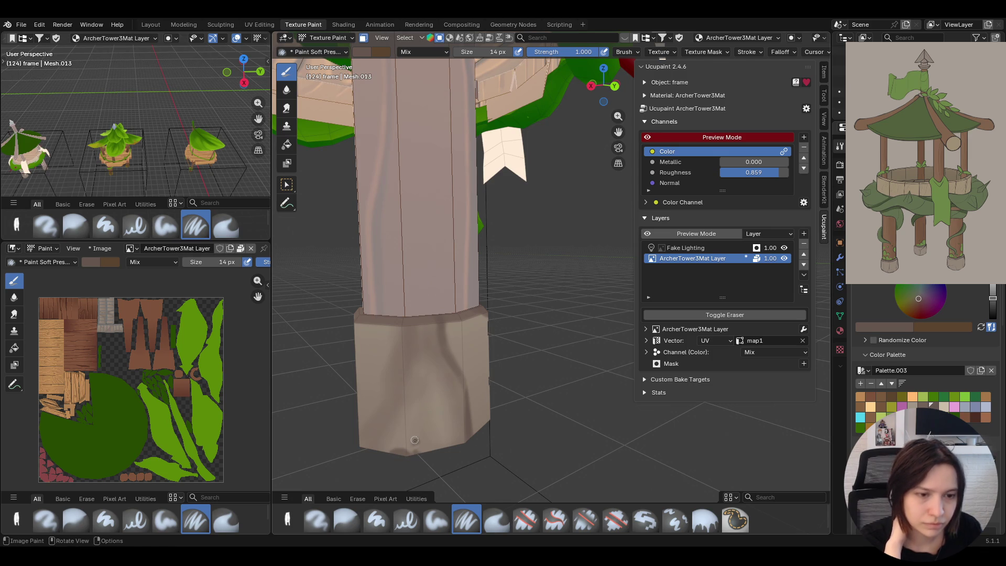
pyautogui.moveTo(415, 441); pyautogui.dragTo(475, 380, button='middle')
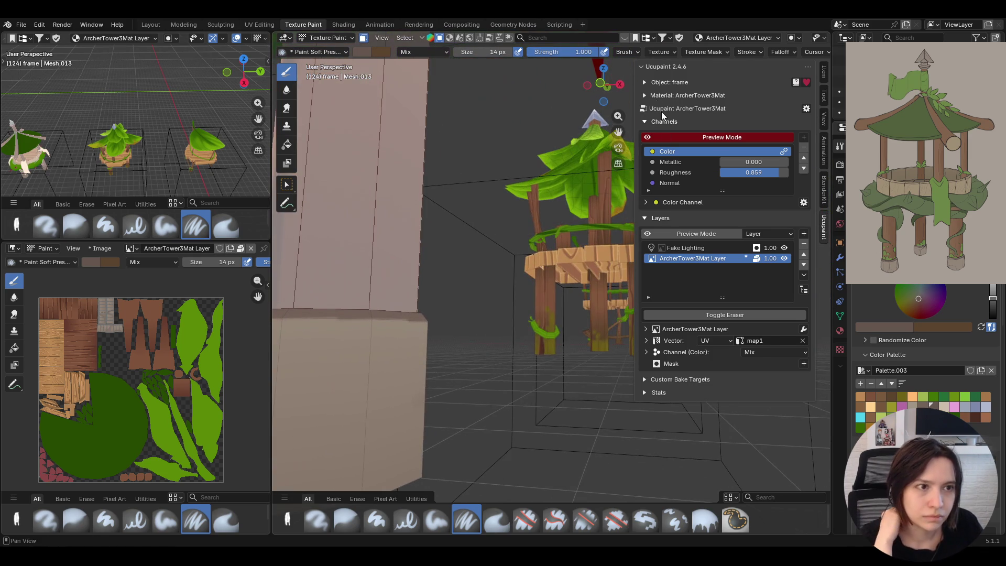
pyautogui.moveTo(474, 379)
pyautogui.mouseDown(button='middle')
pyautogui.moveTo(484, 224)
pyautogui.moveTo(430, 318)
pyautogui.mouseUp(button='middle')
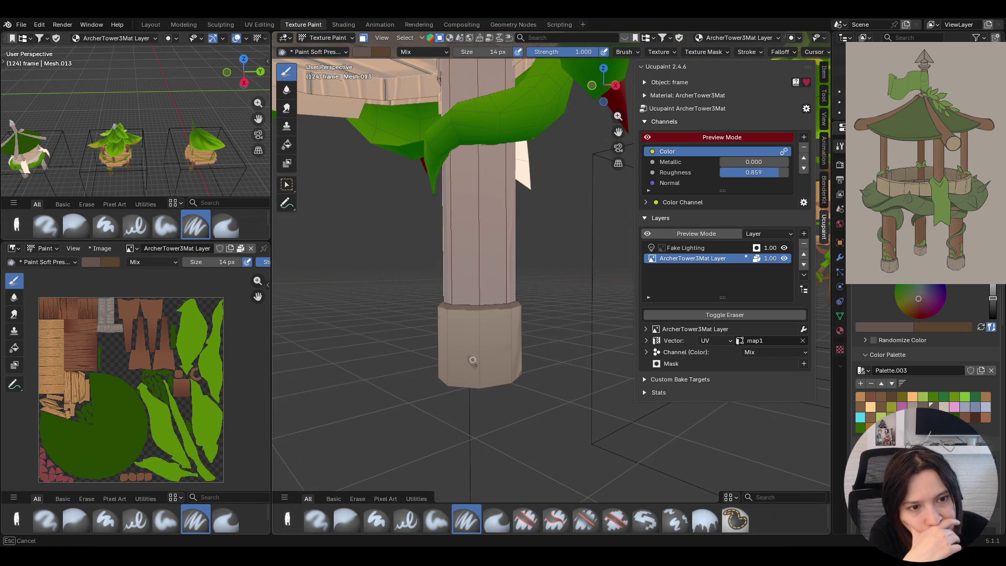
pyautogui.moveTo(473, 360); pyautogui.dragTo(481, 364)
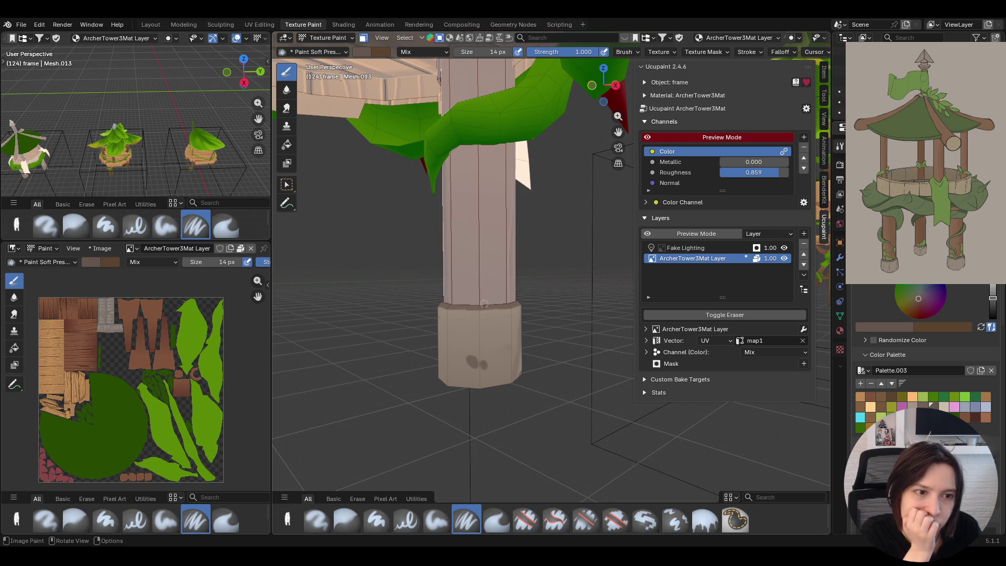
pyautogui.moveTo(490, 313); pyautogui.dragTo(489, 322)
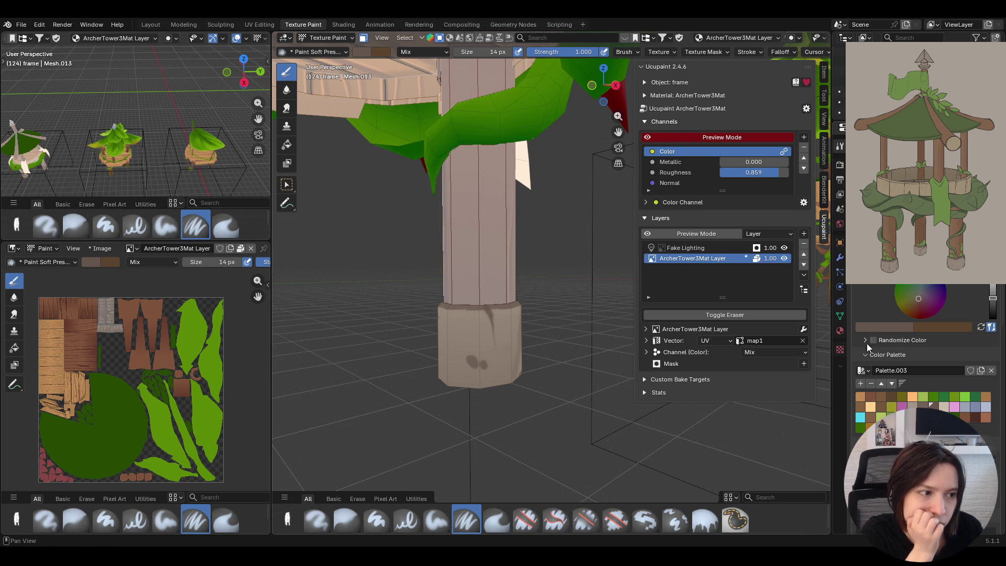
pyautogui.click(943, 408)
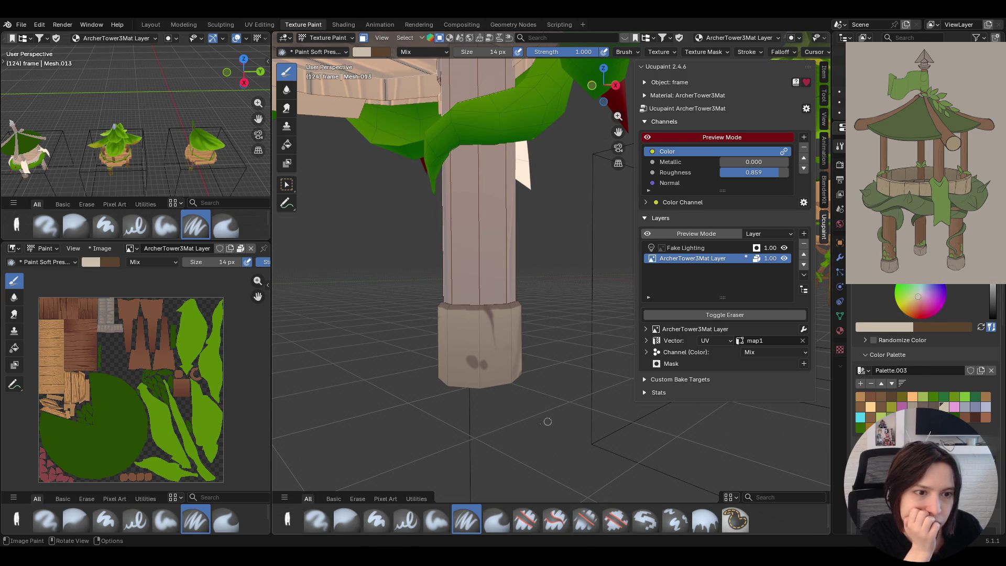
pyautogui.scroll(3, 454, 414)
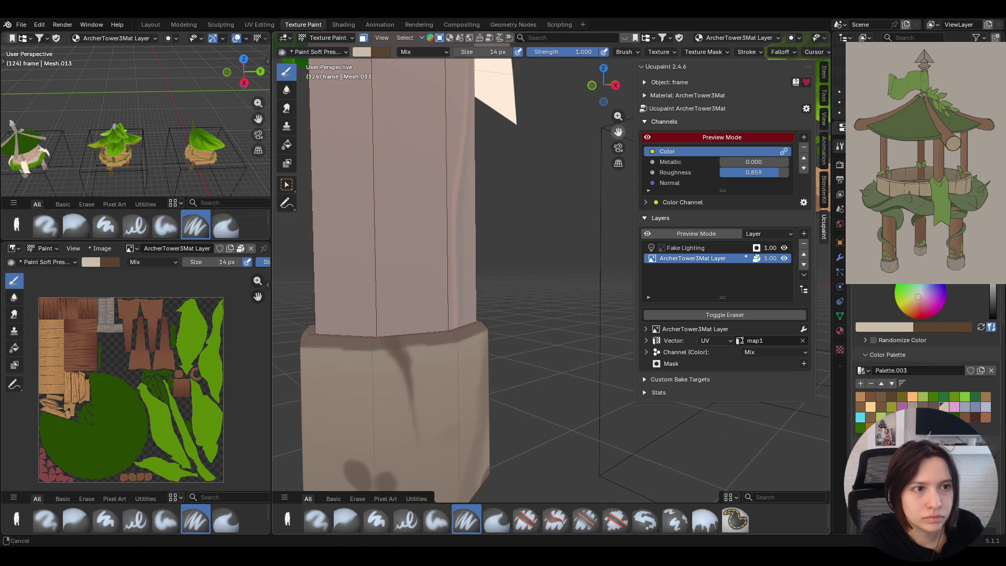
# - Paint soft light beige highlight strokes beside the dark grain on the column base
pyautogui.moveTo(619, 131); pyautogui.dragTo(621, 45)
pyautogui.click(380, 228)
pyautogui.moveTo(380, 233); pyautogui.dragTo(420, 331)
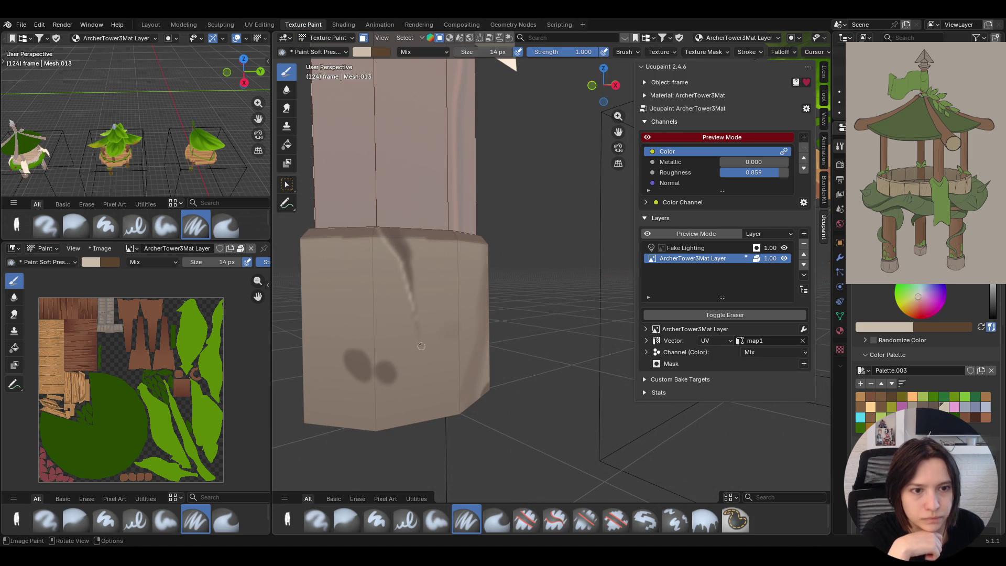
pyautogui.moveTo(347, 354)
pyautogui.mouseDown()
pyautogui.moveTo(355, 381)
pyautogui.moveTo(372, 383)
pyautogui.mouseUp()
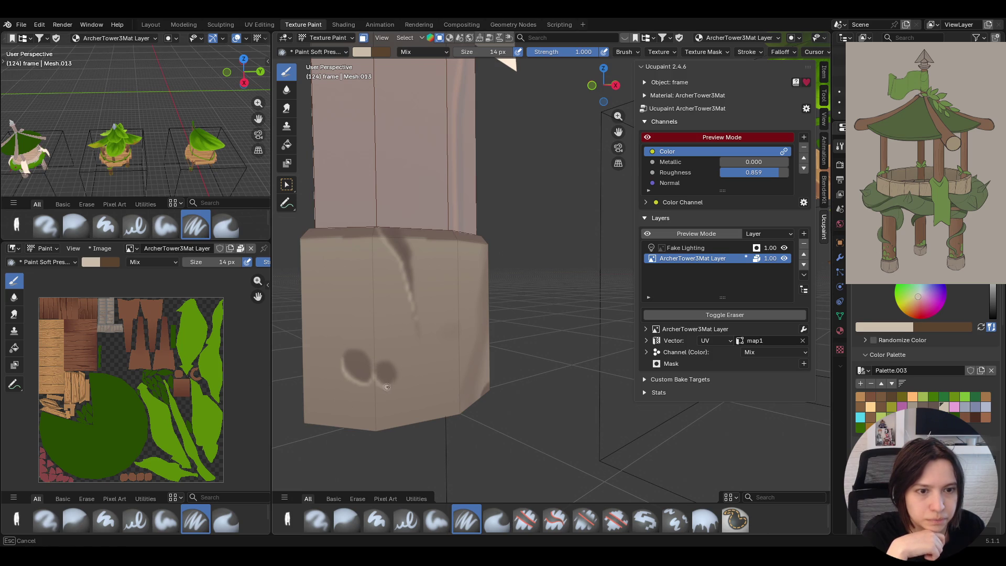
pyautogui.moveTo(380, 330); pyautogui.dragTo(382, 300, button='middle')
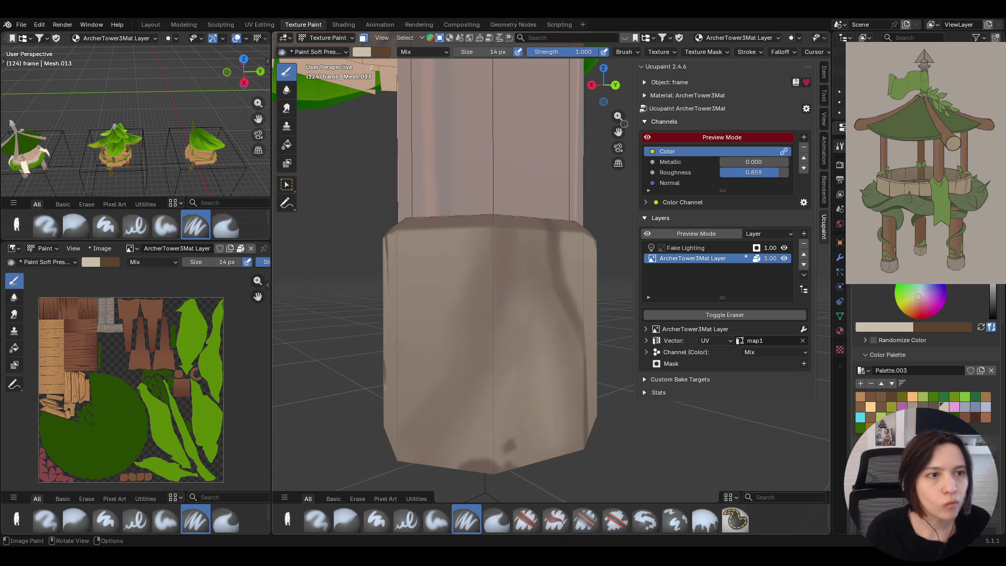
# - Paint dark marks along the base's lower edge and a streak down from its top edge
pyautogui.moveTo(618, 132); pyautogui.dragTo(597, 146)
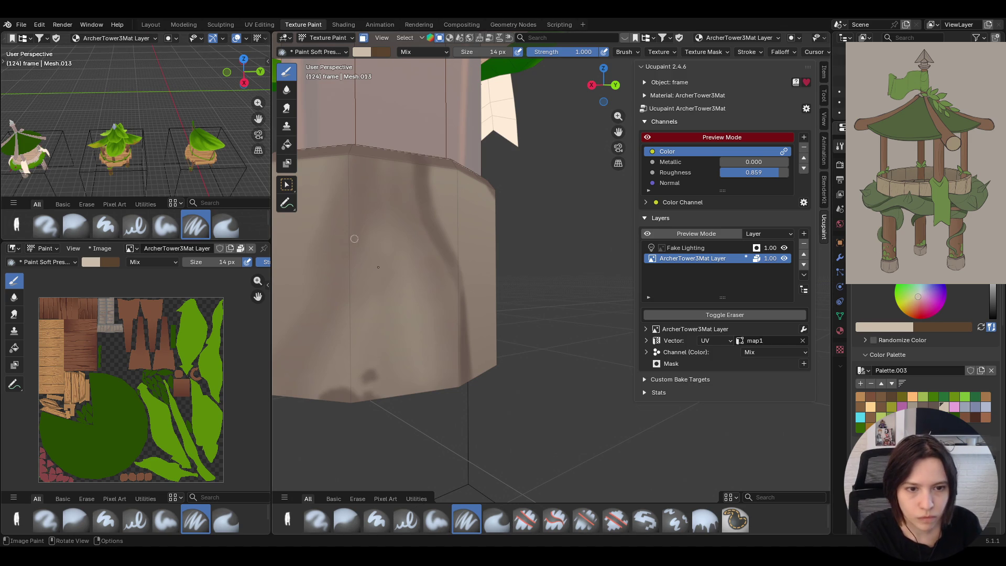
pyautogui.moveTo(315, 398); pyautogui.dragTo(375, 383)
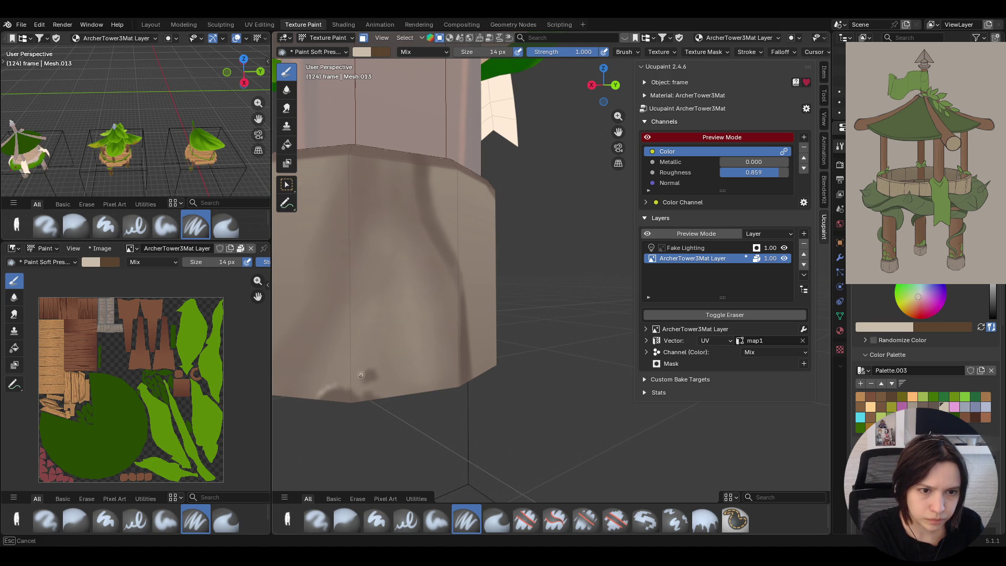
pyautogui.moveTo(357, 378); pyautogui.dragTo(359, 373)
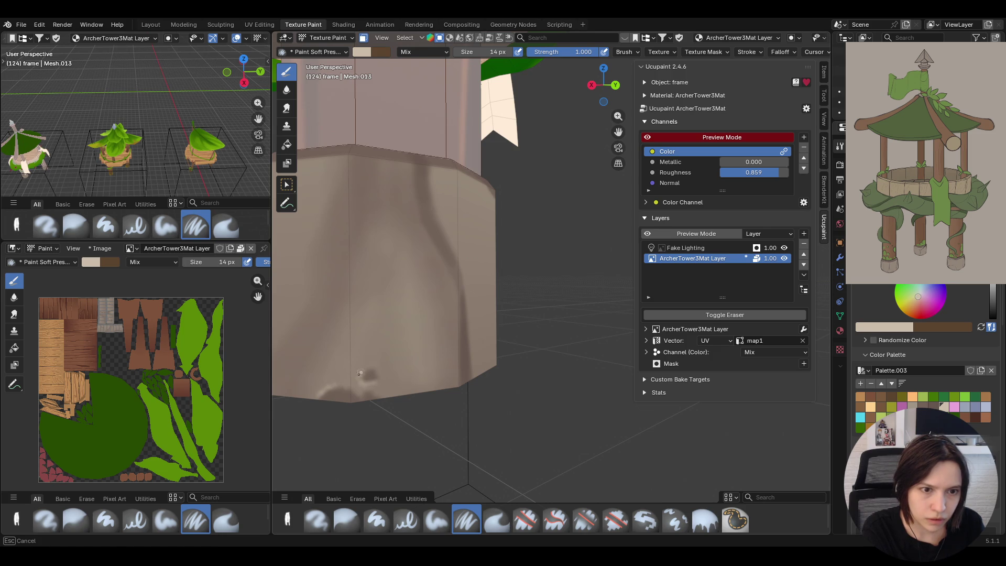
pyautogui.moveTo(413, 177); pyautogui.dragTo(425, 220)
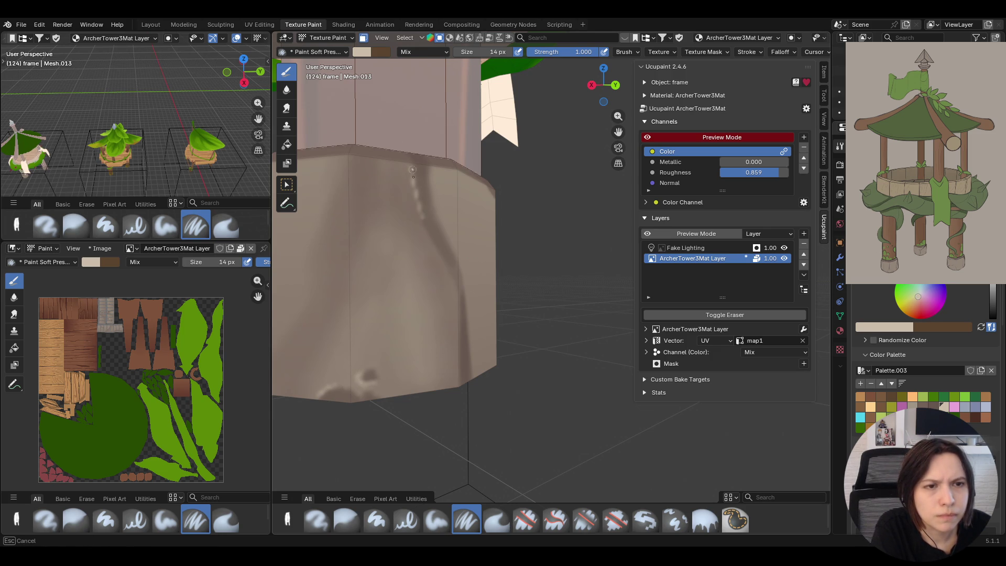
pyautogui.moveTo(412, 167); pyautogui.dragTo(425, 222)
# - Add dark streaks down the central pillar base, along its top and its lower-left edge
pyautogui.moveTo(430, 251); pyautogui.dragTo(491, 277, button='middle')
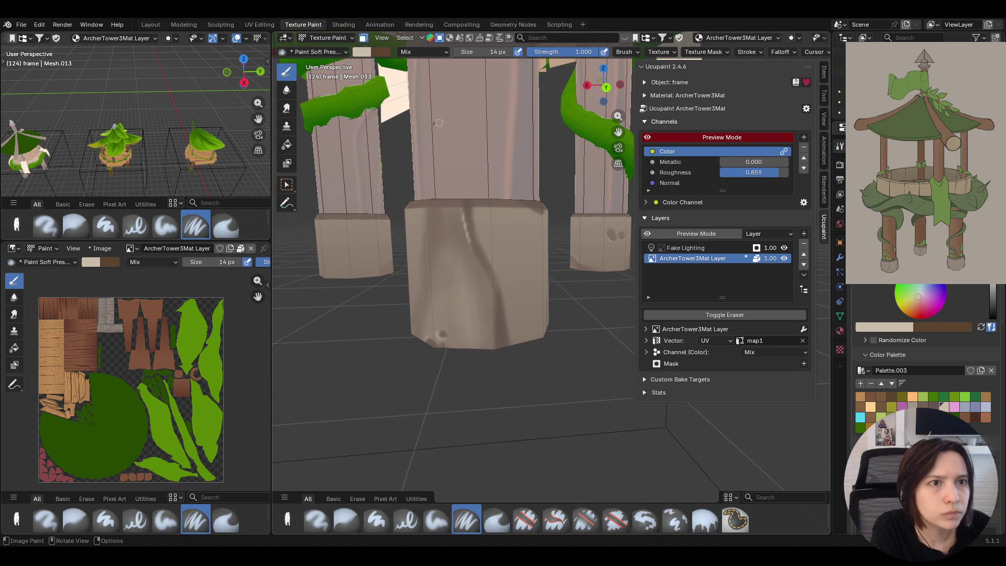
pyautogui.moveTo(479, 277); pyautogui.dragTo(495, 344)
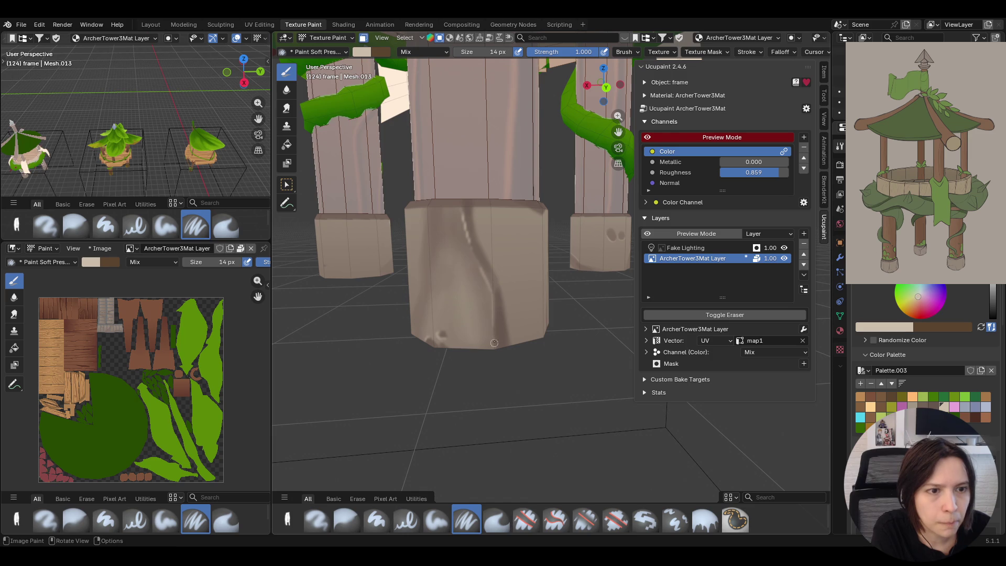
pyautogui.moveTo(534, 182)
pyautogui.mouseDown(button='middle')
pyautogui.moveTo(454, 168)
pyautogui.moveTo(529, 208)
pyautogui.mouseUp(button='middle')
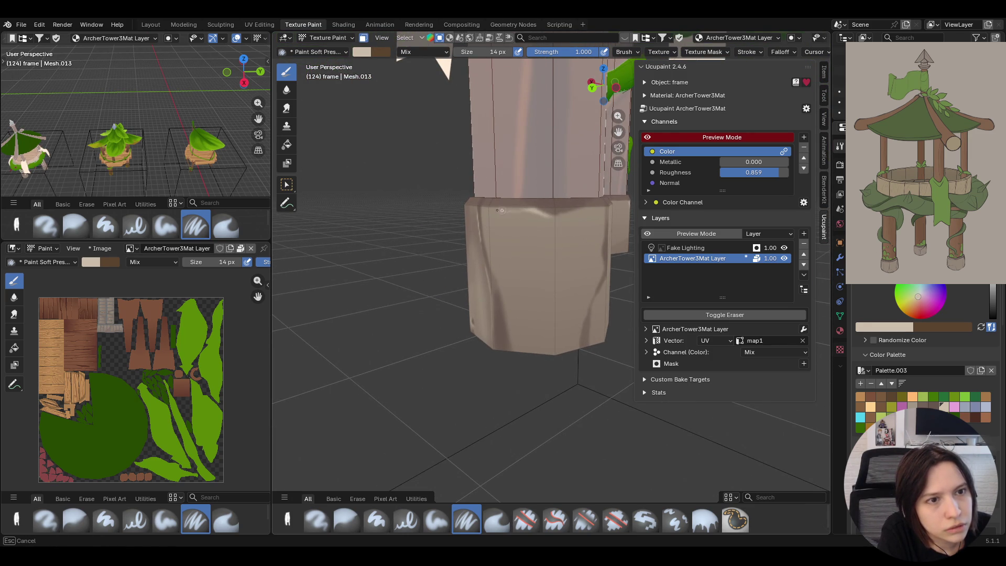
pyautogui.moveTo(566, 213); pyautogui.dragTo(576, 210)
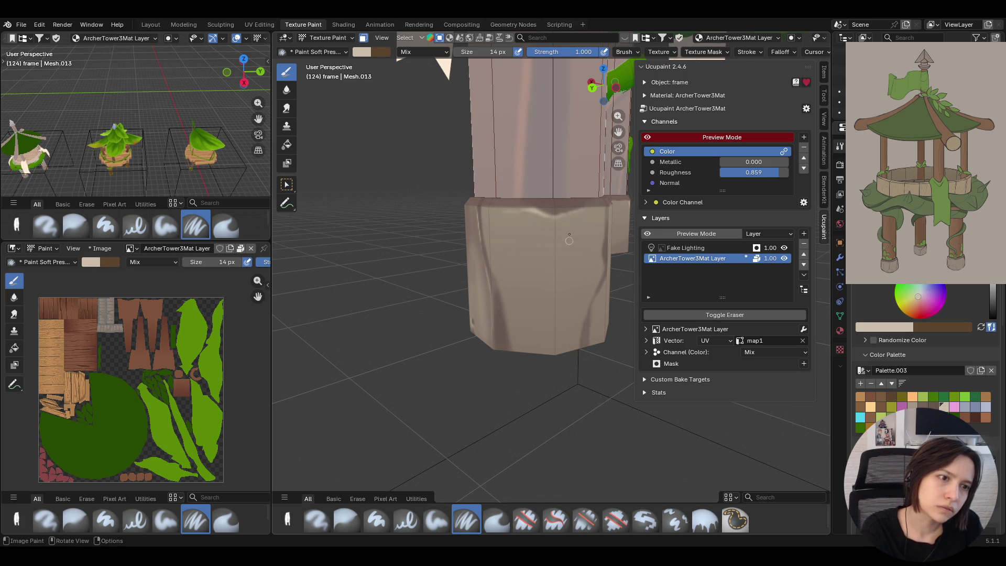
pyautogui.moveTo(550, 233); pyautogui.dragTo(422, 187, button='middle')
pyautogui.moveTo(504, 309)
pyautogui.mouseDown()
pyautogui.moveTo(512, 346)
pyautogui.moveTo(500, 295)
pyautogui.mouseUp()
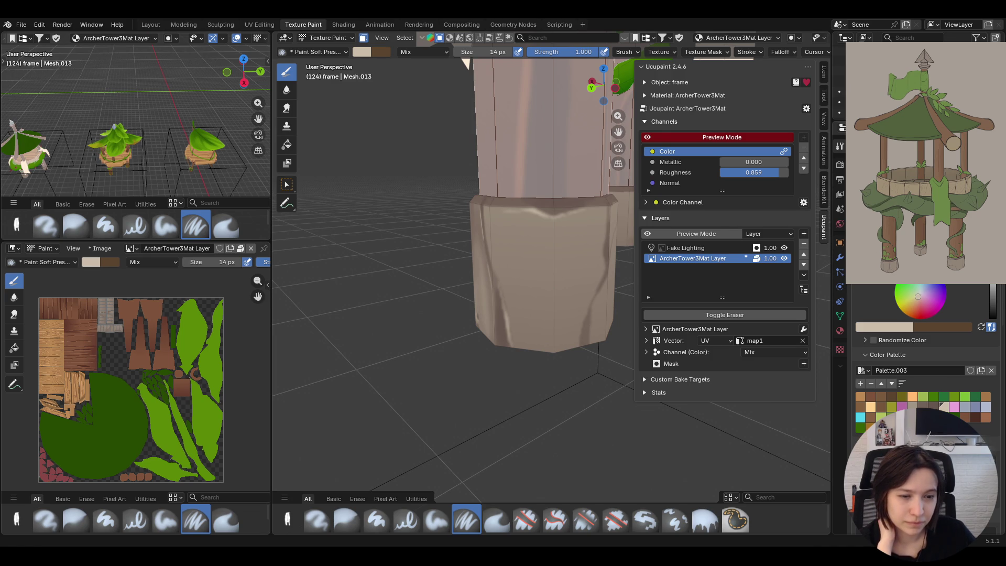
# - Paint thin light highlight strokes alongside the dark grain on the pillar base
pyautogui.keyDown('shift'); pyautogui.moveTo(466, 64); pyautogui.dragTo(647, 110, button='middle'); pyautogui.keyUp('shift')
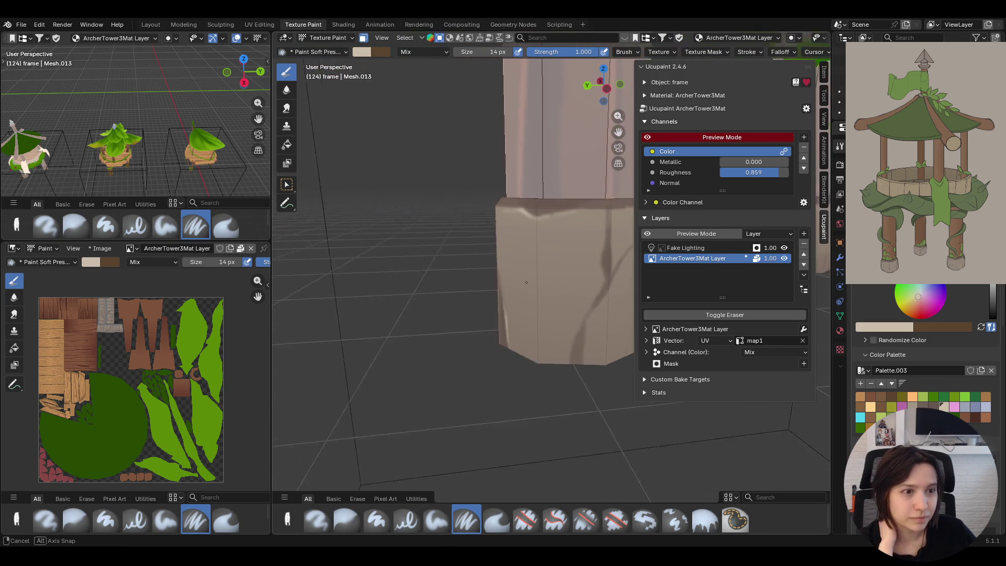
pyautogui.keyDown('shift'); pyautogui.moveTo(646, 110); pyautogui.dragTo(468, 177, button='middle'); pyautogui.keyUp('shift')
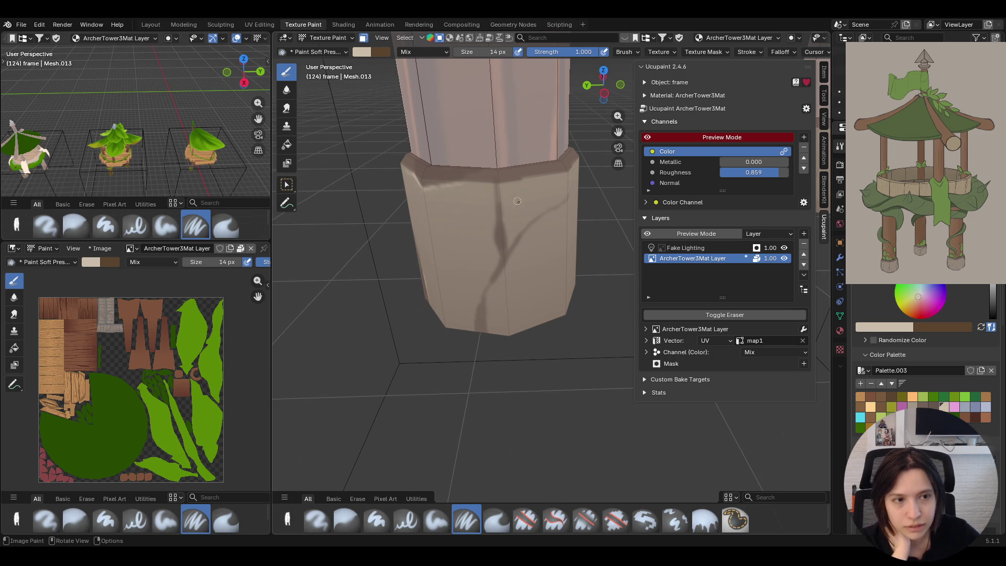
pyautogui.moveTo(488, 187); pyautogui.dragTo(491, 228)
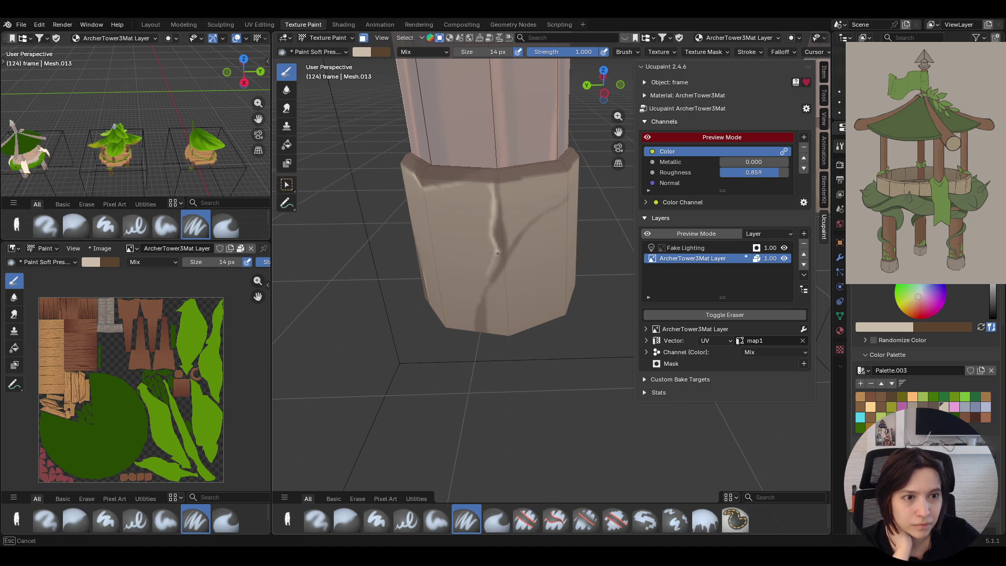
pyautogui.moveTo(474, 314); pyautogui.dragTo(474, 316)
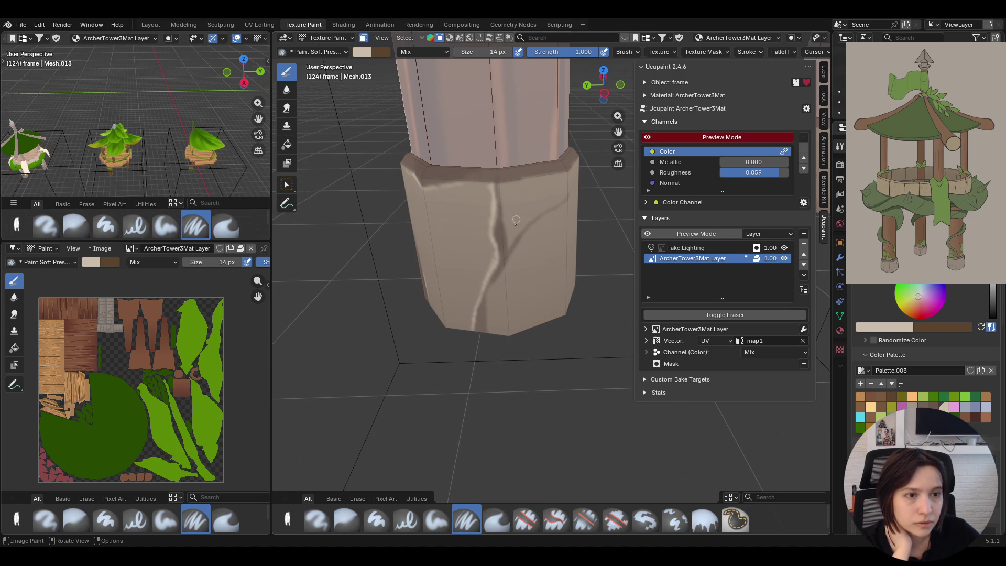
pyautogui.moveTo(510, 250)
pyautogui.mouseDown()
pyautogui.moveTo(555, 204)
pyautogui.moveTo(573, 153)
pyautogui.mouseUp()
# - Pull back, undo the last cream stroke for comparison, and orbit around the tower legs
pyautogui.moveTo(567, 161); pyautogui.dragTo(485, 232, button='middle')
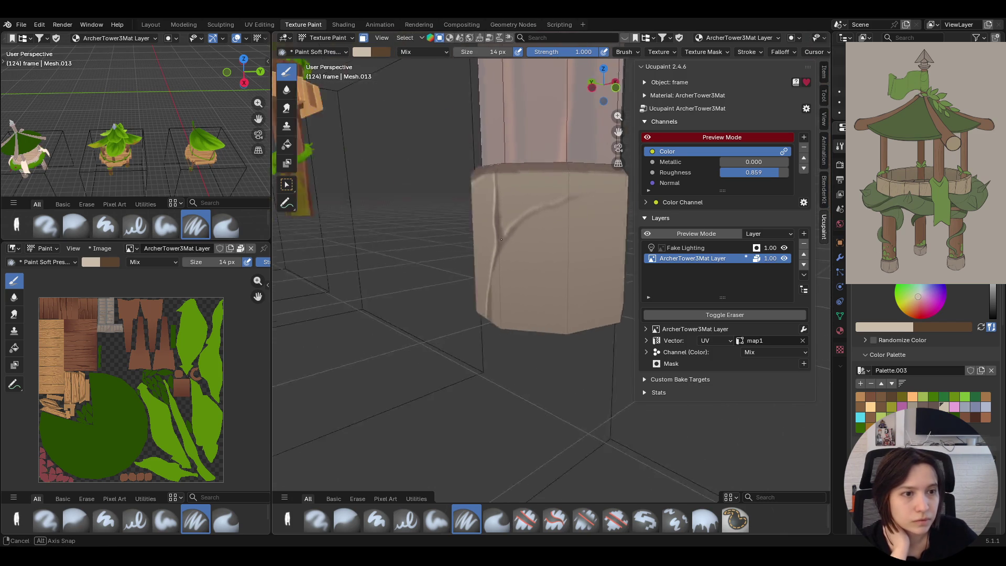
pyautogui.scroll(-5, 485, 232)
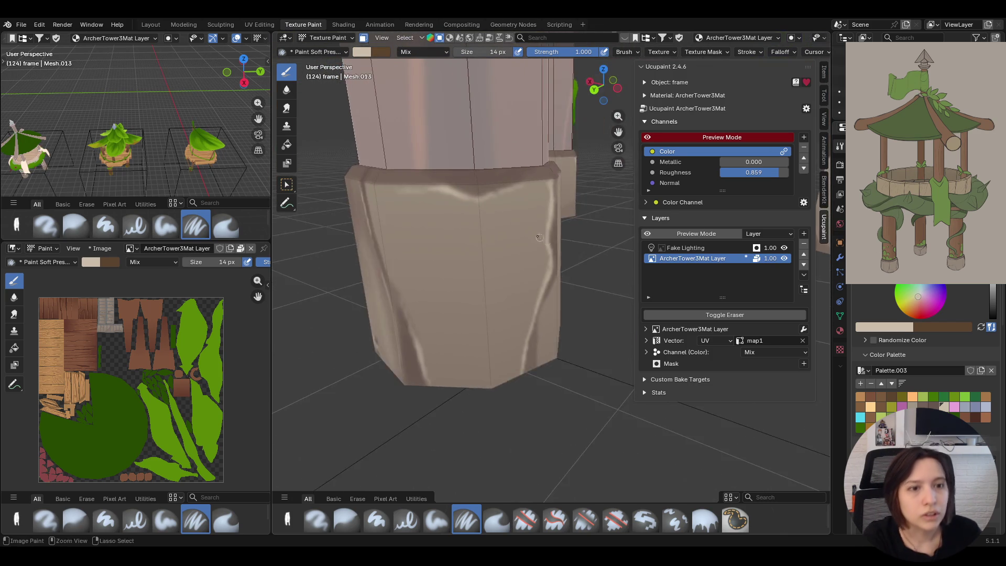
pyautogui.moveTo(485, 232); pyautogui.dragTo(402, 30, button='middle')
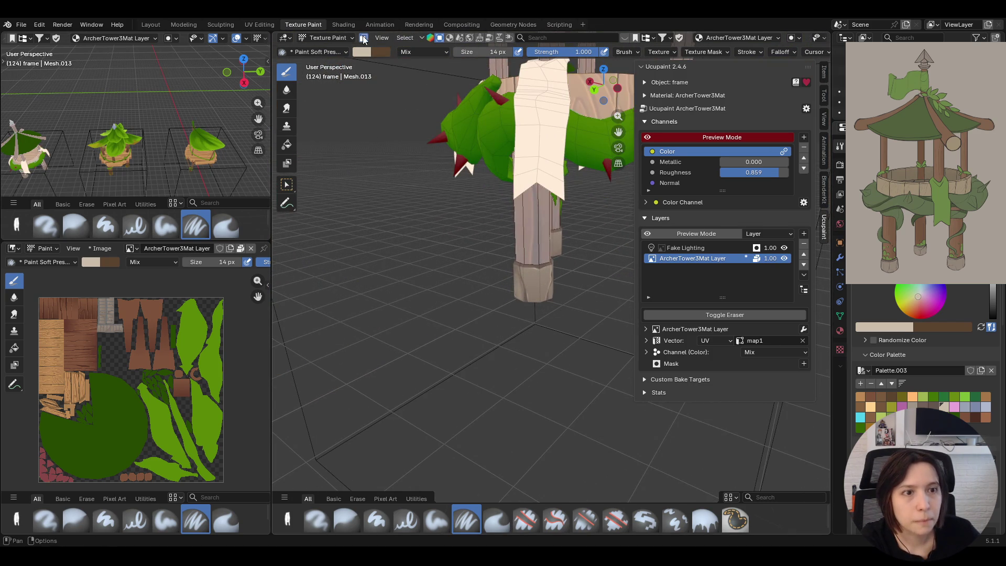
pyautogui.hotkey('ctrl', 'z')
pyautogui.scroll(-3, 472, 236)
pyautogui.scroll(-2, 472, 236)
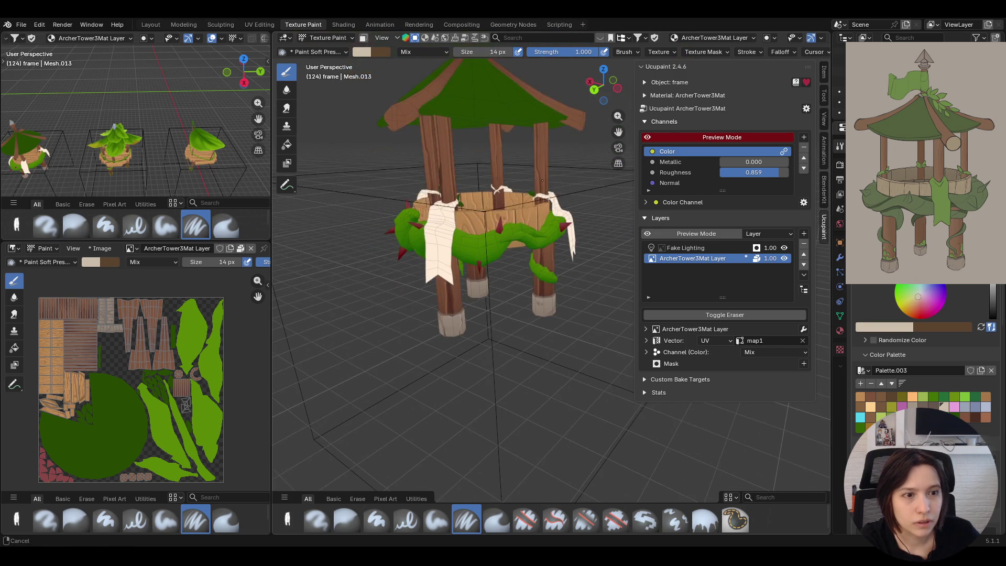
pyautogui.scroll(8, 472, 236)
pyautogui.moveTo(472, 237); pyautogui.dragTo(425, 193, button='middle')
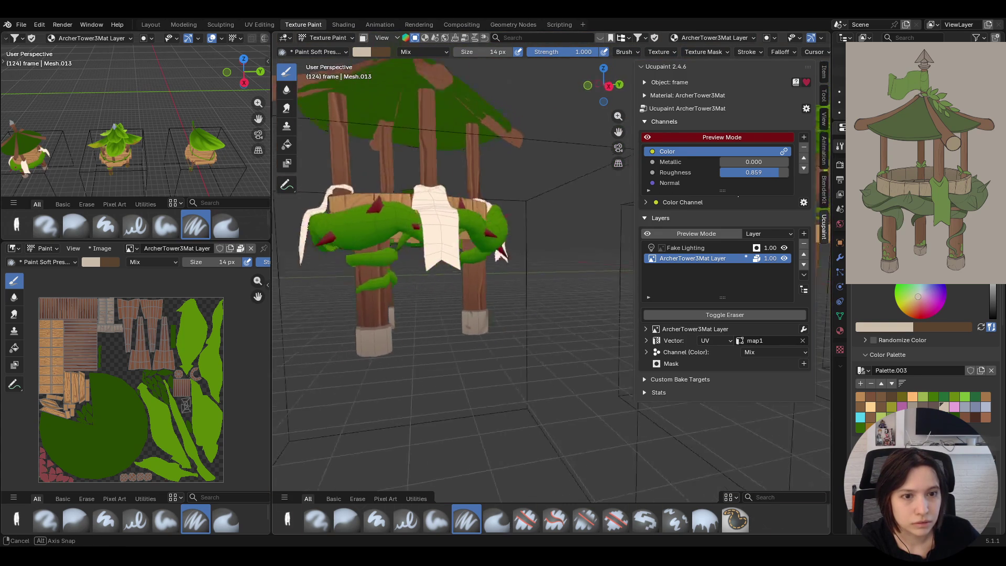
pyautogui.moveTo(424, 193)
pyautogui.mouseDown(button='middle')
pyautogui.moveTo(448, 163)
pyautogui.moveTo(449, 204)
pyautogui.mouseUp(button='middle')
pyautogui.scroll(3, 448, 162)
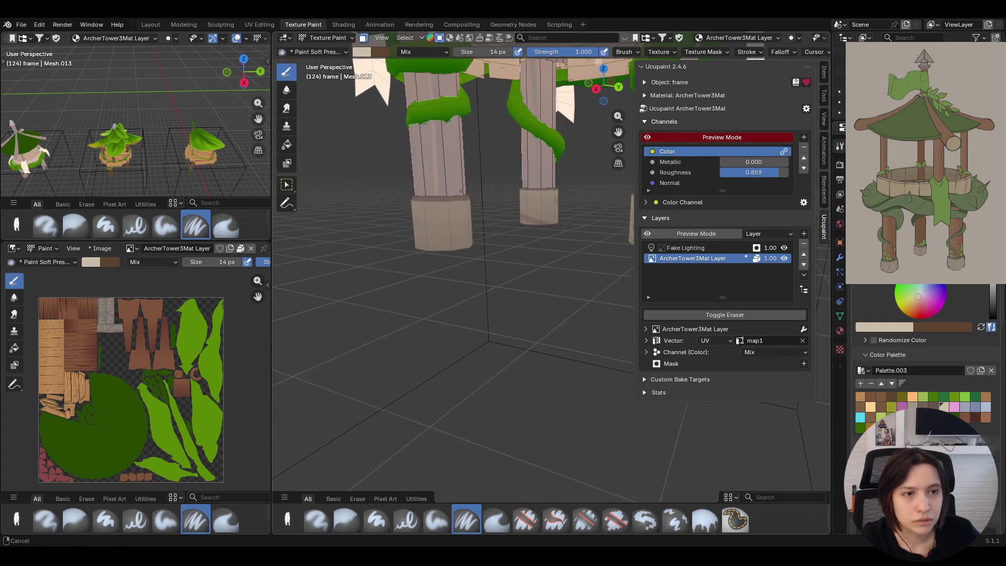
pyautogui.scroll(3, 448, 204)
pyautogui.scroll(3, 563, 314)
pyautogui.scroll(3, 562, 315)
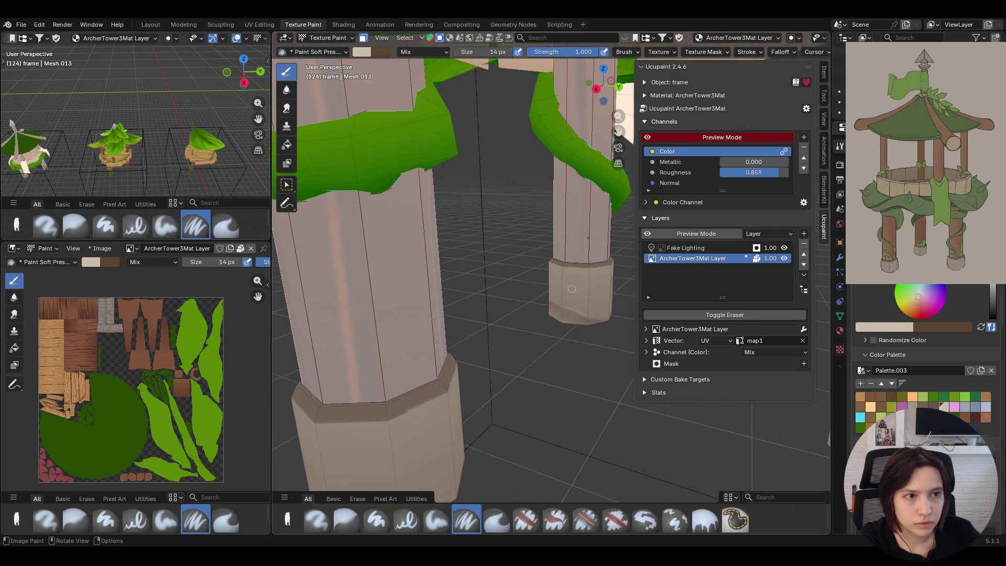
pyautogui.moveTo(620, 127)
pyautogui.mouseDown()
pyautogui.moveTo(618, 117)
pyautogui.moveTo(619, 134)
pyautogui.mouseUp()
# - Paint darker brown on the pillar base with a 24 px Paint Soft brush, then blur it smooth
pyautogui.click(436, 519)
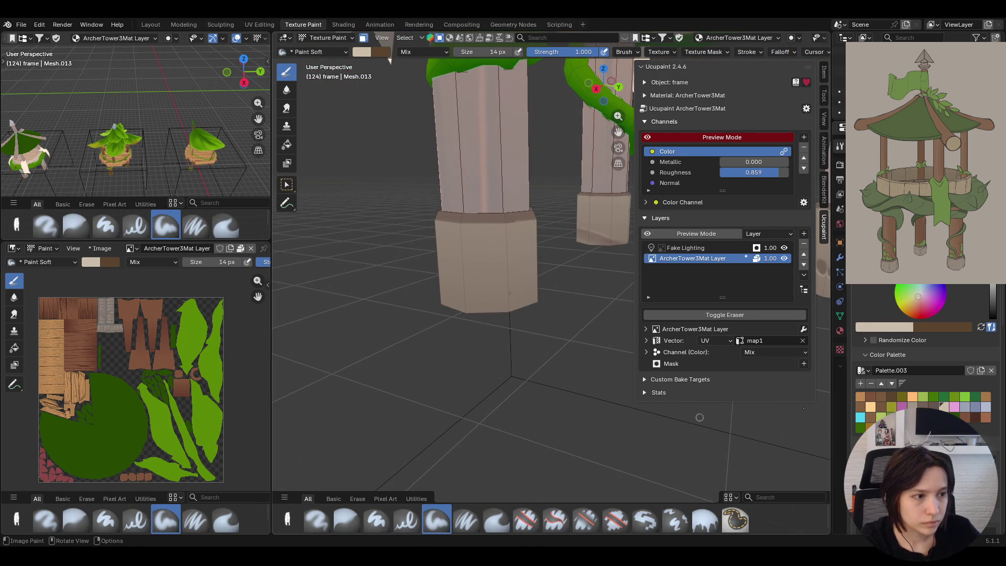
pyautogui.click(926, 406)
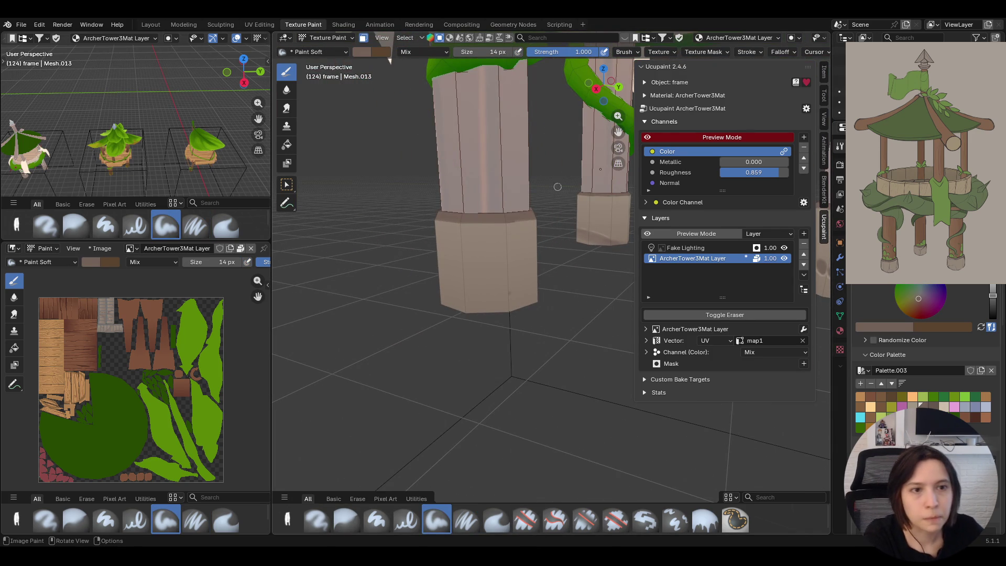
pyautogui.moveTo(496, 283)
pyautogui.mouseDown()
pyautogui.moveTo(495, 274)
pyautogui.moveTo(496, 288)
pyautogui.mouseUp()
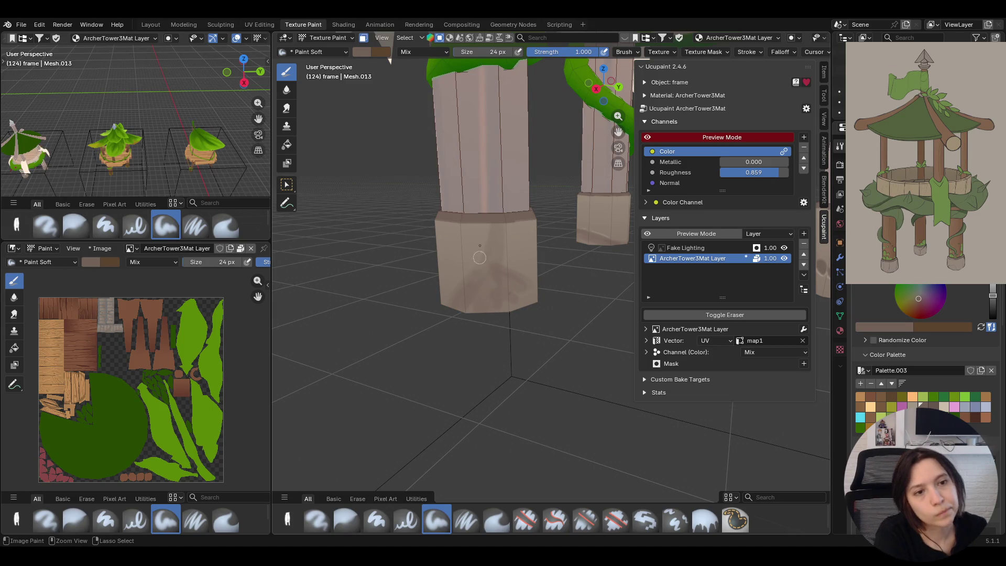
pyautogui.moveTo(475, 299)
pyautogui.mouseDown()
pyautogui.moveTo(469, 305)
pyautogui.moveTo(490, 289)
pyautogui.moveTo(503, 213)
pyautogui.moveTo(469, 315)
pyautogui.mouseUp()
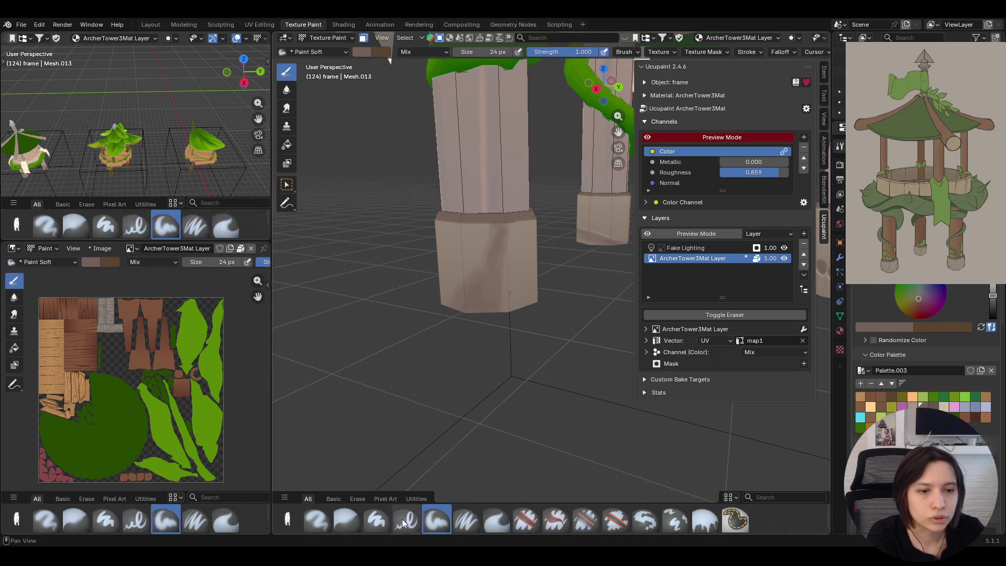
pyautogui.click(346, 520)
pyautogui.moveTo(487, 267); pyautogui.dragTo(507, 287)
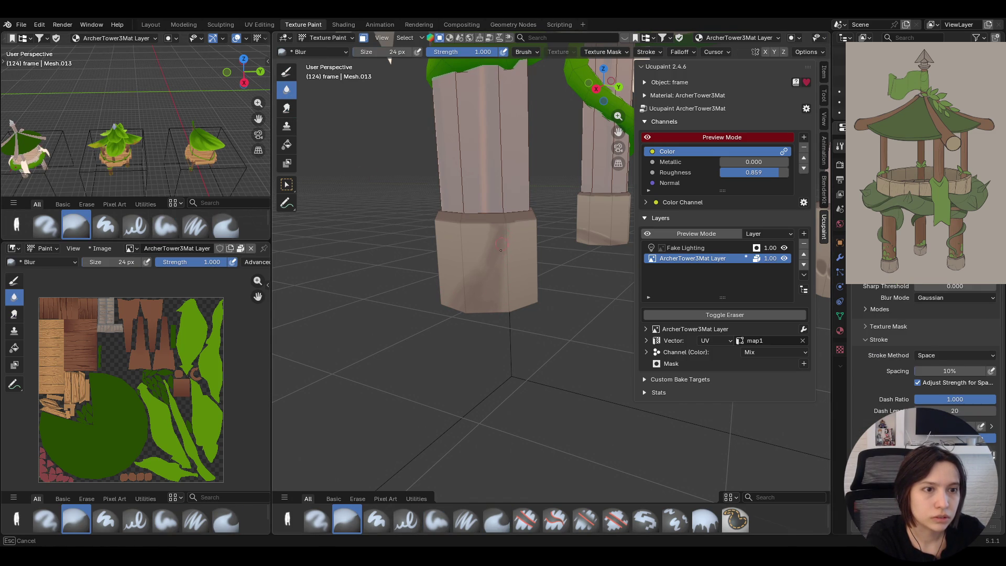
pyautogui.moveTo(503, 291); pyautogui.dragTo(503, 293)
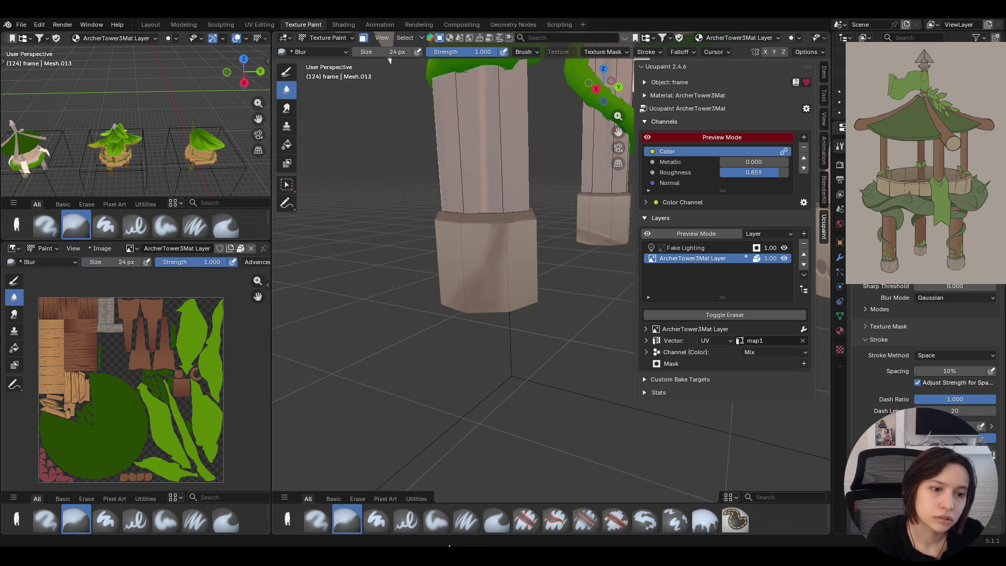
# - Paint beige strokes on the lower pillar base and soften them with the Blur brush
pyautogui.click(437, 519)
pyautogui.click(900, 407)
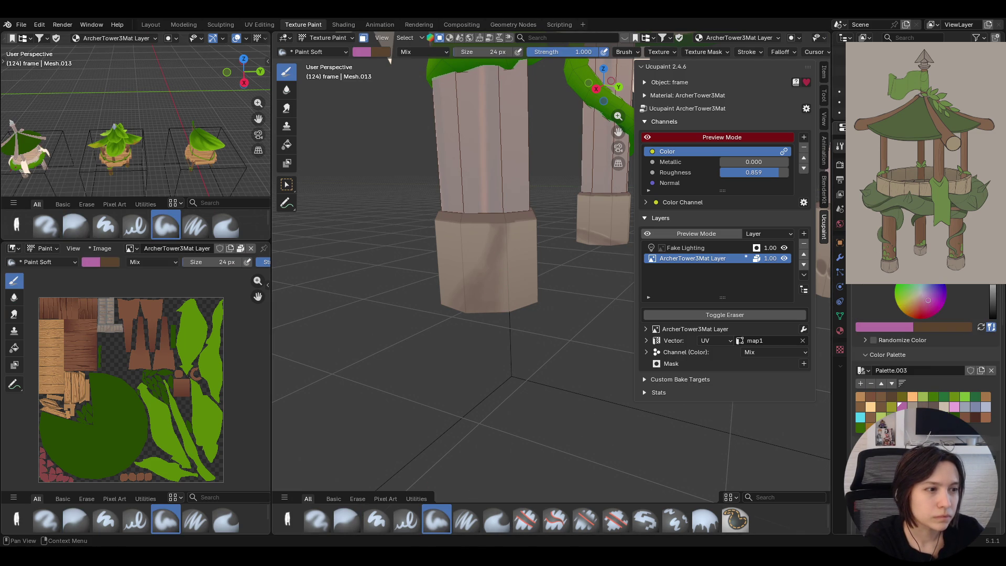
pyautogui.click(908, 406)
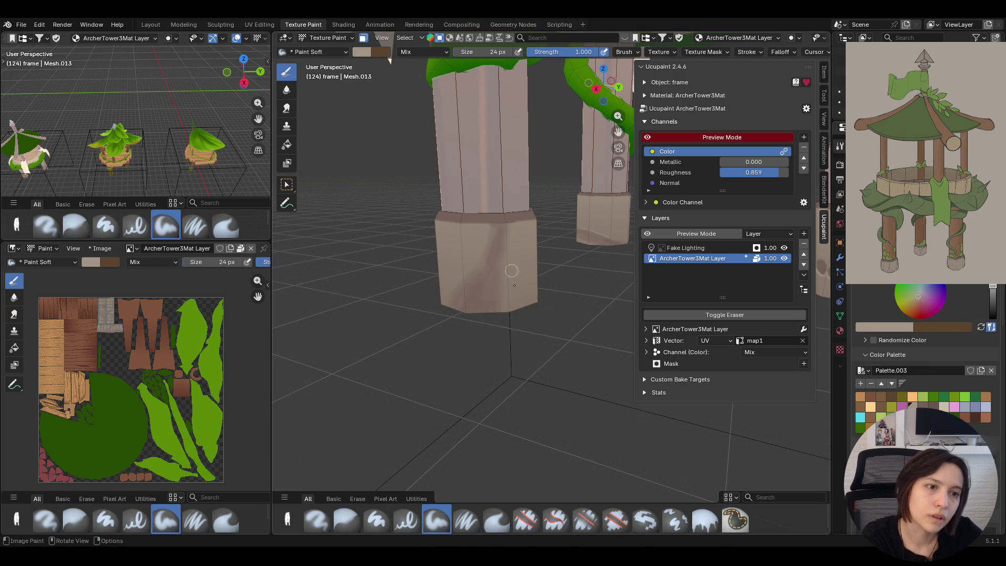
pyautogui.moveTo(507, 234); pyautogui.dragTo(493, 262)
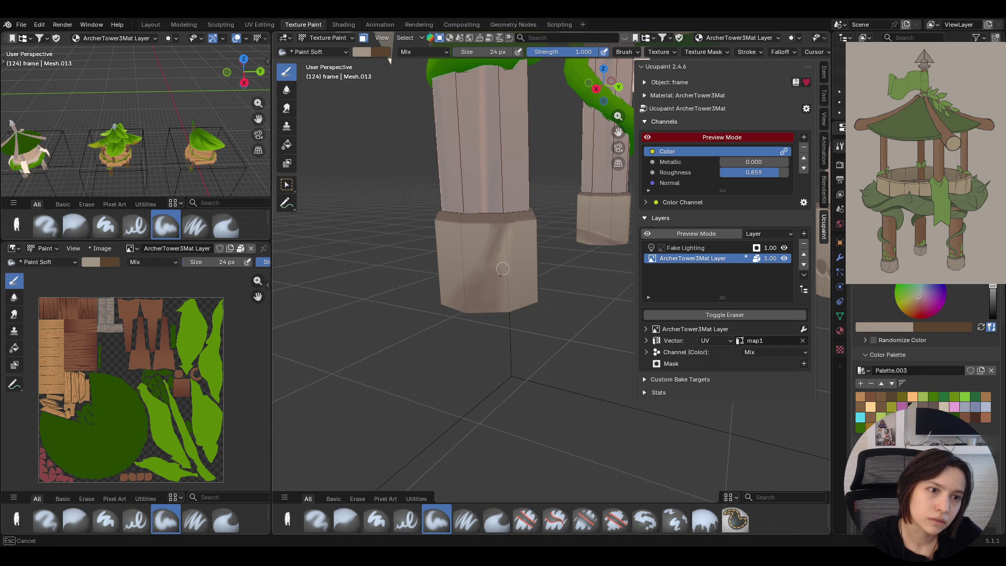
pyautogui.moveTo(507, 238); pyautogui.dragTo(496, 275)
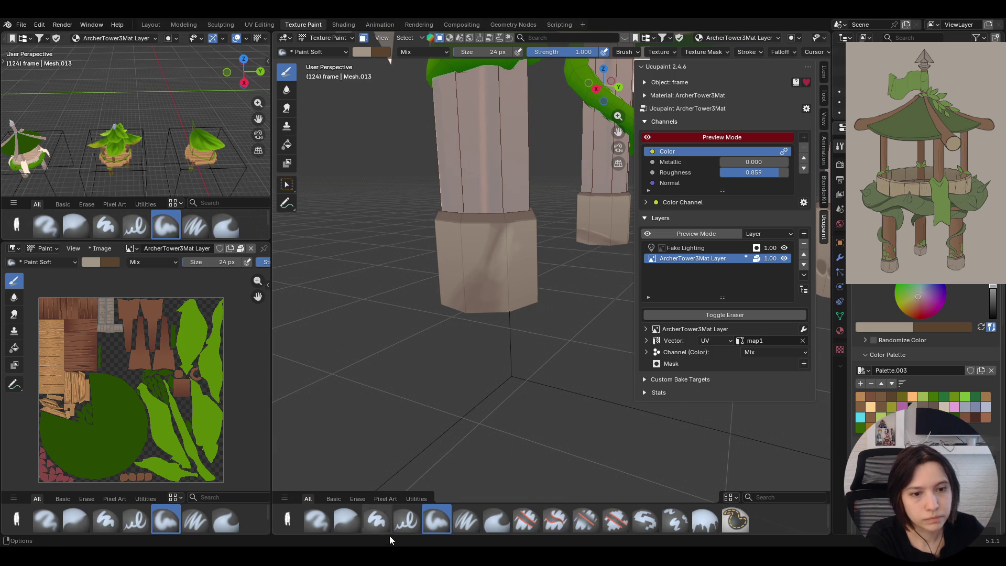
pyautogui.click(346, 519)
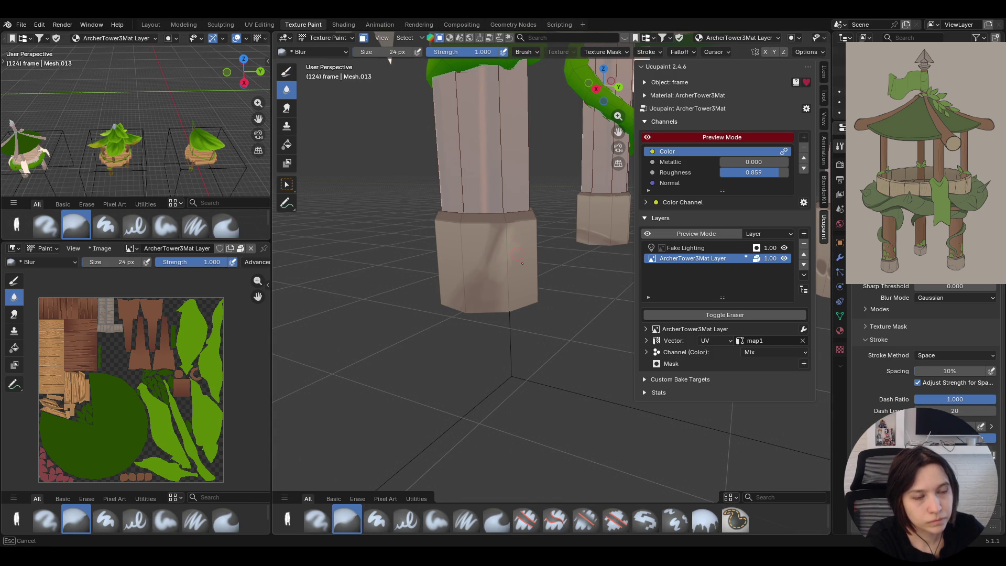
pyautogui.moveTo(506, 233); pyautogui.dragTo(500, 234)
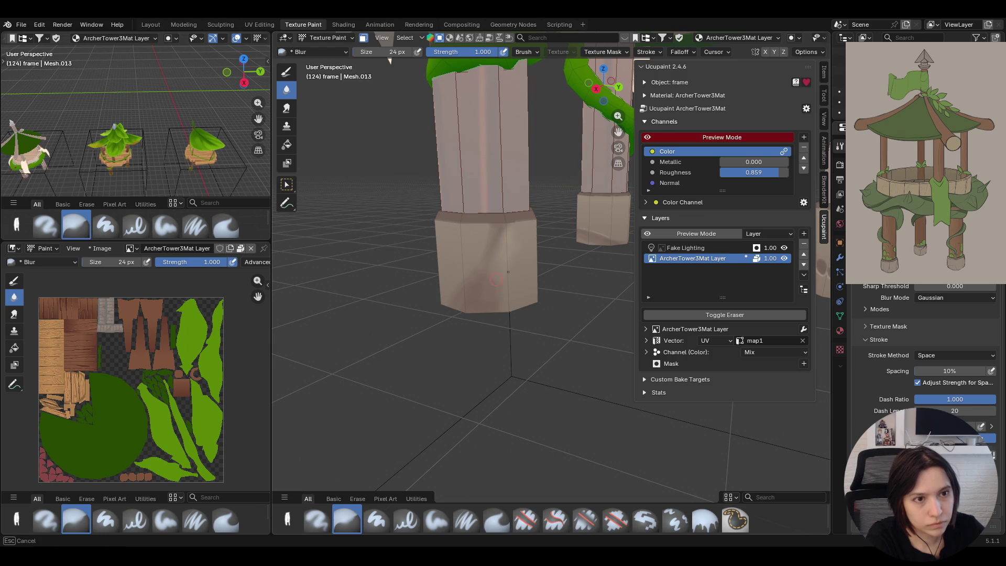
# - Add light beige highlights on the pillar base with Paint Soft Pressure
pyautogui.click(467, 520)
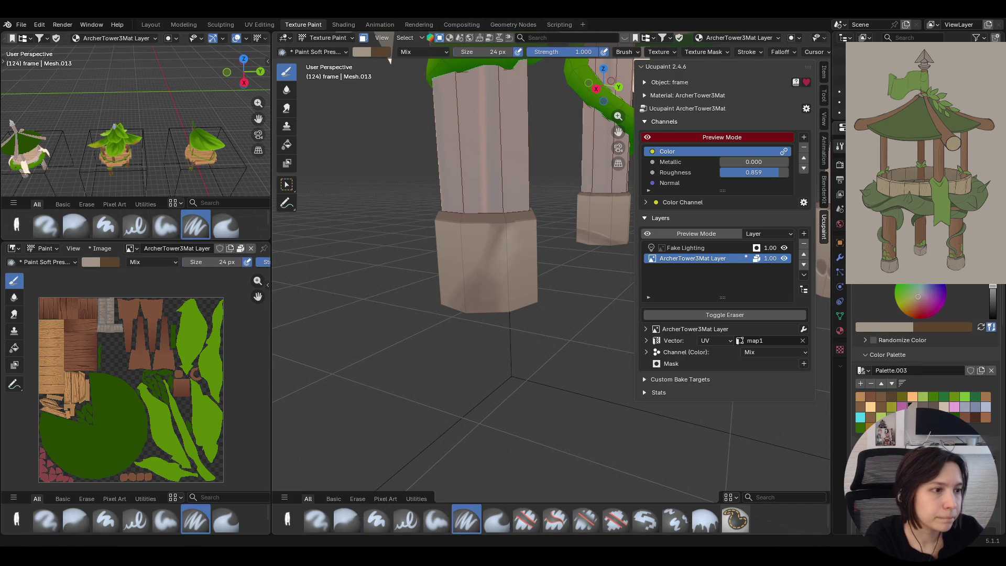
pyautogui.click(943, 407)
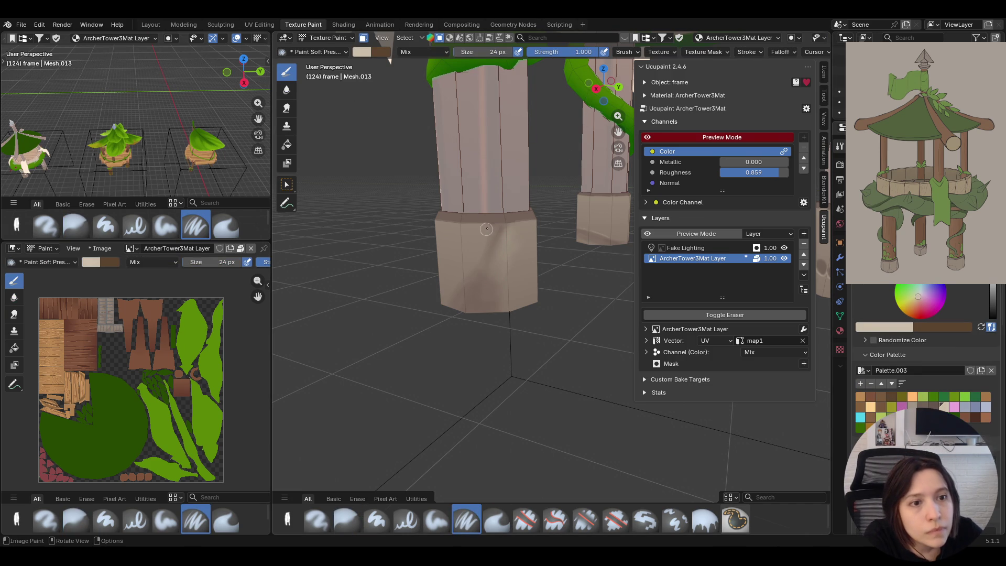
pyautogui.moveTo(486, 229); pyautogui.dragTo(465, 276)
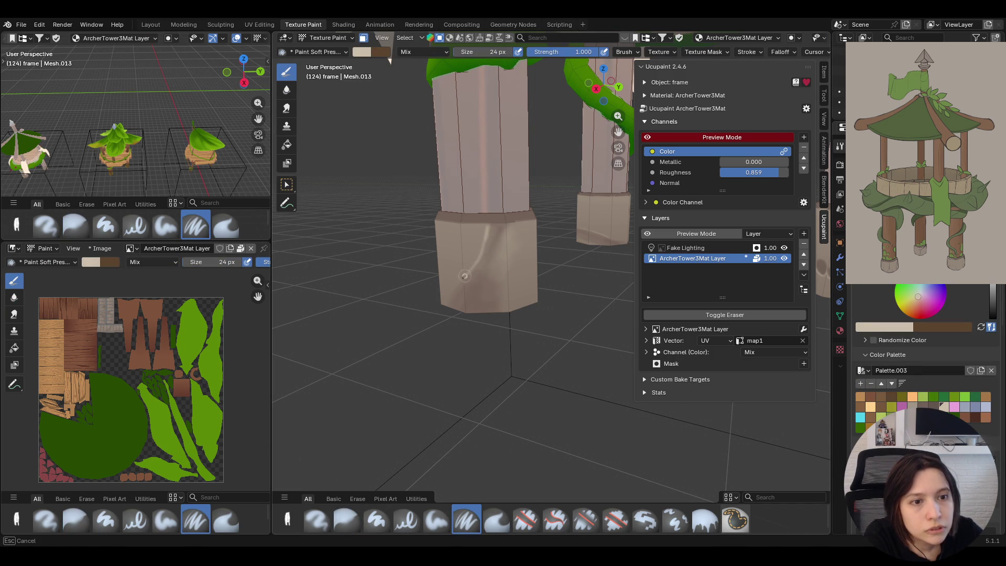
pyautogui.moveTo(411, 360)
pyautogui.mouseDown(button='middle')
pyautogui.moveTo(445, 341)
pyautogui.moveTo(440, 323)
pyautogui.mouseUp(button='middle')
pyautogui.scroll(3, 448, 335)
pyautogui.scroll(-3, 449, 334)
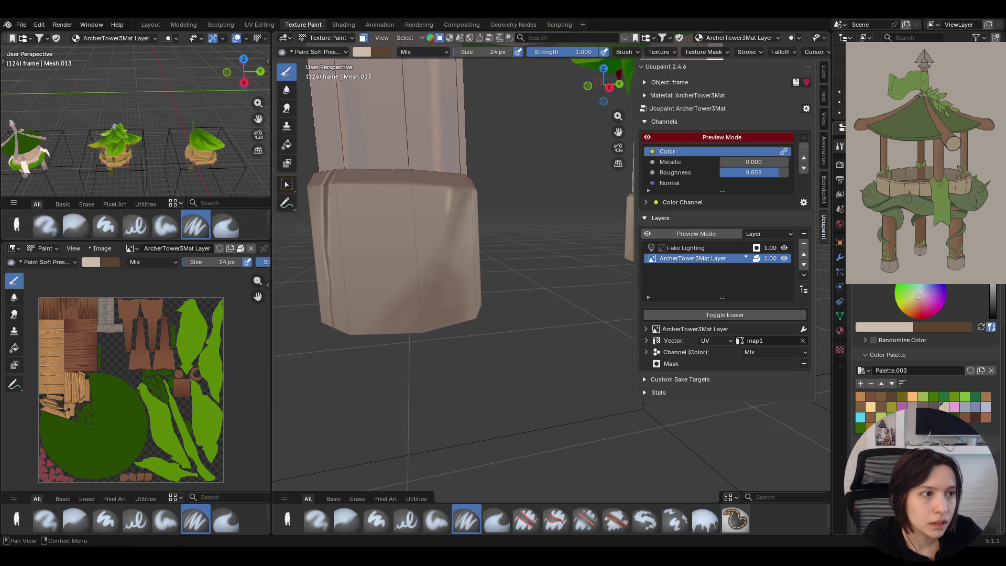
# - With a 14 px brush, paint a curved light highlight streak on the pillar base
pyautogui.click(435, 288)
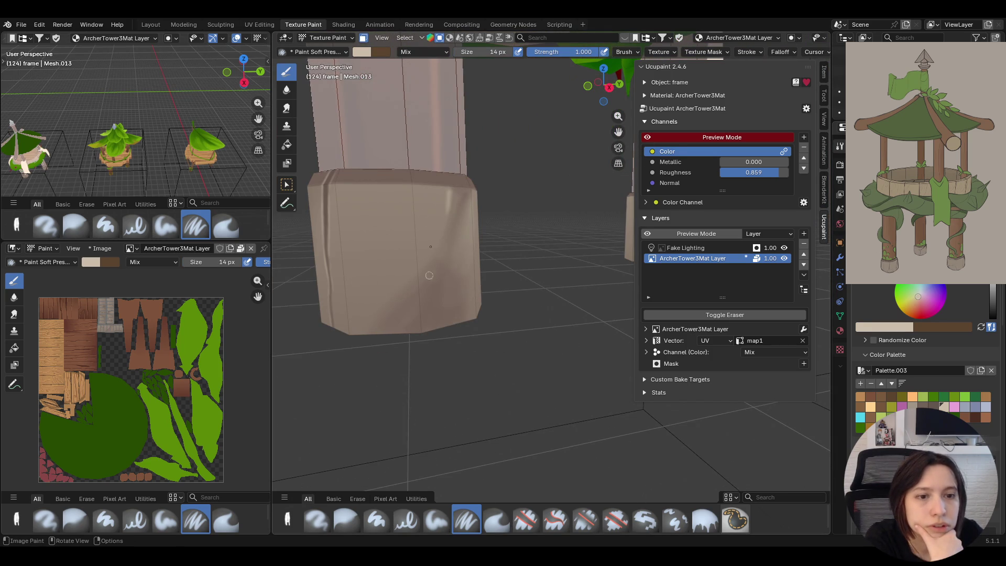
pyautogui.moveTo(381, 309); pyautogui.dragTo(402, 287)
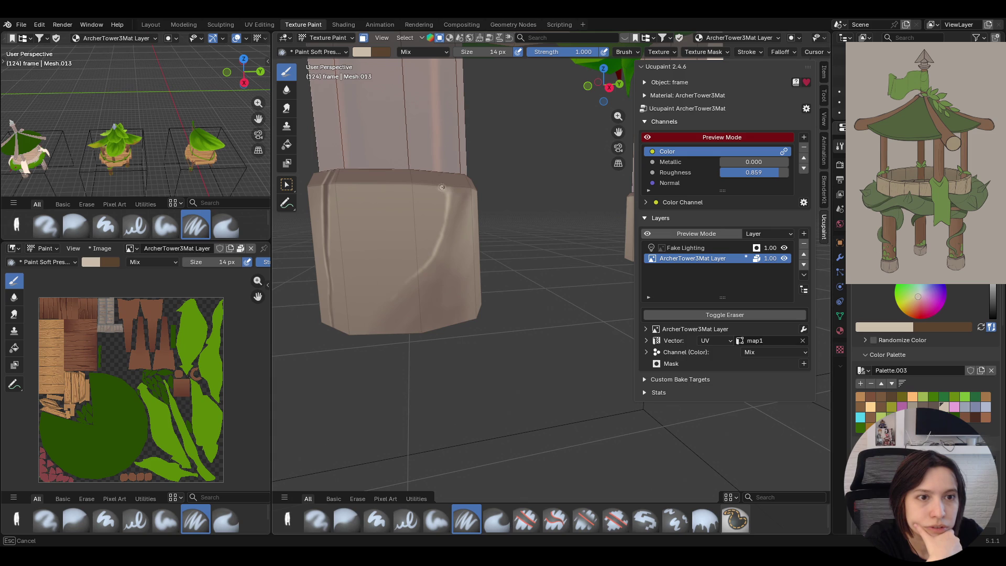
pyautogui.moveTo(437, 185); pyautogui.dragTo(424, 168)
pyautogui.moveTo(427, 166); pyautogui.dragTo(330, 226, button='middle')
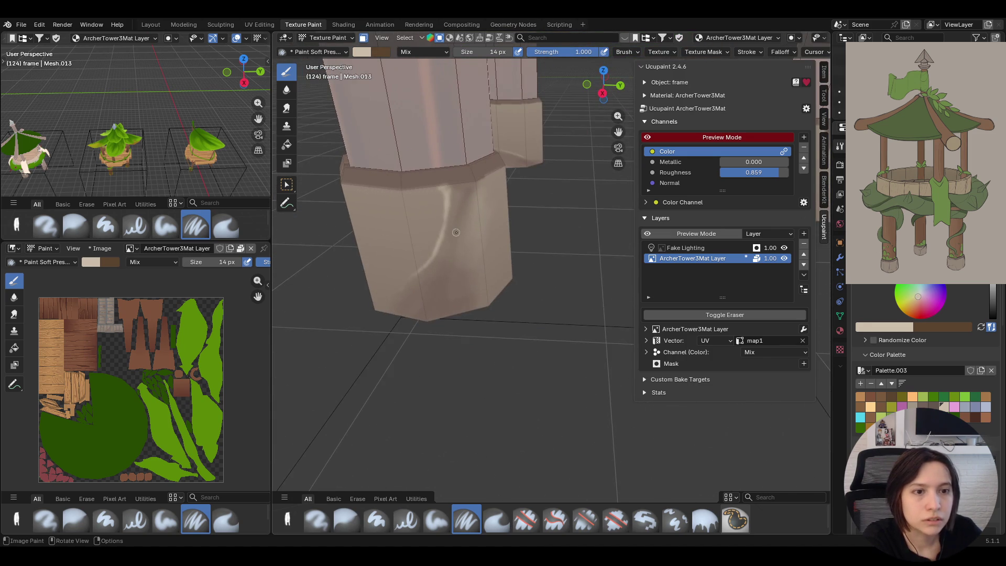
pyautogui.scroll(-5, 456, 232)
pyautogui.moveTo(456, 232)
pyautogui.mouseDown(button='middle')
pyautogui.moveTo(322, 79)
pyautogui.moveTo(454, 187)
pyautogui.mouseUp(button='middle')
pyautogui.scroll(5, 346, 90)
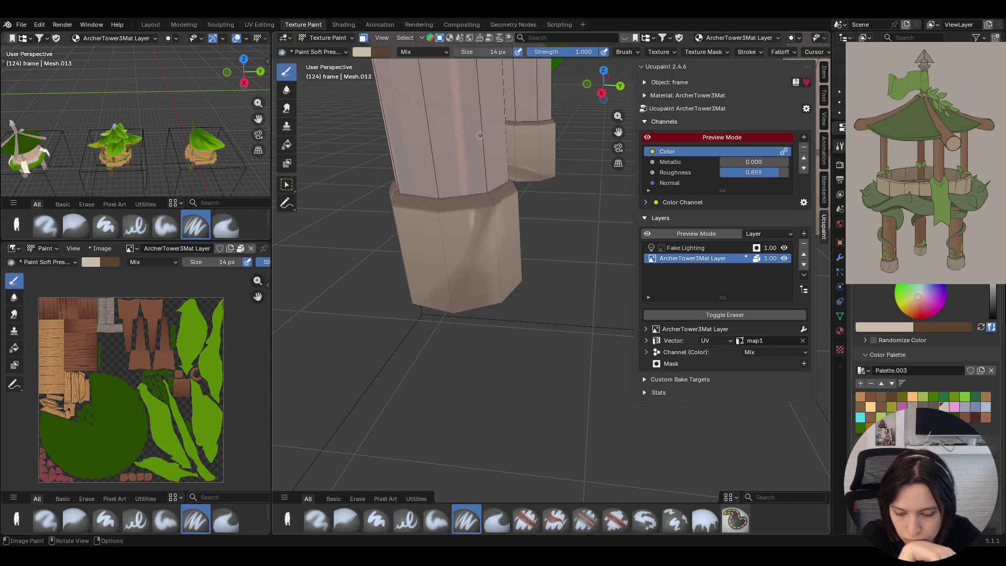
pyautogui.moveTo(444, 278)
pyautogui.mouseDown()
pyautogui.moveTo(475, 208)
pyautogui.moveTo(469, 244)
pyautogui.moveTo(415, 305)
pyautogui.mouseUp()
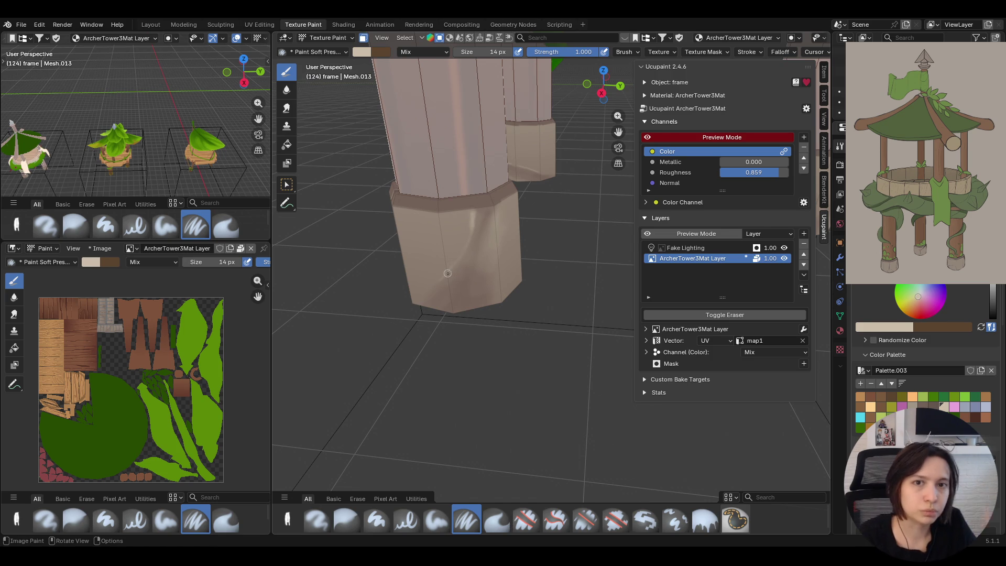
# - Undo an extra Paint Soft stroke and blur the highlight's edges
pyautogui.moveTo(447, 273)
pyautogui.mouseDown(button='middle')
pyautogui.moveTo(460, 249)
pyautogui.moveTo(465, 255)
pyautogui.mouseUp(button='middle')
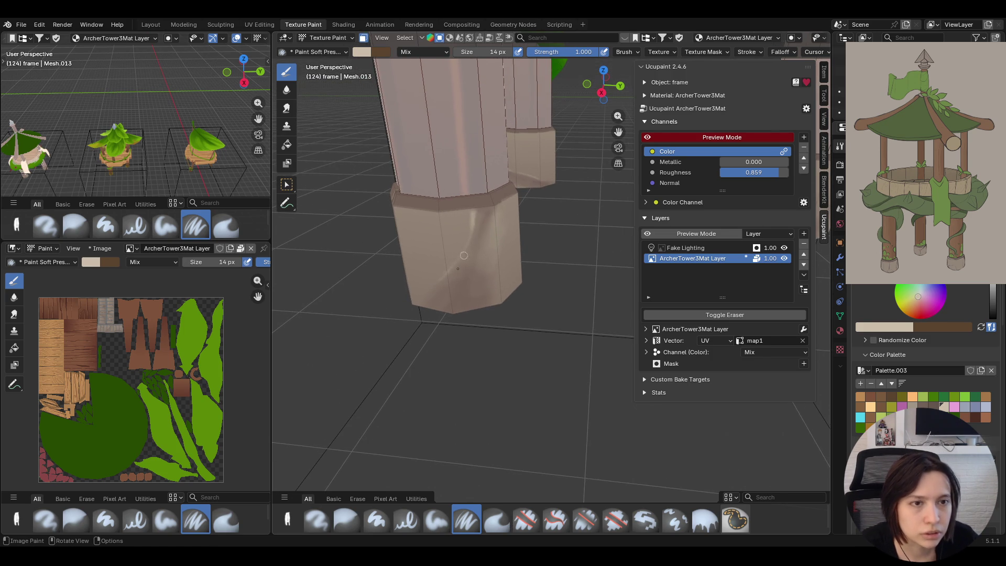
pyautogui.click(437, 521)
pyautogui.moveTo(422, 283); pyautogui.dragTo(446, 270)
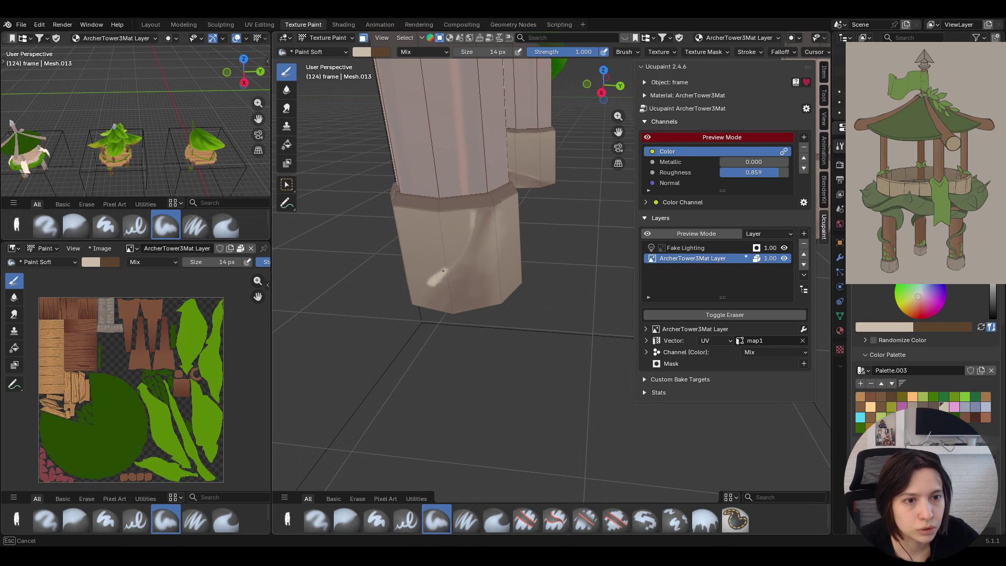
pyautogui.hotkey('ctrl', 'z')
pyautogui.click(347, 520)
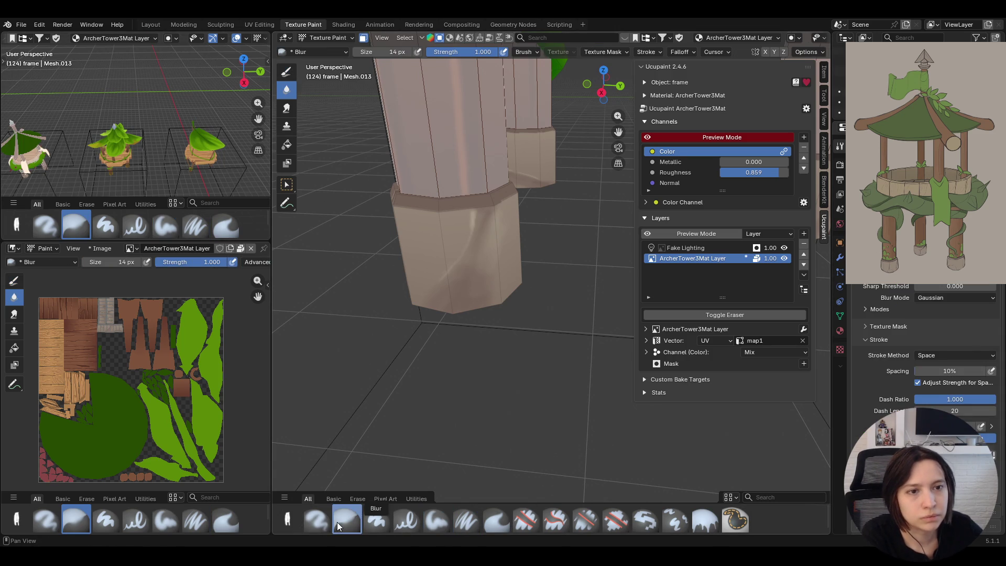
pyautogui.moveTo(460, 263); pyautogui.dragTo(432, 296)
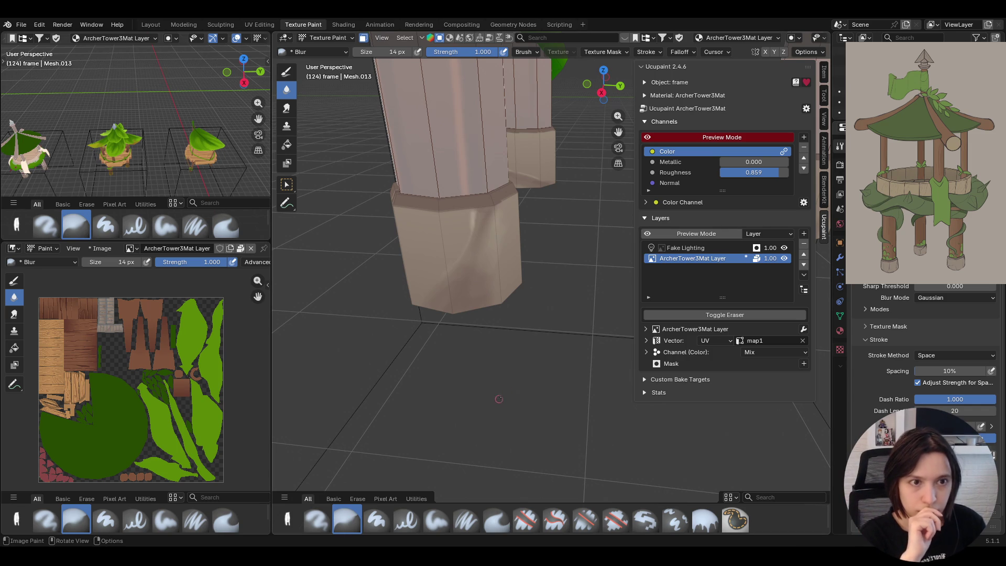
pyautogui.scroll(-3, 499, 398)
# - Pull back to the whole tower and enable face-selection paint masking
pyautogui.keyDown('shift'); pyautogui.moveTo(441, 205); pyautogui.dragTo(503, 168, button='middle'); pyautogui.keyUp('shift')
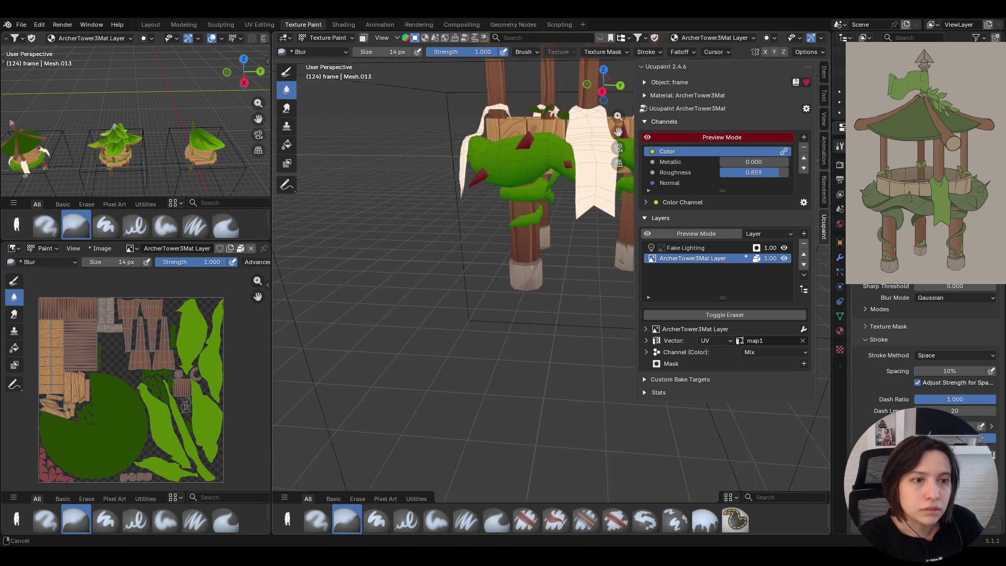
pyautogui.scroll(-3, 502, 167)
pyautogui.scroll(2, 503, 169)
pyautogui.moveTo(479, 167); pyautogui.dragTo(503, 173, button='middle')
pyautogui.scroll(2, 618, 131)
pyautogui.moveTo(618, 131)
pyautogui.mouseDown(button='middle')
pyautogui.moveTo(571, 181)
pyautogui.moveTo(507, 218)
pyautogui.mouseUp(button='middle')
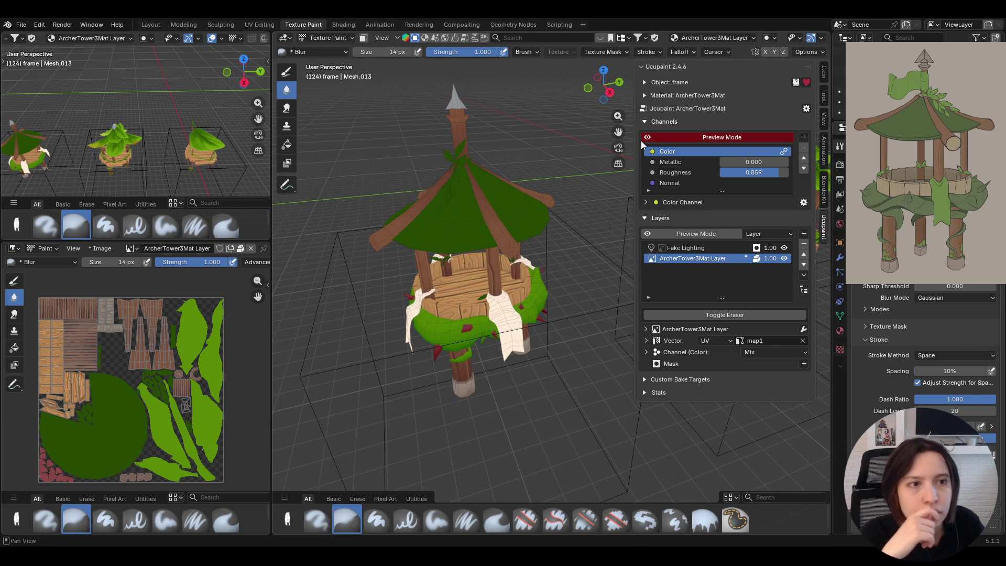
pyautogui.moveTo(507, 218); pyautogui.dragTo(503, 235, button='middle')
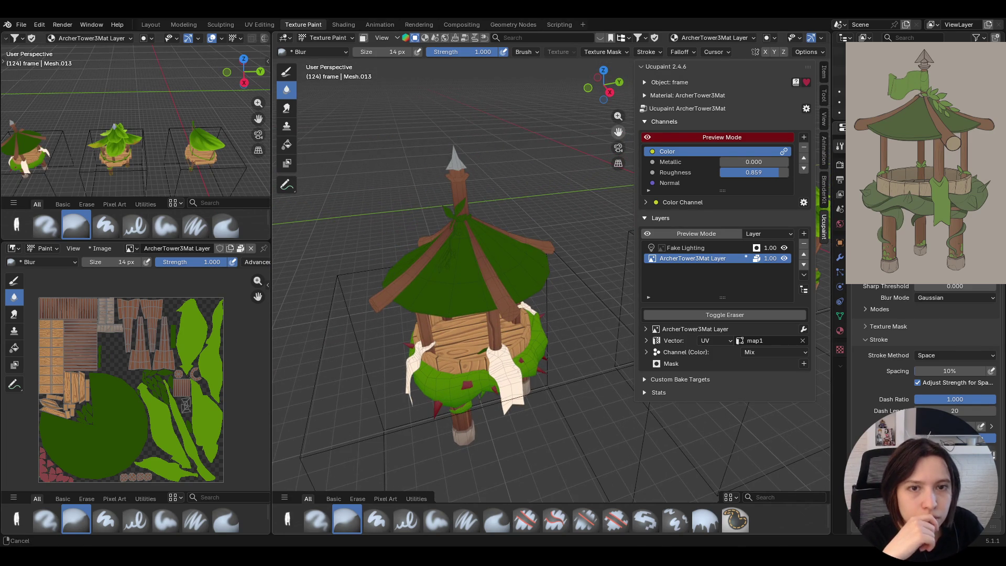
pyautogui.click(363, 39)
# - Box-select the faces to paint on, then return to the soft paint brush
pyautogui.click(291, 184)
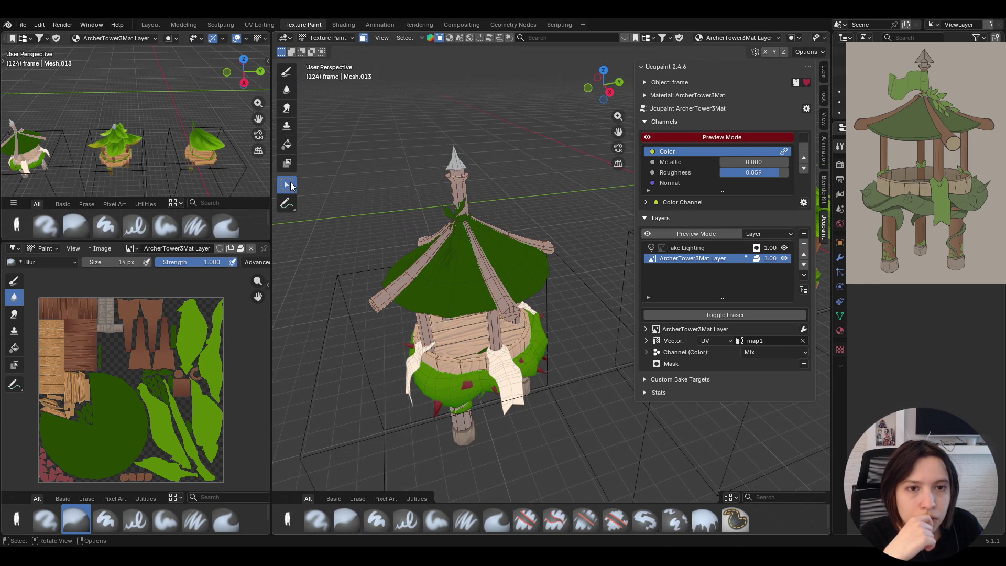
pyautogui.moveTo(495, 280); pyautogui.dragTo(508, 297)
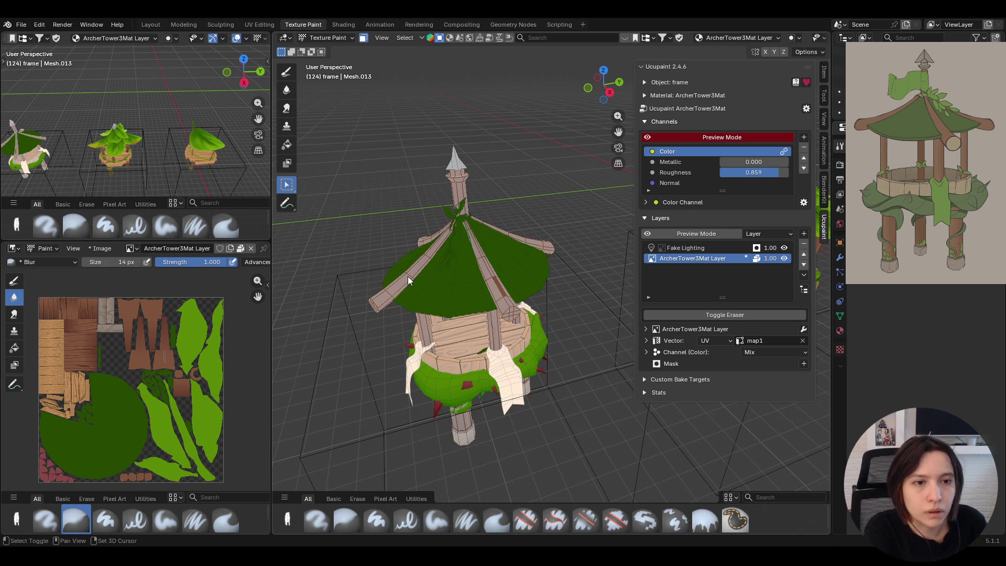
pyautogui.scroll(-3, 512, 313)
pyautogui.moveTo(399, 295)
pyautogui.mouseDown(button='middle')
pyautogui.moveTo(499, 291)
pyautogui.moveTo(415, 325)
pyautogui.moveTo(438, 294)
pyautogui.moveTo(466, 324)
pyautogui.moveTo(449, 298)
pyautogui.mouseUp(button='middle')
pyautogui.scroll(2, 449, 297)
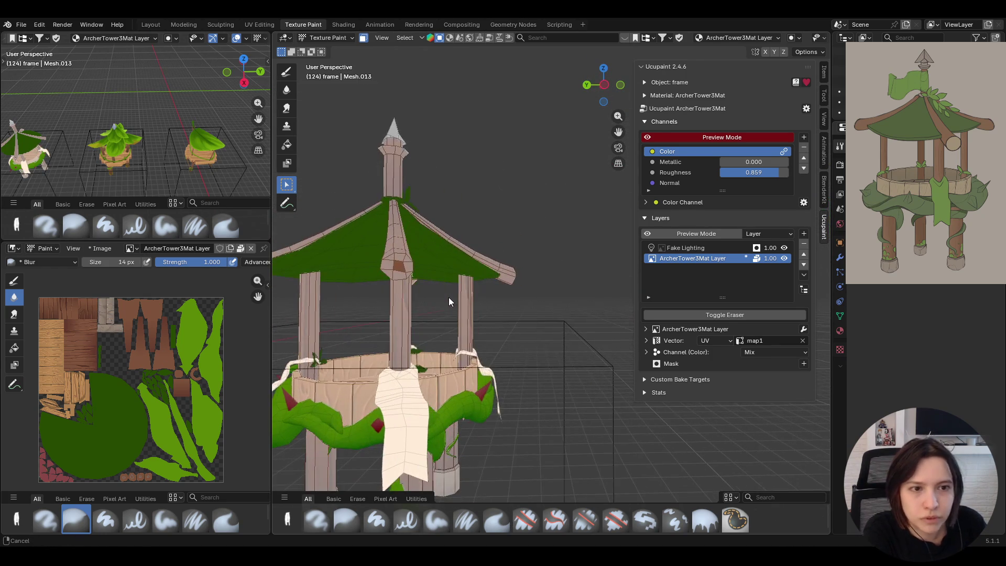
pyautogui.moveTo(397, 276)
pyautogui.mouseDown(button='middle')
pyautogui.moveTo(604, 344)
pyautogui.moveTo(724, 346)
pyautogui.moveTo(695, 428)
pyautogui.moveTo(587, 359)
pyautogui.moveTo(585, 330)
pyautogui.moveTo(502, 302)
pyautogui.moveTo(440, 314)
pyautogui.moveTo(449, 336)
pyautogui.moveTo(323, 336)
pyautogui.moveTo(800, 317)
pyautogui.moveTo(530, 315)
pyautogui.moveTo(497, 233)
pyautogui.moveTo(584, 246)
pyautogui.moveTo(536, 243)
pyautogui.moveTo(547, 252)
pyautogui.moveTo(540, 301)
pyautogui.moveTo(502, 394)
pyautogui.moveTo(513, 370)
pyautogui.moveTo(554, 395)
pyautogui.mouseUp(button='middle')
pyautogui.click(446, 519)
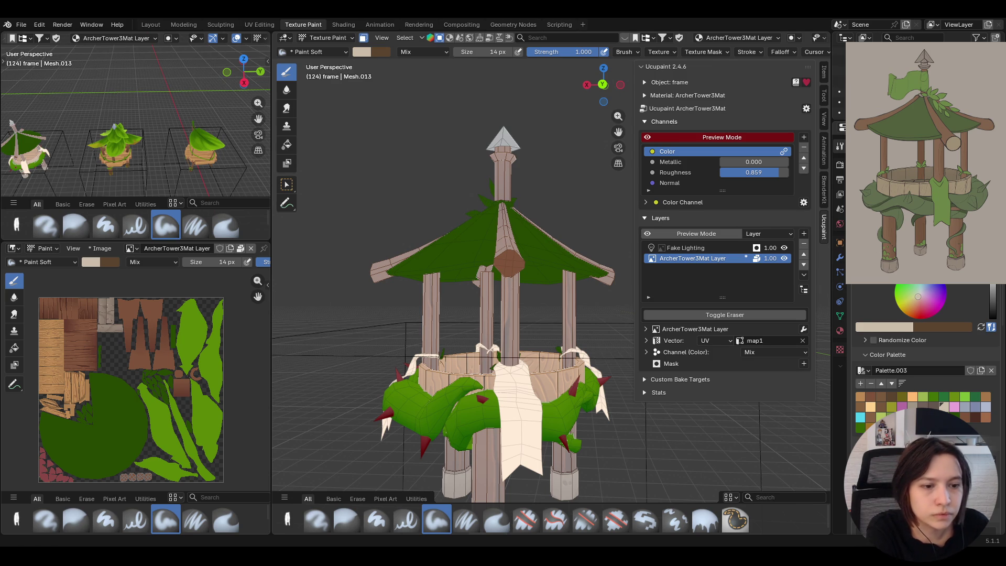
# - Pick an orange-brown paint colour and set the brush to 24 px
pyautogui.moveTo(575, 296); pyautogui.dragTo(861, 396, button='middle')
pyautogui.click(862, 397)
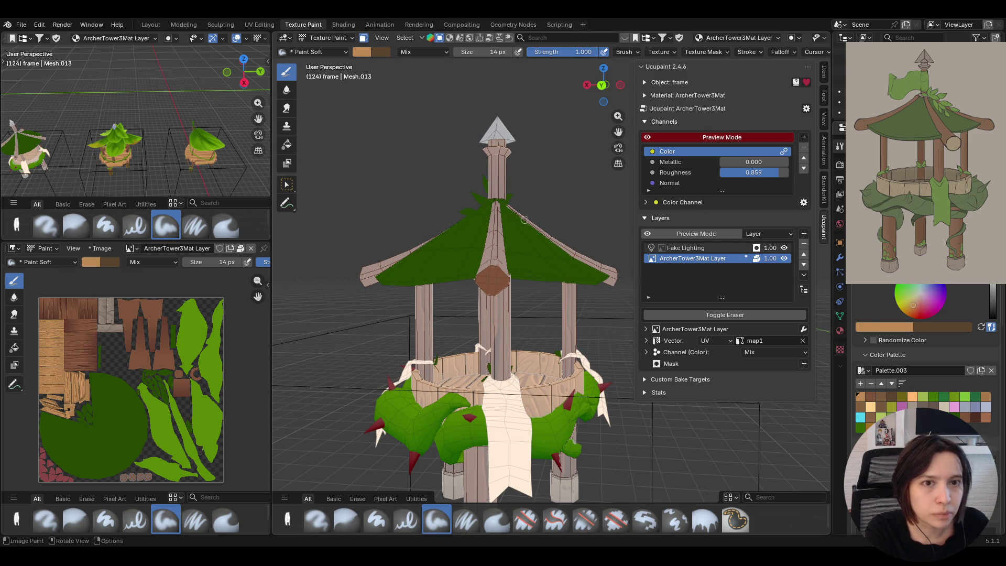
pyautogui.moveTo(573, 226); pyautogui.dragTo(574, 226, button='middle')
pyautogui.press('Return')
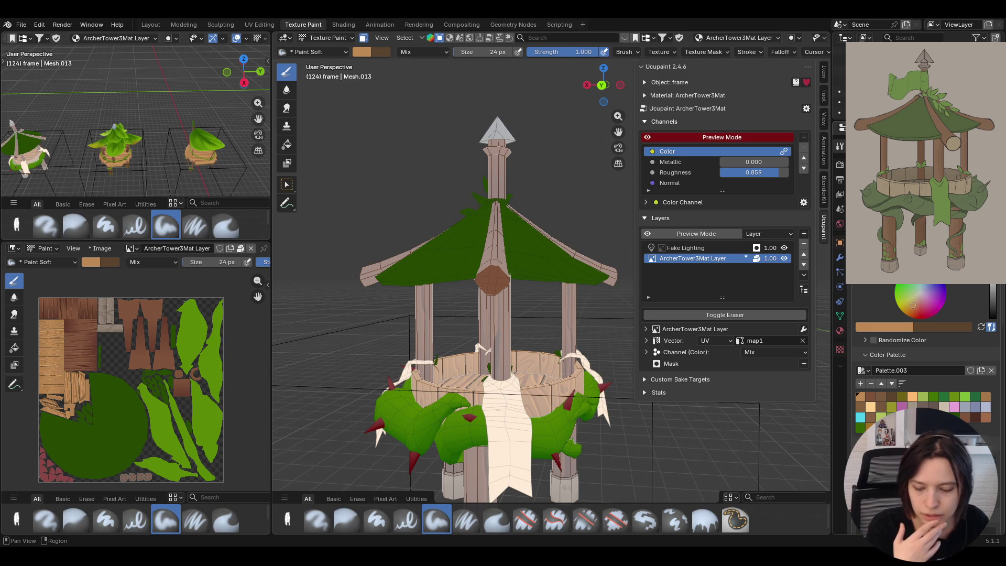
pyautogui.scroll(1, 497, 243)
pyautogui.scroll(3, 497, 243)
# - Dab a lighter highlight on the roof cap at 26 px, undo it, and repaint it with a 40 px brush
pyautogui.moveTo(498, 243); pyautogui.dragTo(442, 120, button='middle')
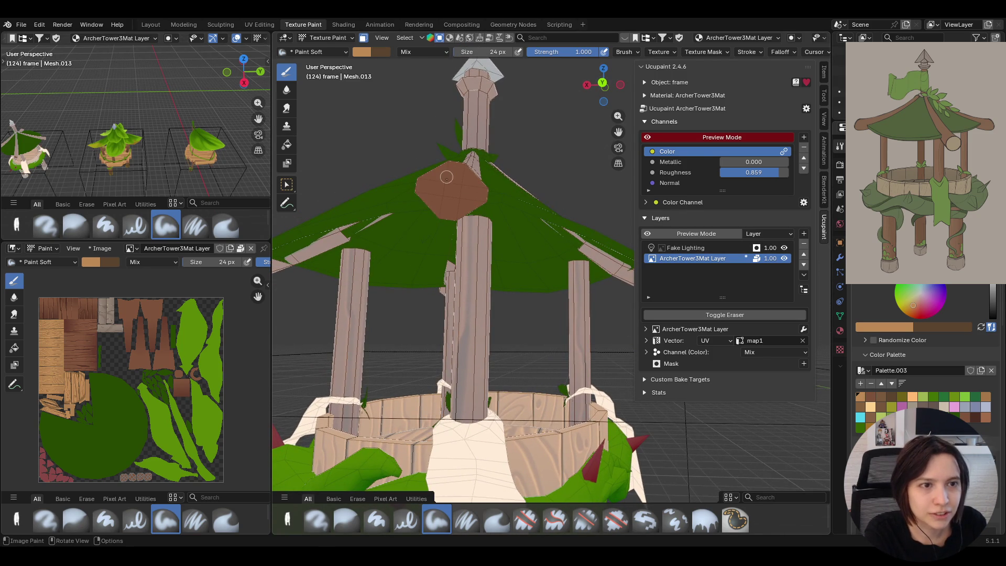
pyautogui.moveTo(447, 178); pyautogui.dragTo(447, 178, button='middle')
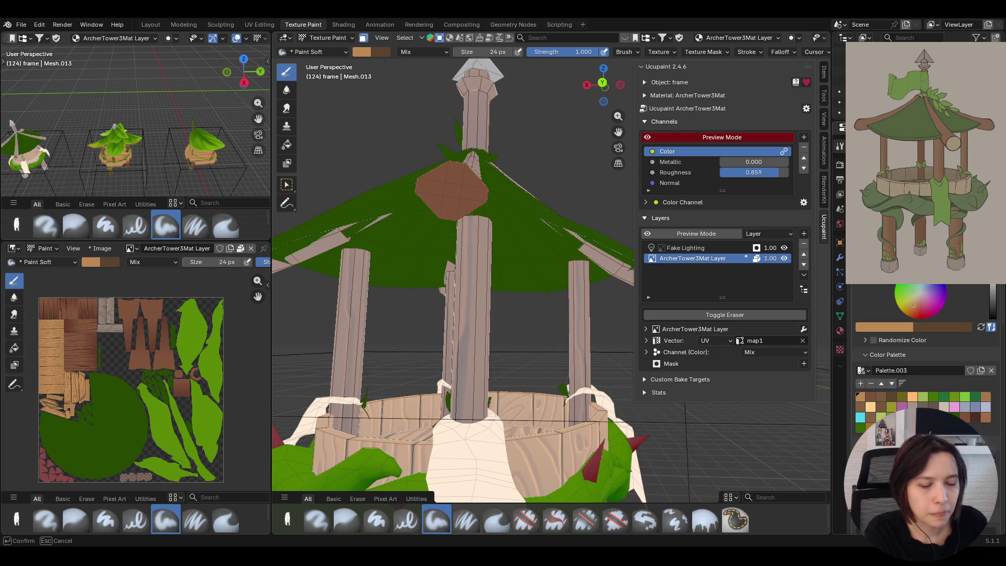
pyautogui.click(451, 224)
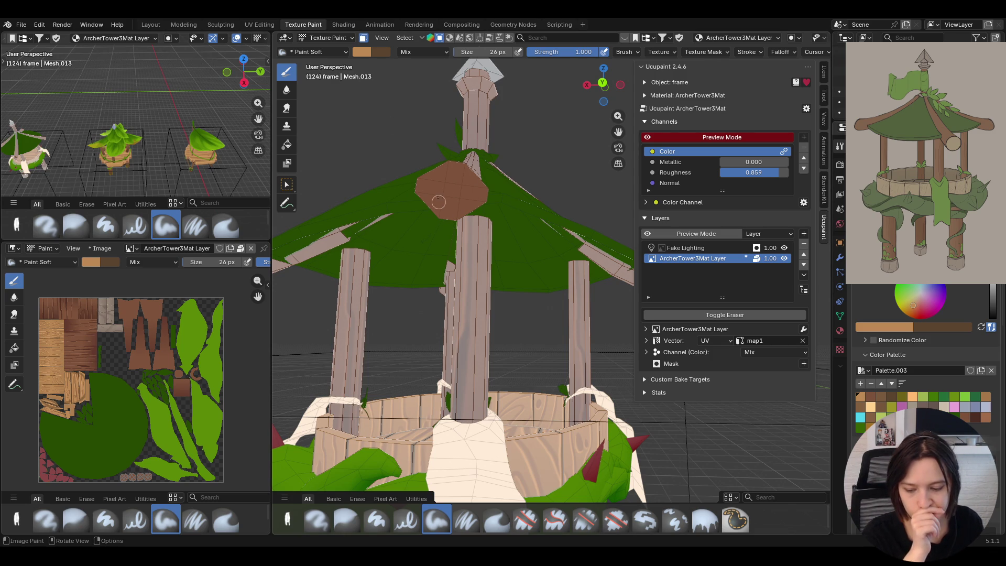
pyautogui.moveTo(453, 189); pyautogui.dragTo(455, 195)
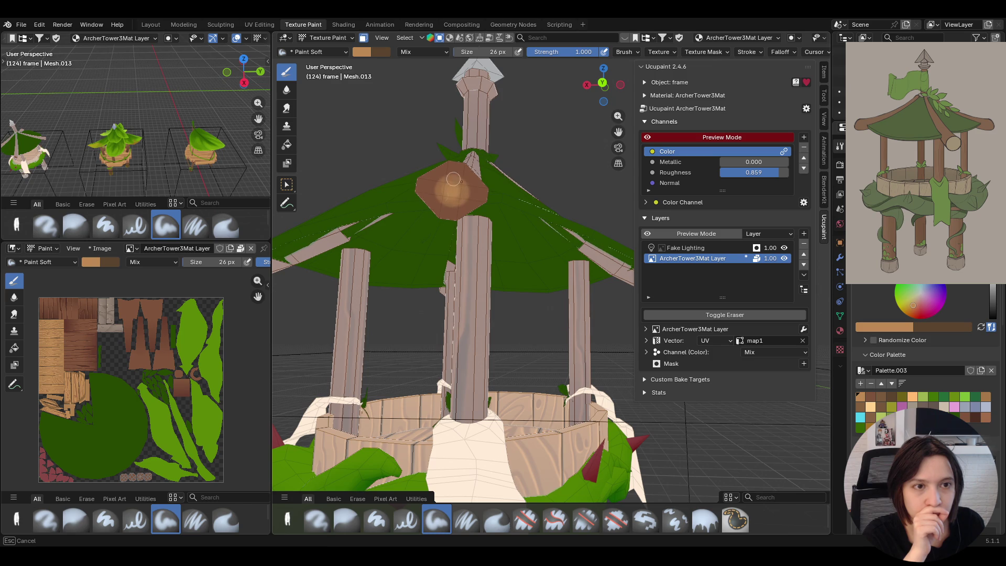
pyautogui.moveTo(450, 200); pyautogui.dragTo(453, 195)
pyautogui.hotkey('ctrl', 'z')
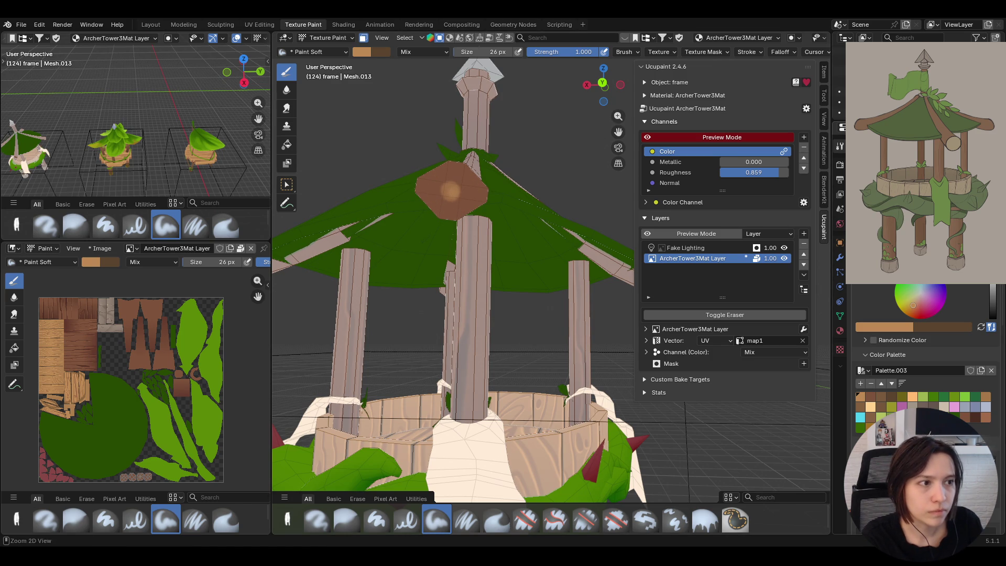
pyautogui.press('Return')
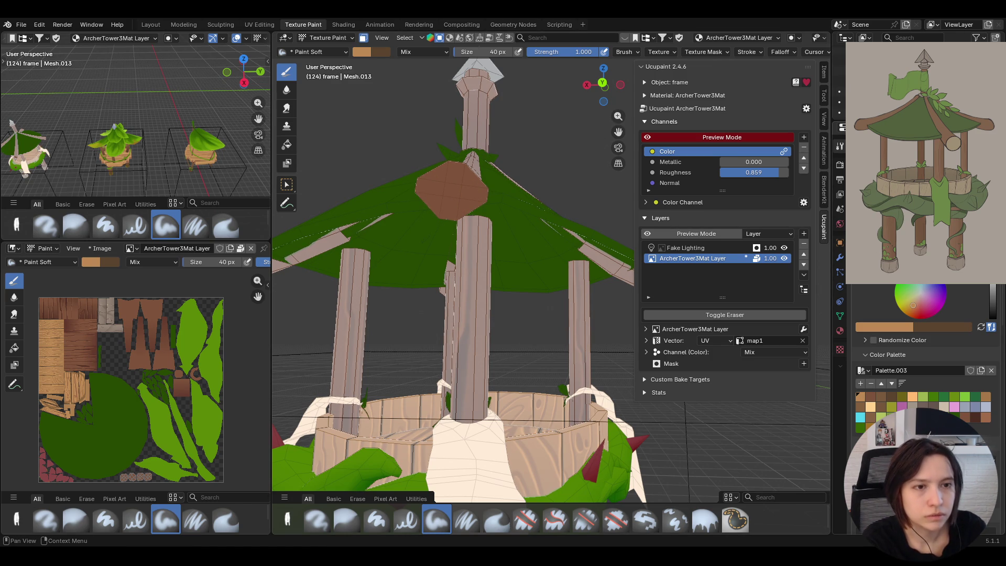
pyautogui.moveTo(453, 194)
pyautogui.mouseDown()
pyautogui.moveTo(463, 180)
pyautogui.moveTo(445, 196)
pyautogui.moveTo(441, 177)
pyautogui.mouseUp()
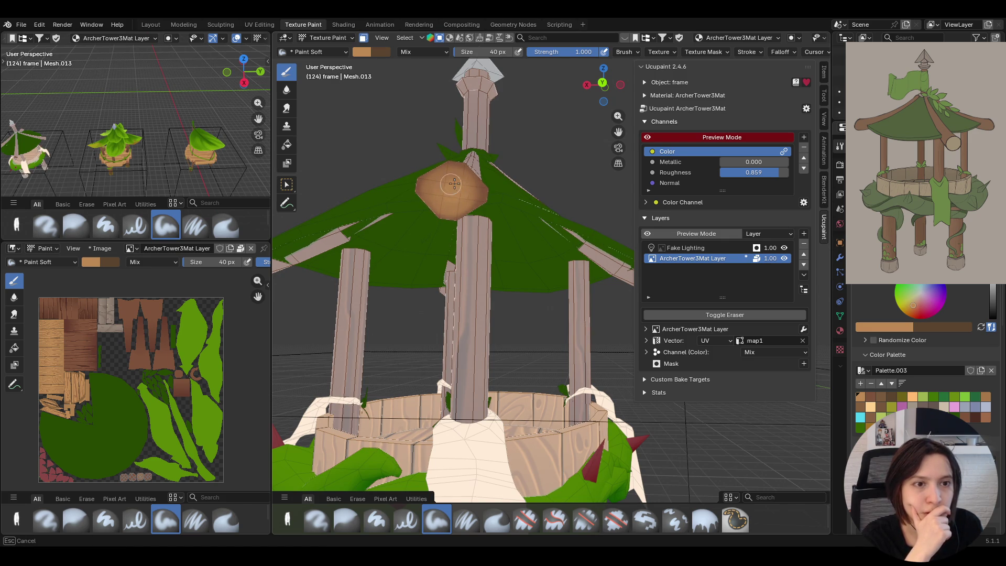
# - Close in on the octagonal beam end and brighten it with a lighter orange highlight
pyautogui.moveTo(453, 203); pyautogui.dragTo(551, 181, button='middle')
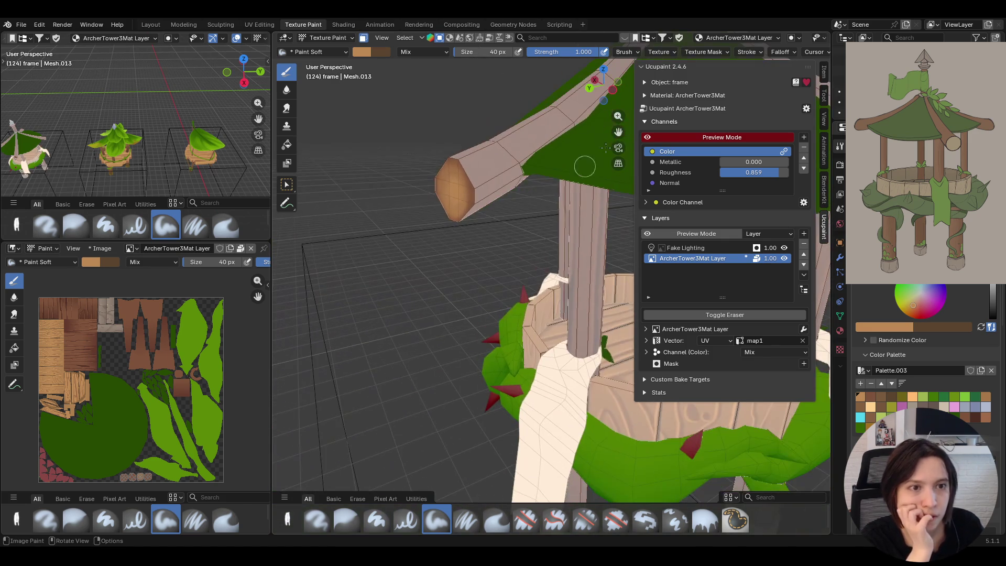
pyautogui.moveTo(618, 131); pyautogui.dragTo(512, 157)
pyautogui.moveTo(535, 252)
pyautogui.mouseDown(button='middle')
pyautogui.moveTo(498, 230)
pyautogui.moveTo(535, 205)
pyautogui.mouseUp(button='middle')
pyautogui.moveTo(474, 268)
pyautogui.mouseDown()
pyautogui.moveTo(472, 241)
pyautogui.moveTo(504, 284)
pyautogui.mouseUp()
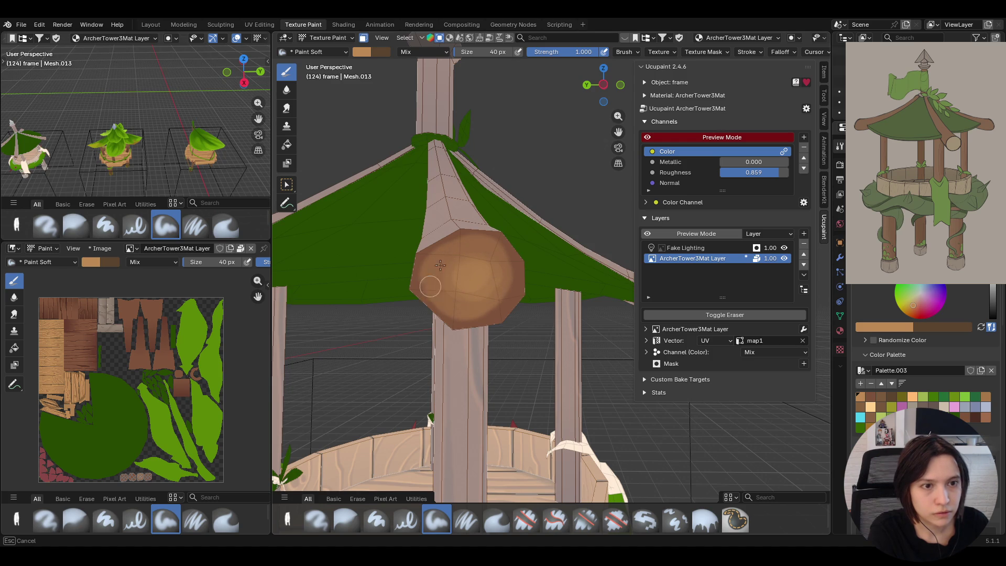
pyautogui.moveTo(445, 271); pyautogui.dragTo(511, 270)
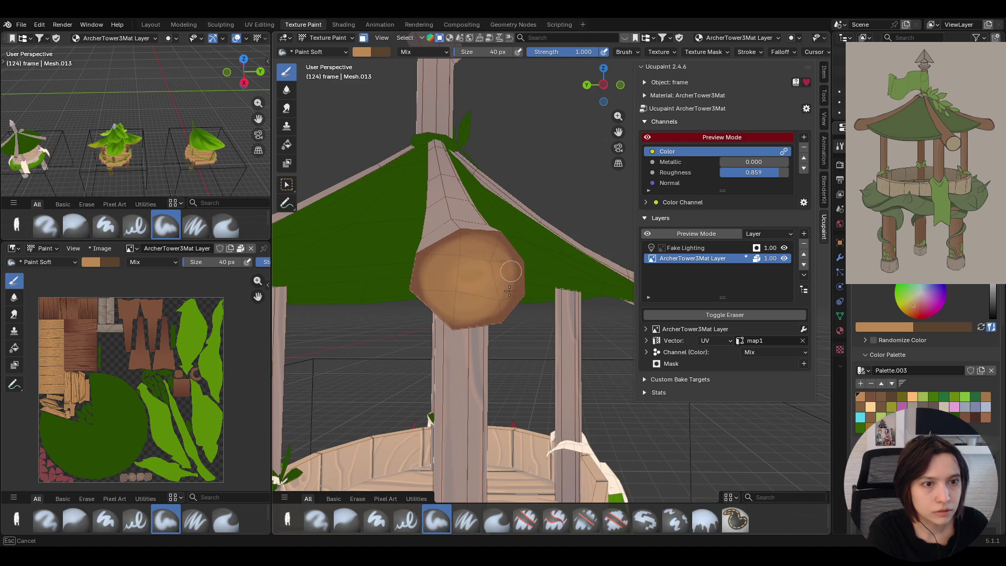
pyautogui.scroll(-4, 511, 259)
pyautogui.scroll(-3, 514, 232)
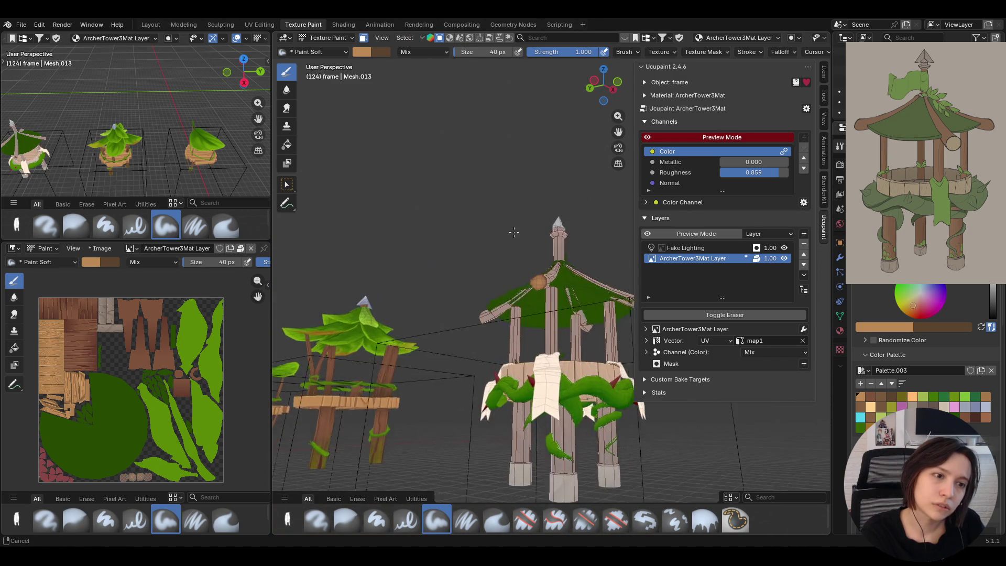
pyautogui.scroll(3, 514, 231)
pyautogui.scroll(3, 513, 231)
pyautogui.scroll(-2, 513, 231)
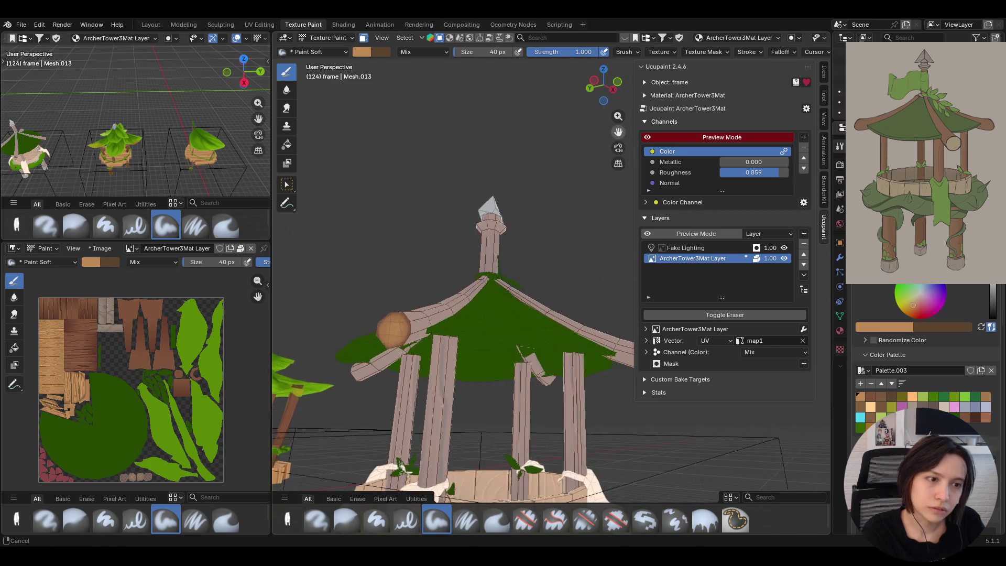
# - Paint orange highlight over the front beam end, then undo the stroke on its lower half
pyautogui.moveTo(514, 232); pyautogui.dragTo(474, 209, button='middle')
pyautogui.scroll(2, 475, 209)
pyautogui.scroll(1, 504, 220)
pyautogui.moveTo(528, 234)
pyautogui.mouseDown()
pyautogui.moveTo(540, 245)
pyautogui.moveTo(518, 245)
pyautogui.moveTo(535, 221)
pyautogui.mouseUp()
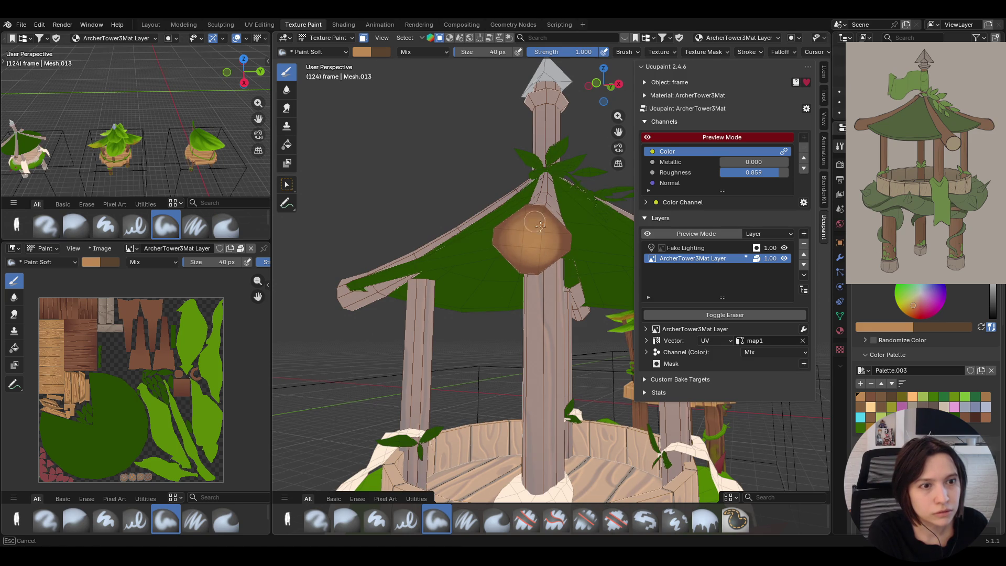
pyautogui.moveTo(470, 214)
pyautogui.mouseDown(button='middle')
pyautogui.moveTo(471, 227)
pyautogui.moveTo(523, 180)
pyautogui.mouseUp(button='middle')
pyautogui.scroll(3, 522, 180)
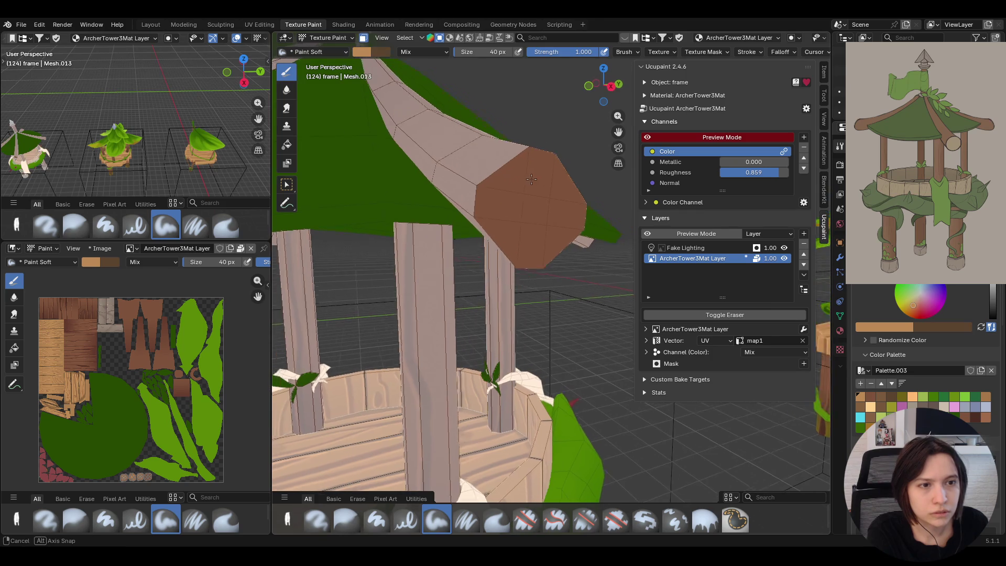
pyautogui.scroll(1, 523, 179)
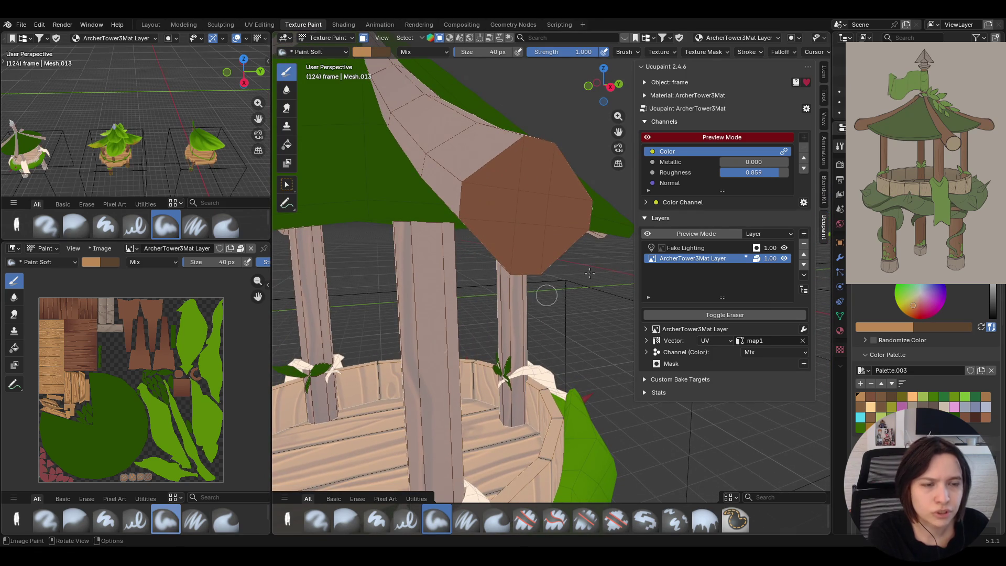
pyautogui.moveTo(543, 236); pyautogui.dragTo(530, 234, button='middle')
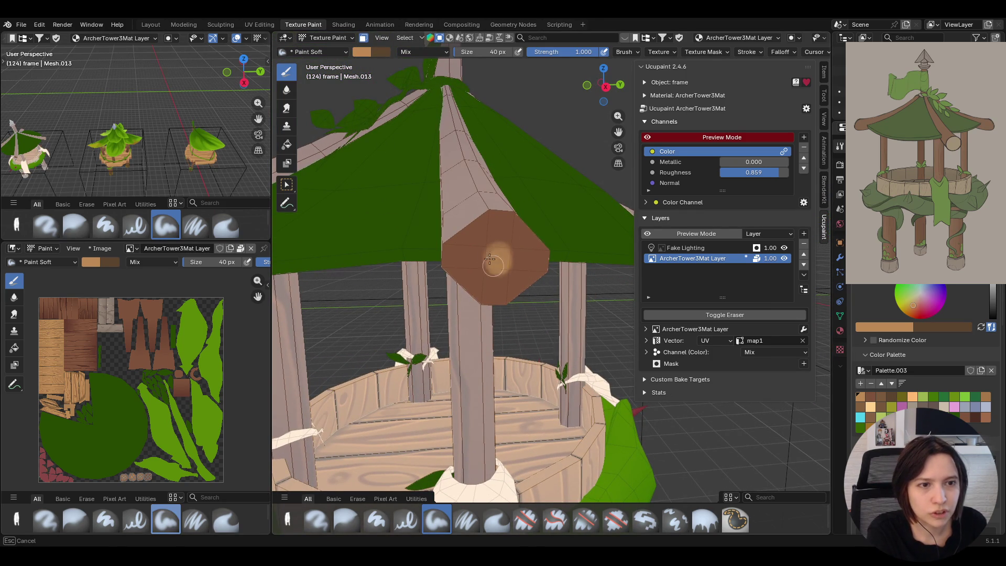
pyautogui.moveTo(500, 275)
pyautogui.mouseDown()
pyautogui.moveTo(495, 255)
pyautogui.moveTo(507, 240)
pyautogui.mouseUp()
pyautogui.hotkey('ctrl', 'z')
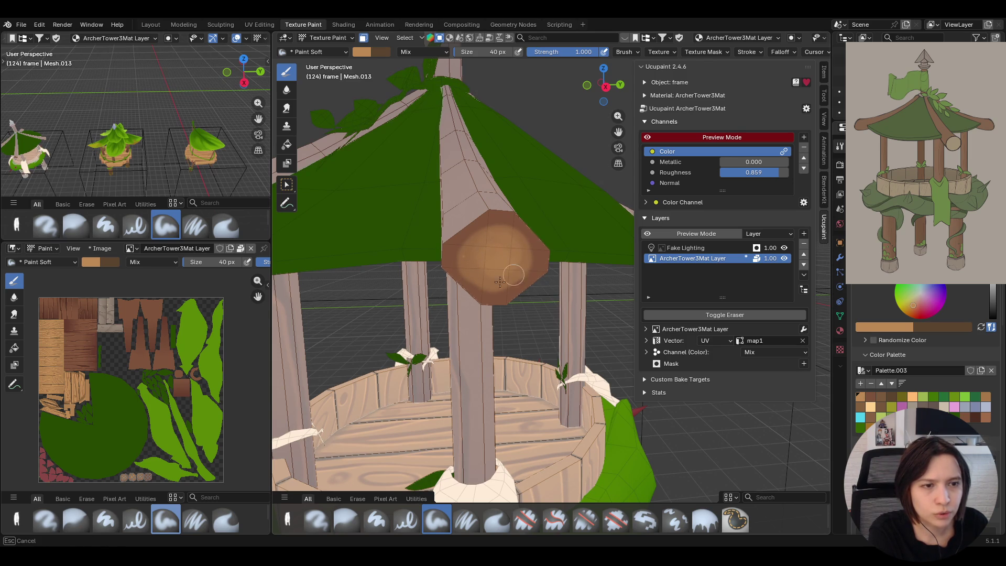
# - Try a faint dab, undo it, and lay a fresh orange highlight on the beam end
pyautogui.moveTo(514, 275); pyautogui.dragTo(511, 259)
pyautogui.hotkey('ctrl', 'z')
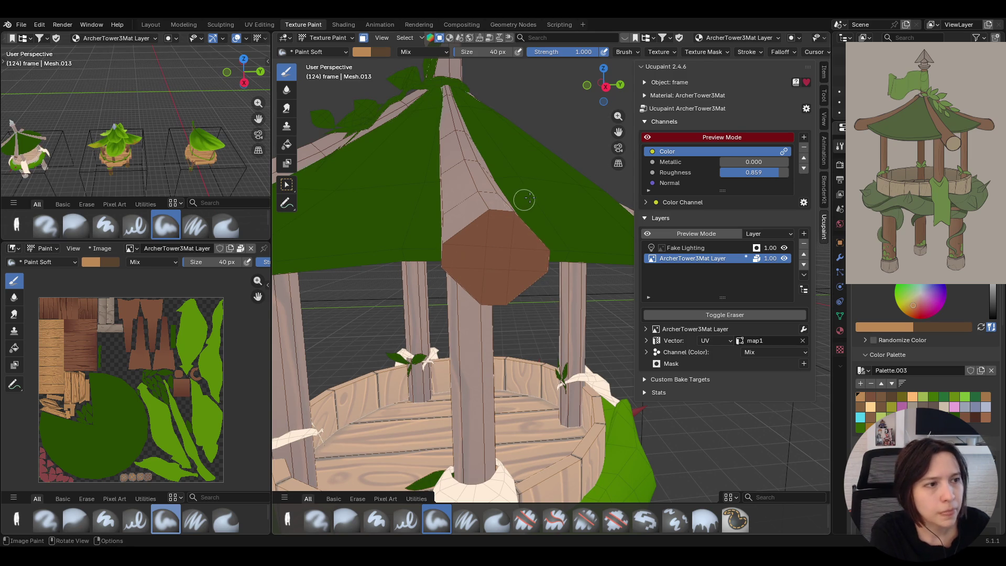
pyautogui.scroll(-3, 516, 200)
pyautogui.moveTo(519, 228); pyautogui.dragTo(504, 220, button='middle')
pyautogui.moveTo(516, 269); pyautogui.dragTo(512, 258)
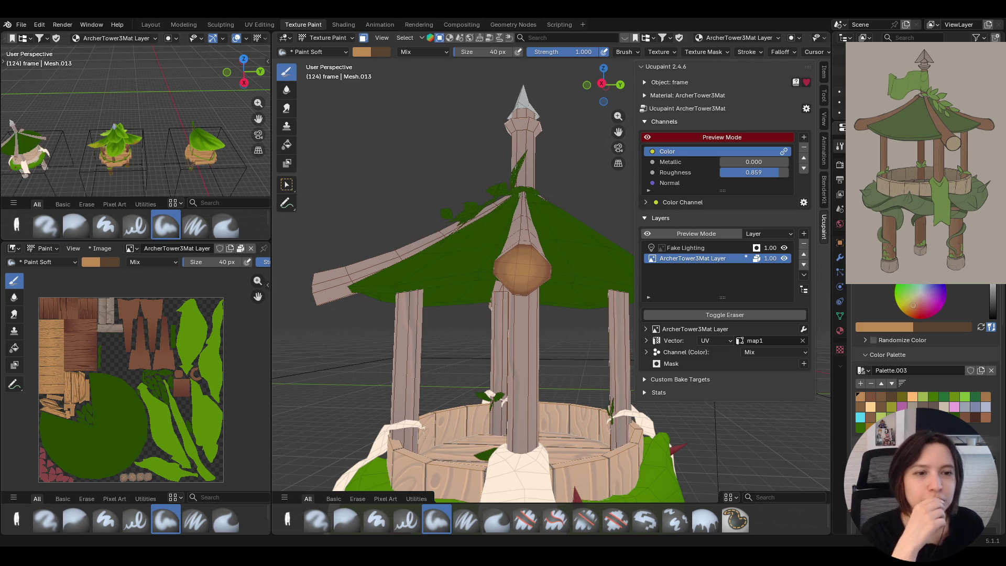
# - Orbit and zoom around the tower and well, then make Select Box the active tool
pyautogui.moveTo(511, 289); pyautogui.dragTo(503, 331, button='middle')
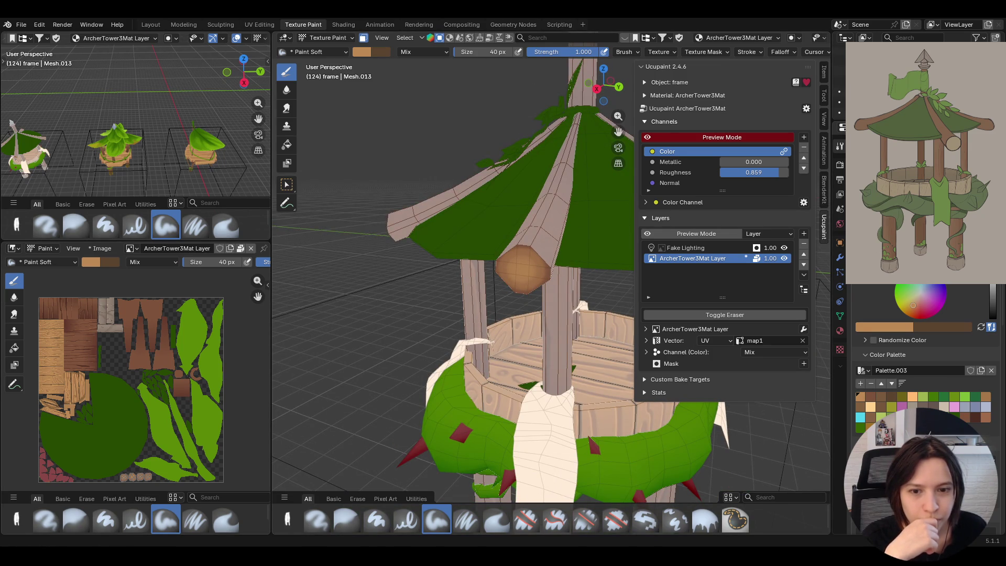
pyautogui.moveTo(618, 131); pyautogui.dragTo(495, 134)
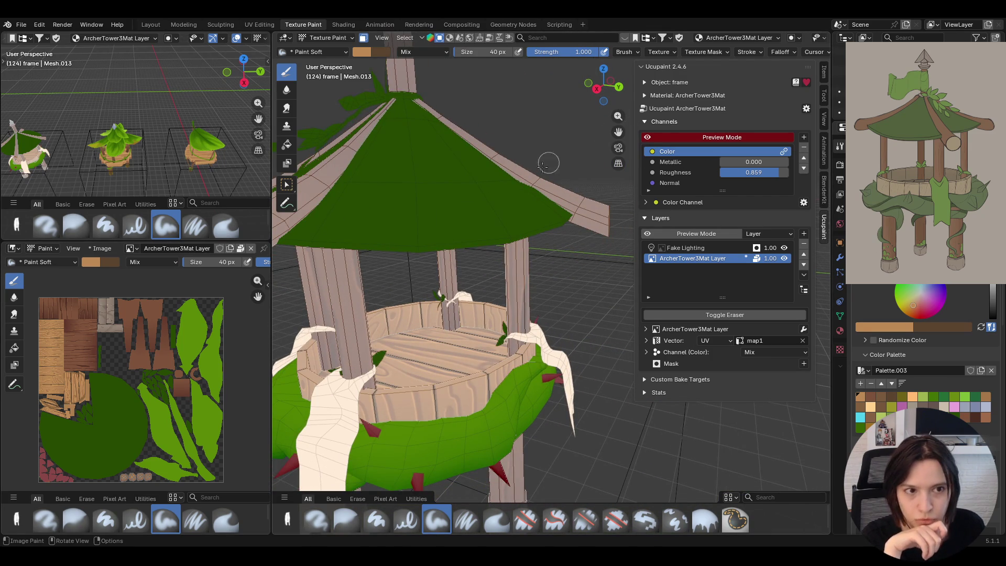
pyautogui.moveTo(617, 131); pyautogui.dragTo(522, 154, button='middle')
pyautogui.scroll(3, 522, 153)
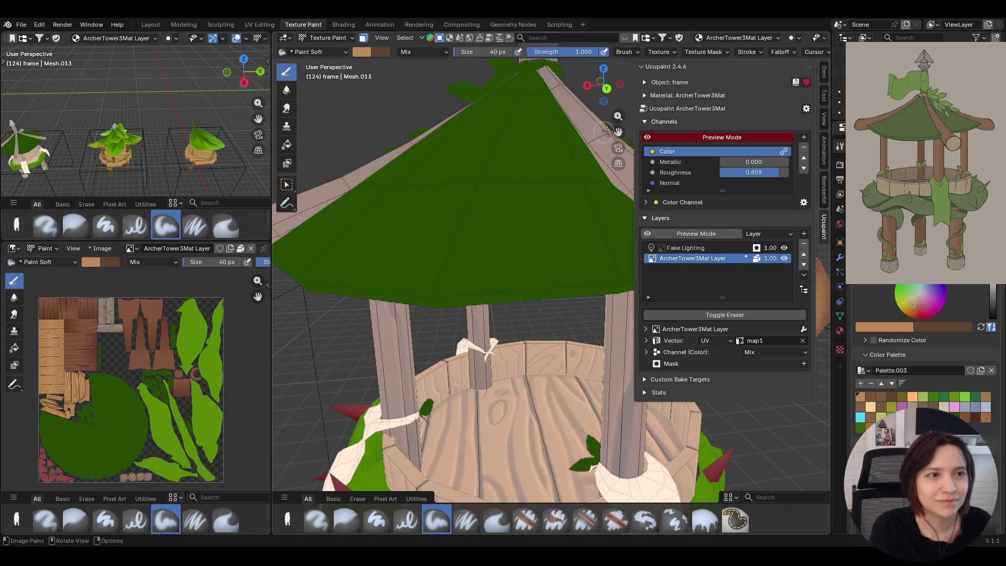
pyautogui.moveTo(618, 131); pyautogui.dragTo(618, 111)
pyautogui.scroll(-5, 430, 168)
pyautogui.scroll(5, 431, 169)
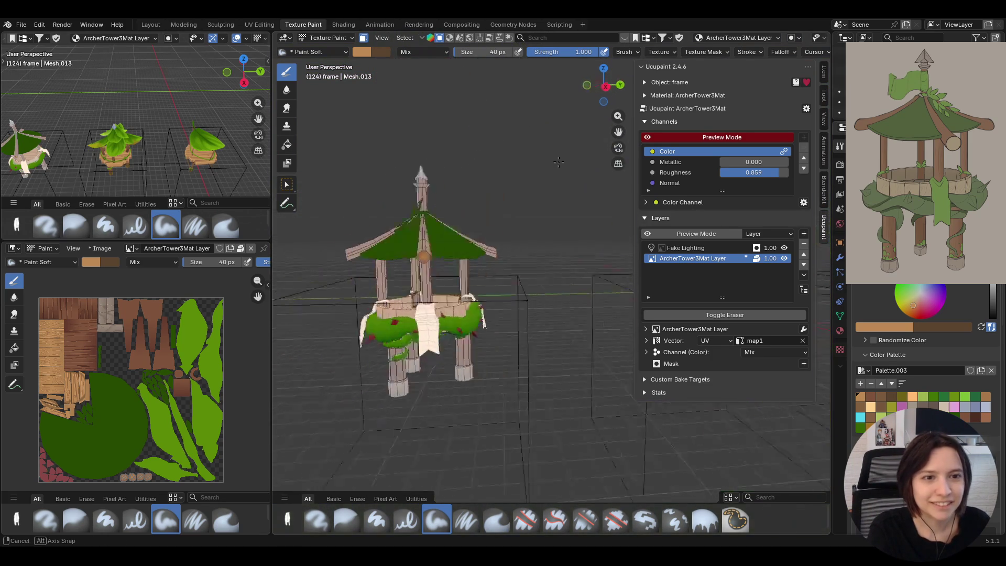
pyautogui.moveTo(618, 132); pyautogui.dragTo(598, 149)
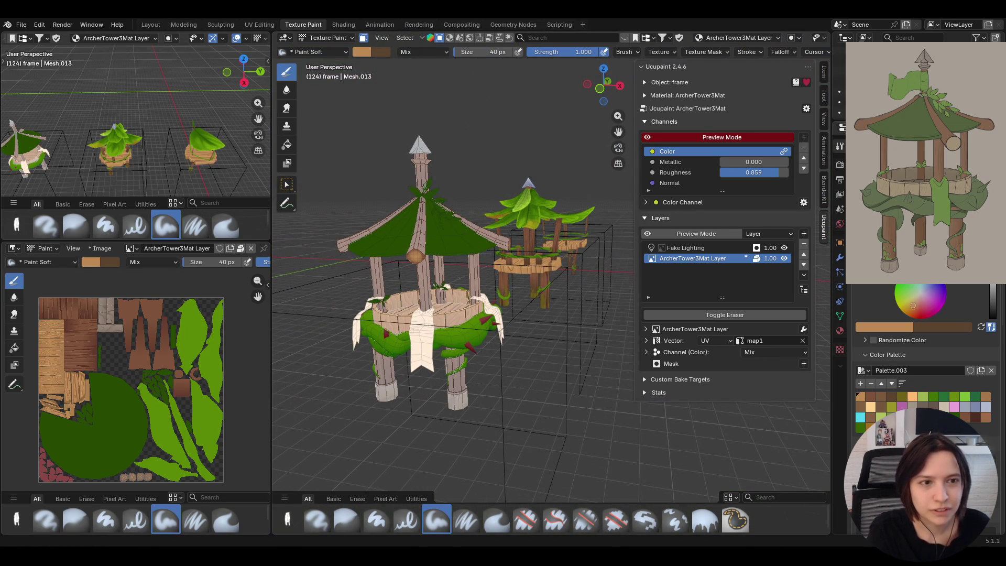
pyautogui.moveTo(332, 406)
pyautogui.mouseDown(button='middle')
pyautogui.moveTo(571, 309)
pyautogui.moveTo(558, 291)
pyautogui.mouseUp(button='middle')
pyautogui.click(286, 184)
pyautogui.moveTo(449, 244)
pyautogui.mouseDown(button='middle')
pyautogui.moveTo(328, 216)
pyautogui.moveTo(515, 281)
pyautogui.mouseUp(button='middle')
# - Reactivate Paint Soft, switch to Paint Soft Pressure, and load a dark brown from Palette.003
pyautogui.keyDown('shift'); pyautogui.click(527, 230); pyautogui.keyUp('shift')
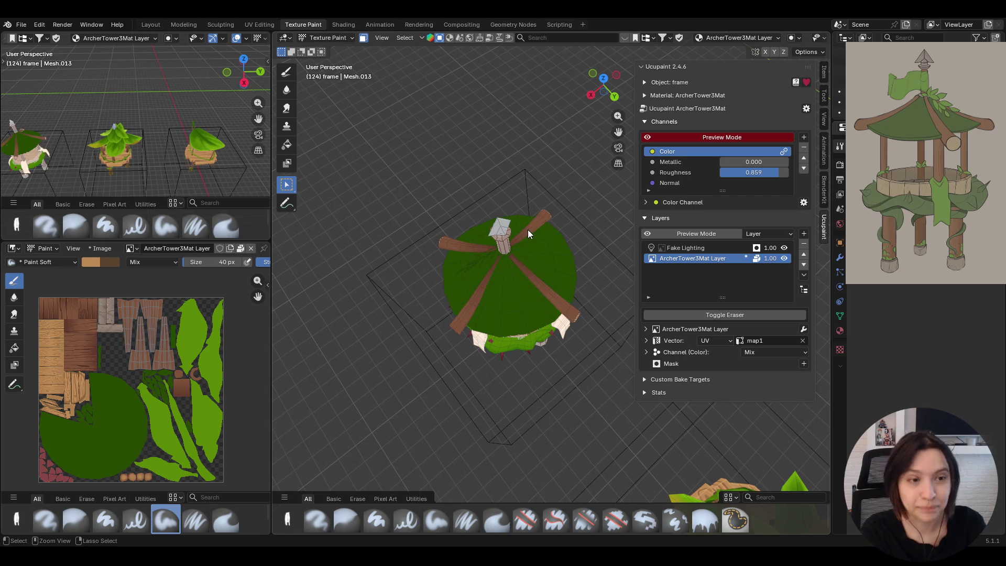
pyautogui.moveTo(528, 229); pyautogui.dragTo(533, 206, button='middle')
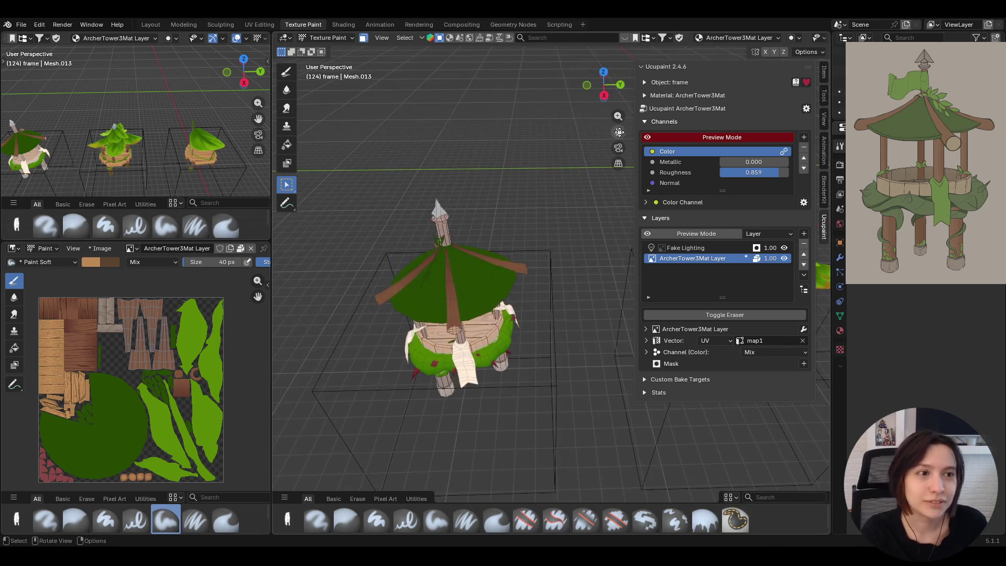
pyautogui.moveTo(618, 131); pyautogui.dragTo(493, 273, button='middle')
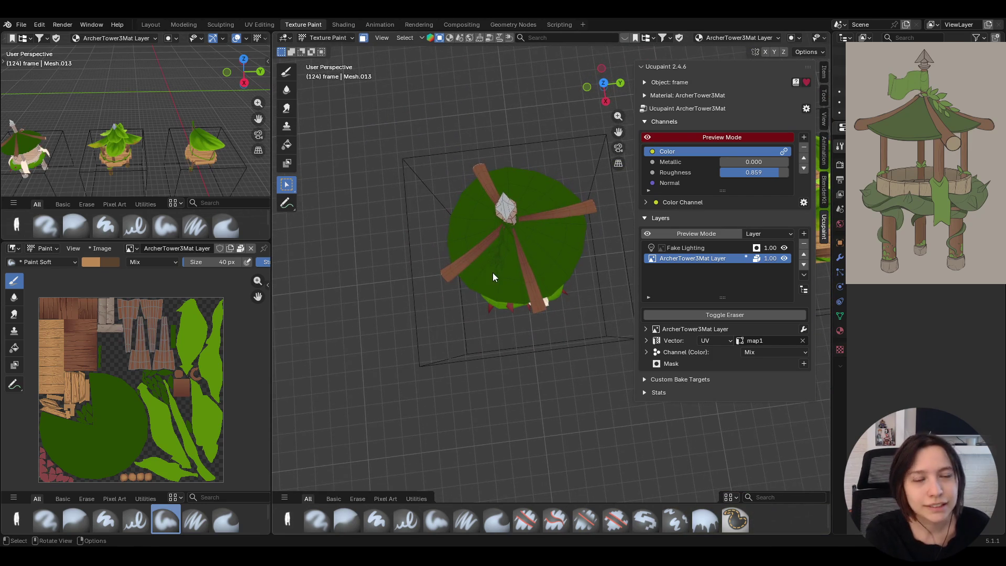
pyautogui.click(436, 521)
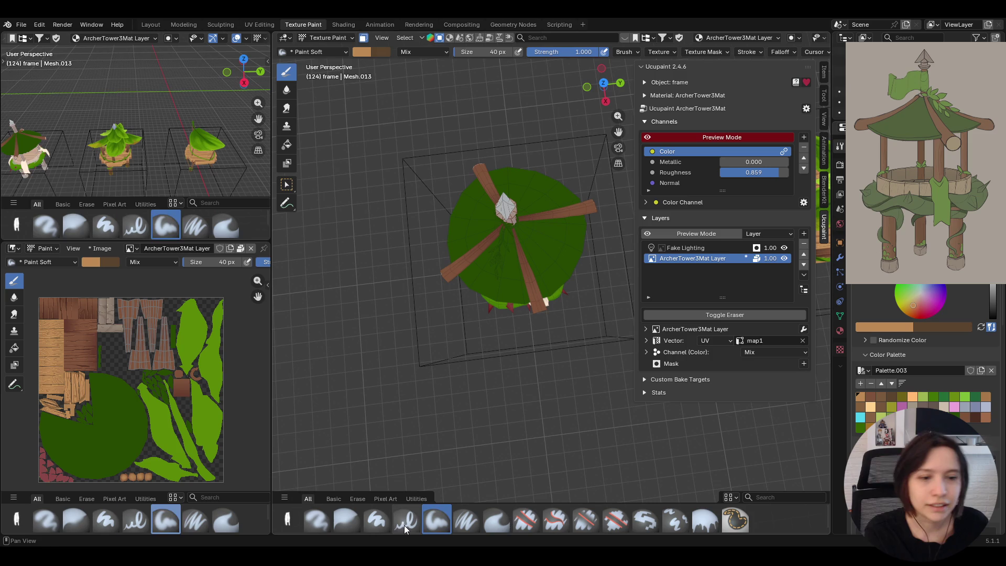
pyautogui.moveTo(537, 348); pyautogui.dragTo(517, 359, button='middle')
pyautogui.click(472, 521)
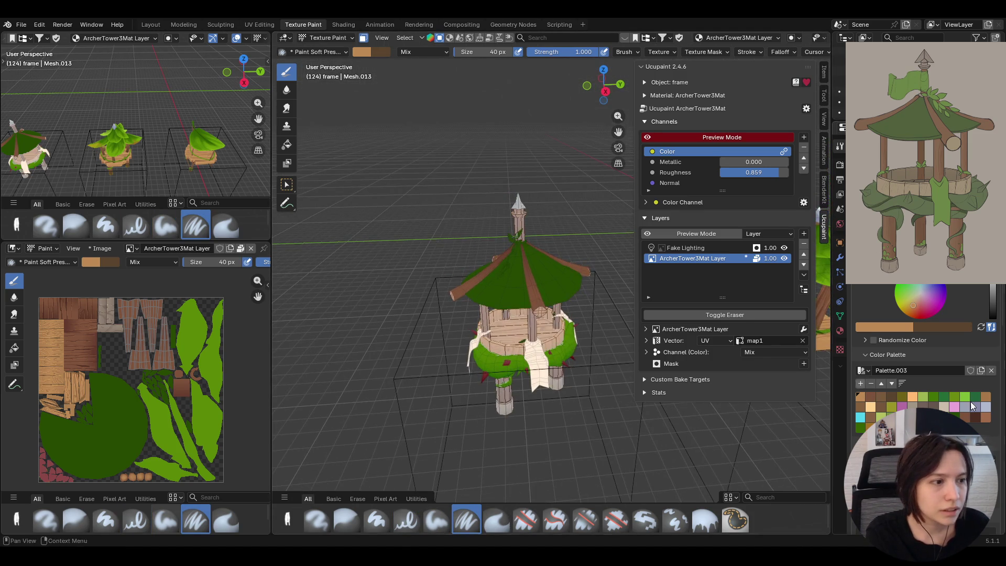
pyautogui.click(972, 406)
pyautogui.moveTo(534, 338); pyautogui.dragTo(611, 161, button='middle')
pyautogui.scroll(3, 548, 317)
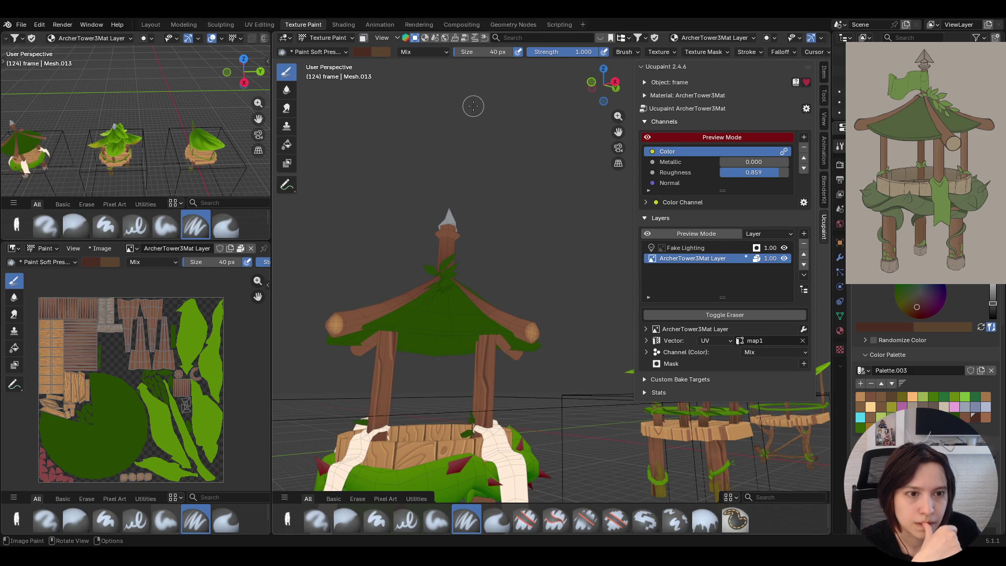
# - Look down on the tower and shrink the brush to 24 px
pyautogui.press('KP_0')
pyautogui.press('KP_0')
pyautogui.moveTo(534, 246)
pyautogui.mouseDown(button='middle')
pyautogui.moveTo(617, 131)
pyautogui.moveTo(478, 188)
pyautogui.mouseUp(button='middle')
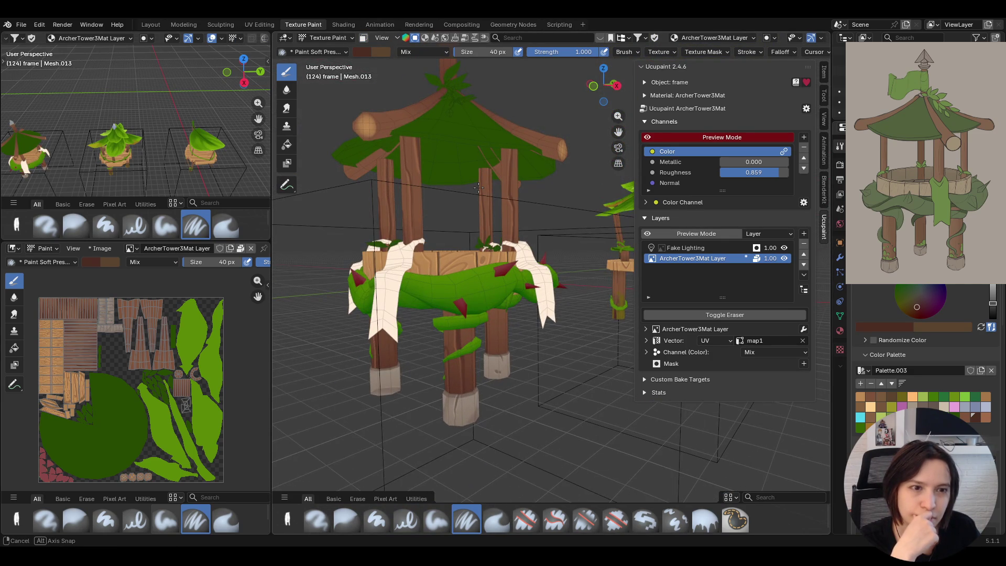
pyautogui.moveTo(478, 188)
pyautogui.mouseDown(button='middle')
pyautogui.moveTo(511, 111)
pyautogui.moveTo(530, 256)
pyautogui.moveTo(550, 271)
pyautogui.mouseUp(button='middle')
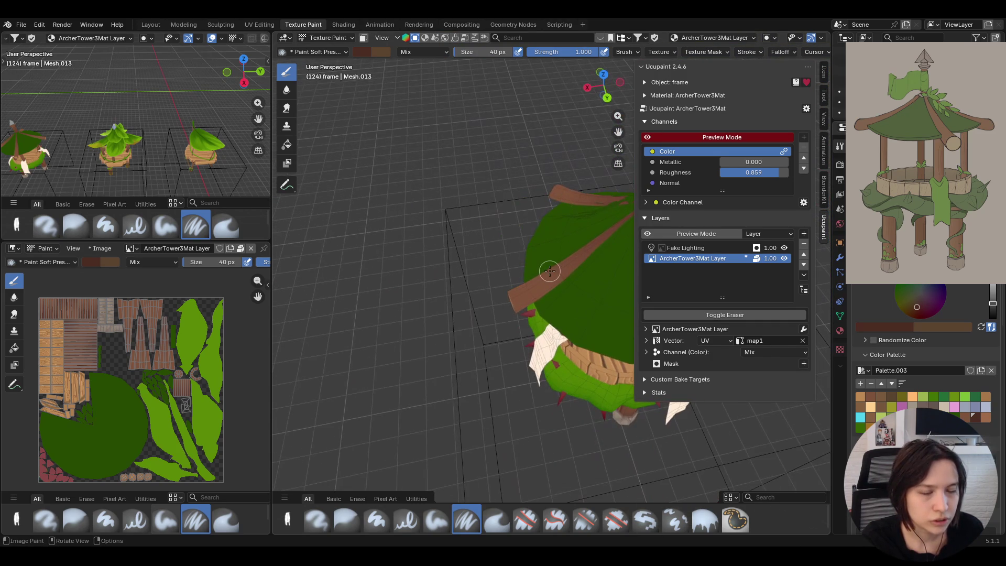
pyautogui.press('s')
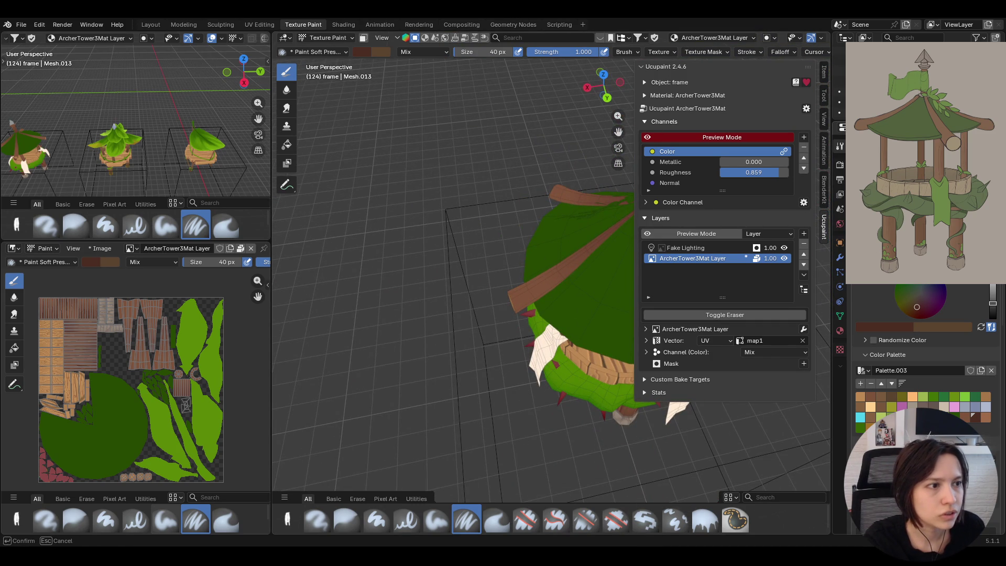
pyautogui.click(411, 348)
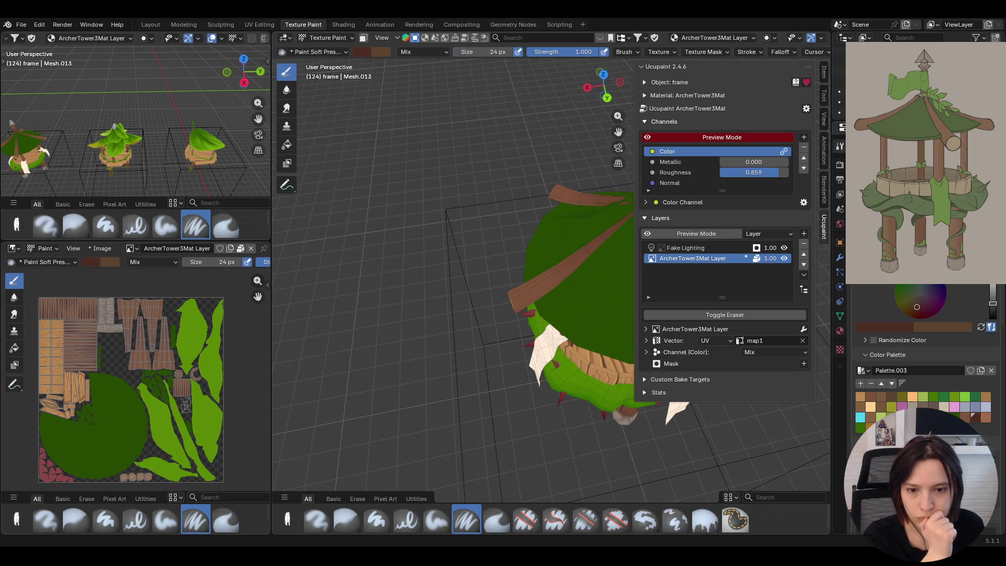
# - Paint first grain strokes on a roof beam, dropping the brush to 20 px between them
pyautogui.moveTo(476, 298)
pyautogui.mouseDown(button='middle')
pyautogui.moveTo(519, 268)
pyautogui.moveTo(551, 330)
pyautogui.moveTo(414, 242)
pyautogui.mouseUp(button='middle')
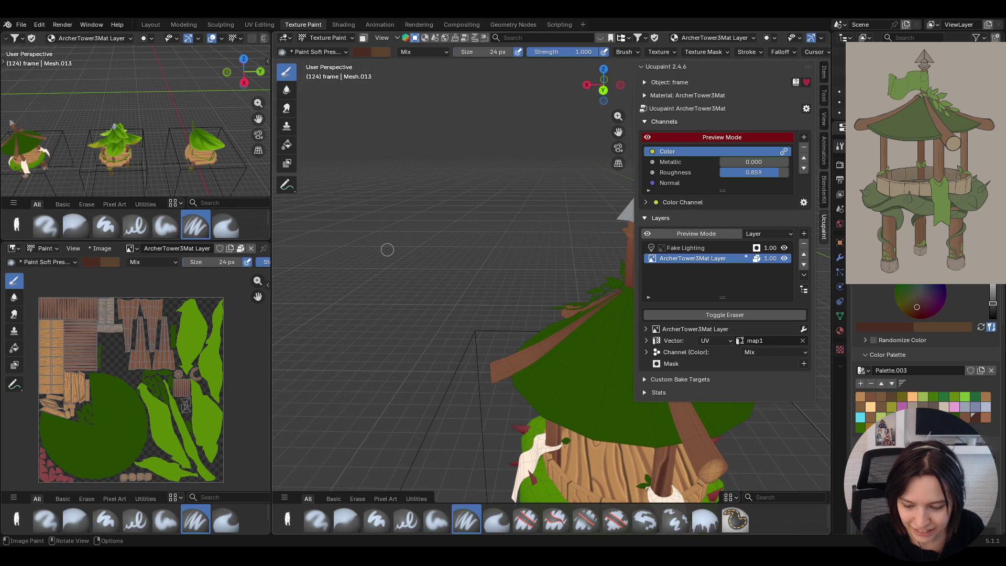
pyautogui.moveTo(388, 249); pyautogui.dragTo(383, 258, button='middle')
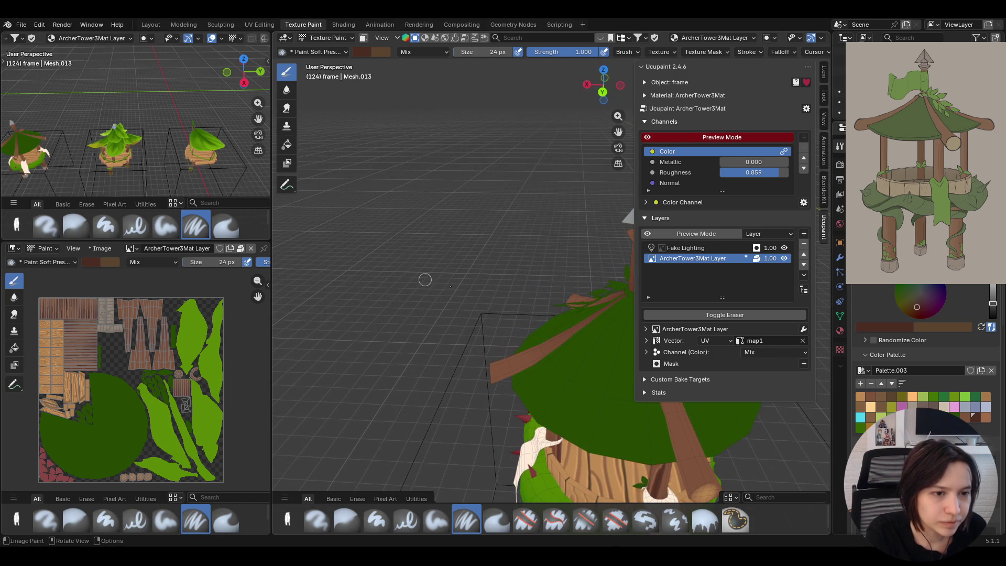
pyautogui.moveTo(491, 370); pyautogui.dragTo(487, 376)
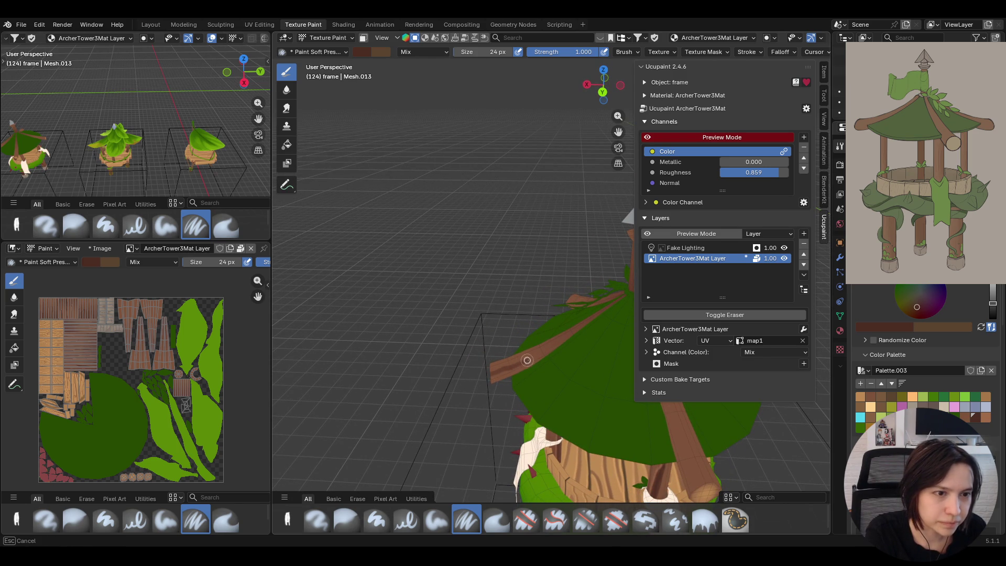
pyautogui.moveTo(551, 344)
pyautogui.mouseDown(button='middle')
pyautogui.moveTo(624, 382)
pyautogui.moveTo(600, 388)
pyautogui.mouseUp(button='middle')
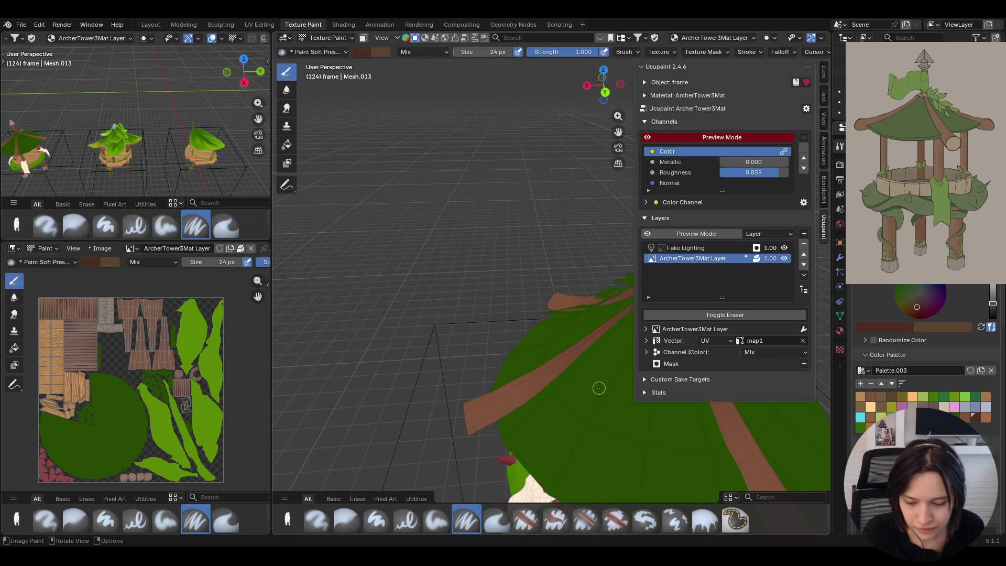
pyautogui.press('s')
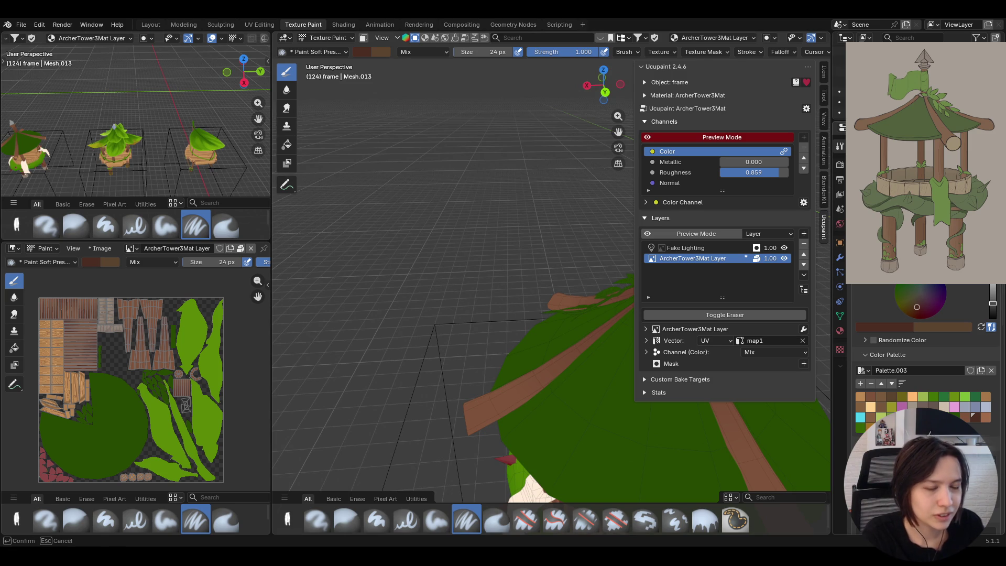
pyautogui.click(492, 299)
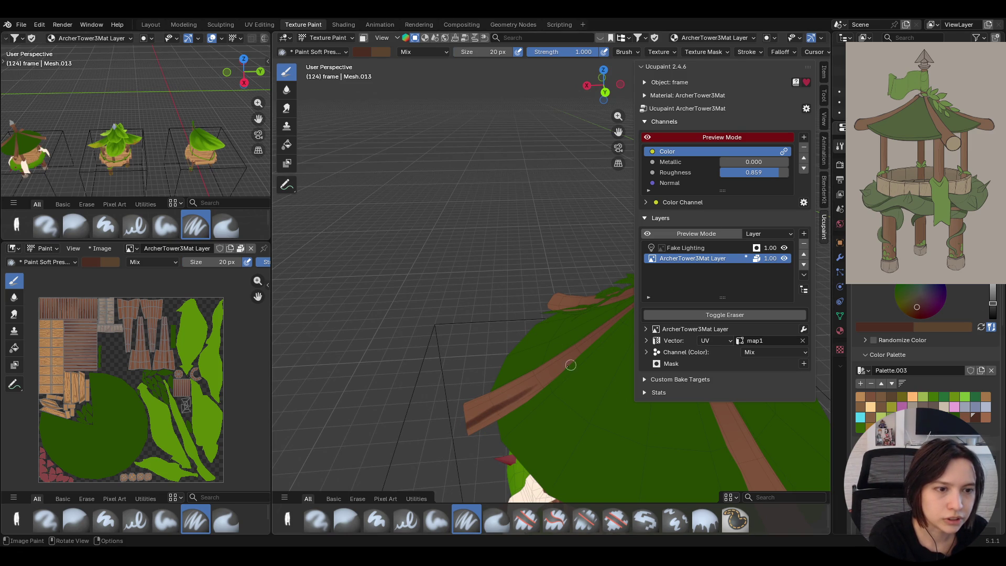
pyautogui.moveTo(460, 429); pyautogui.dragTo(518, 395)
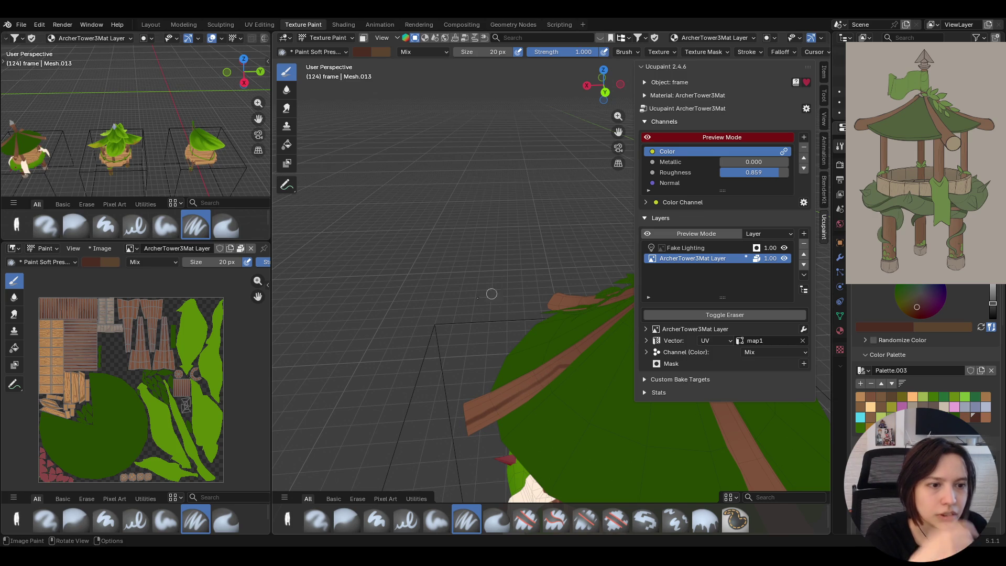
pyautogui.scroll(-4, 514, 294)
# - Run a darker grain line from the roof top down the beam, checking it from other angles
pyautogui.moveTo(514, 294); pyautogui.dragTo(600, 318, button='middle')
pyautogui.moveTo(480, 276); pyautogui.dragTo(473, 273)
pyautogui.moveTo(494, 310); pyautogui.dragTo(510, 339)
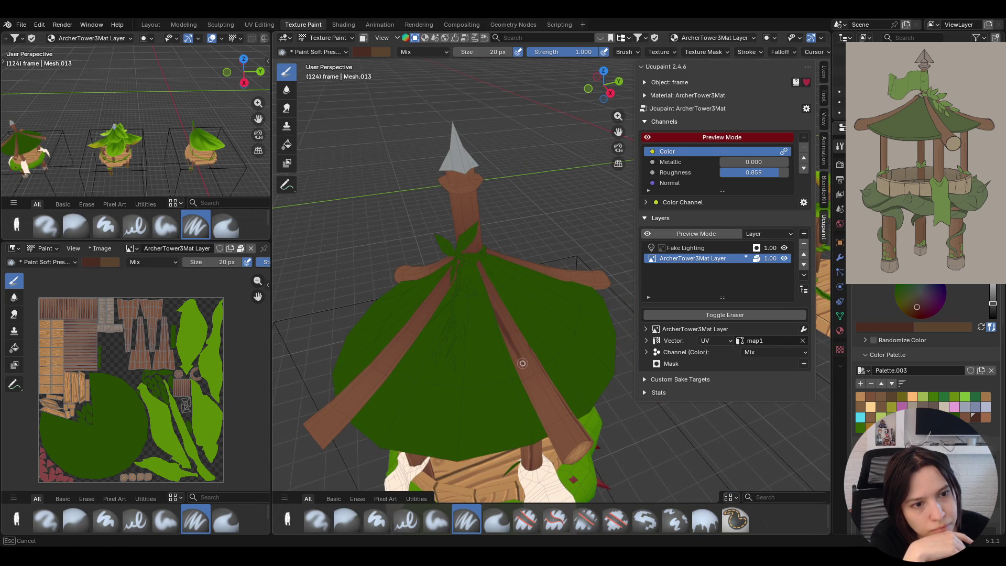
pyautogui.moveTo(538, 393); pyautogui.dragTo(548, 414)
pyautogui.moveTo(550, 414)
pyautogui.mouseDown(button='middle')
pyautogui.moveTo(418, 384)
pyautogui.moveTo(470, 424)
pyautogui.mouseUp(button='middle')
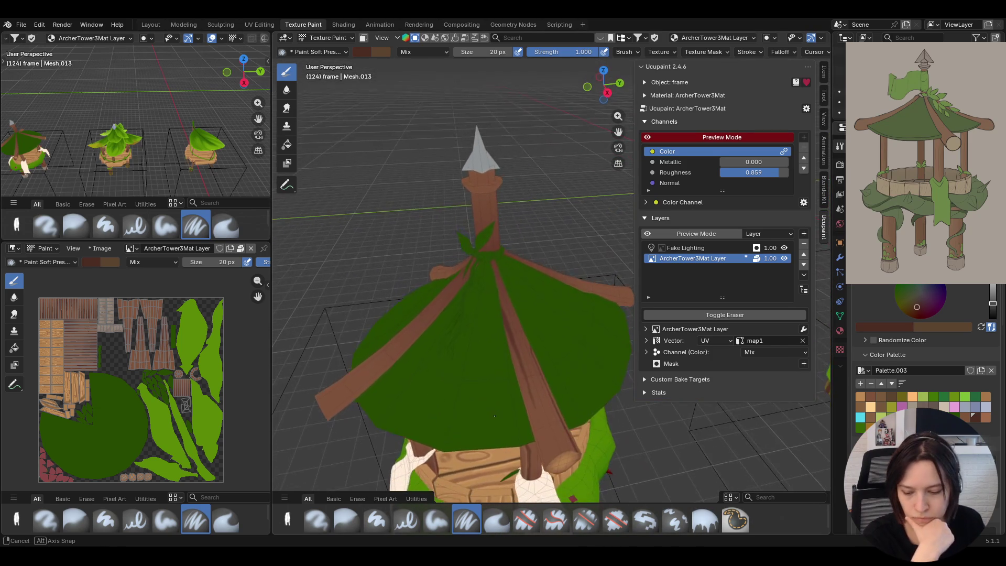
pyautogui.moveTo(471, 424)
pyautogui.mouseDown(button='middle')
pyautogui.moveTo(551, 370)
pyautogui.moveTo(446, 240)
pyautogui.moveTo(453, 258)
pyautogui.mouseUp(button='middle')
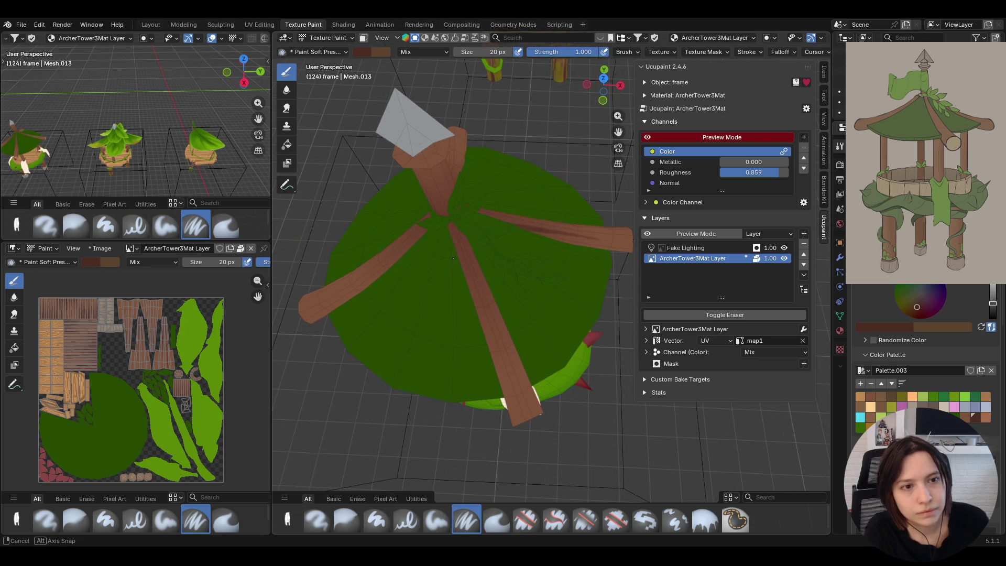
# - Visit the header menus and limit painting to the selected faces
pyautogui.click(353, 24)
pyautogui.click(368, 38)
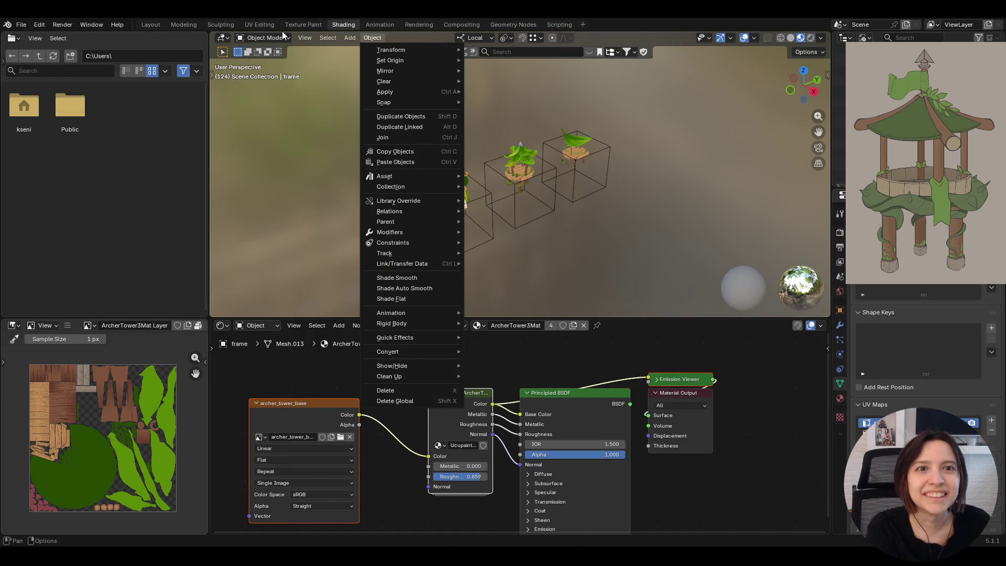
pyautogui.click(302, 25)
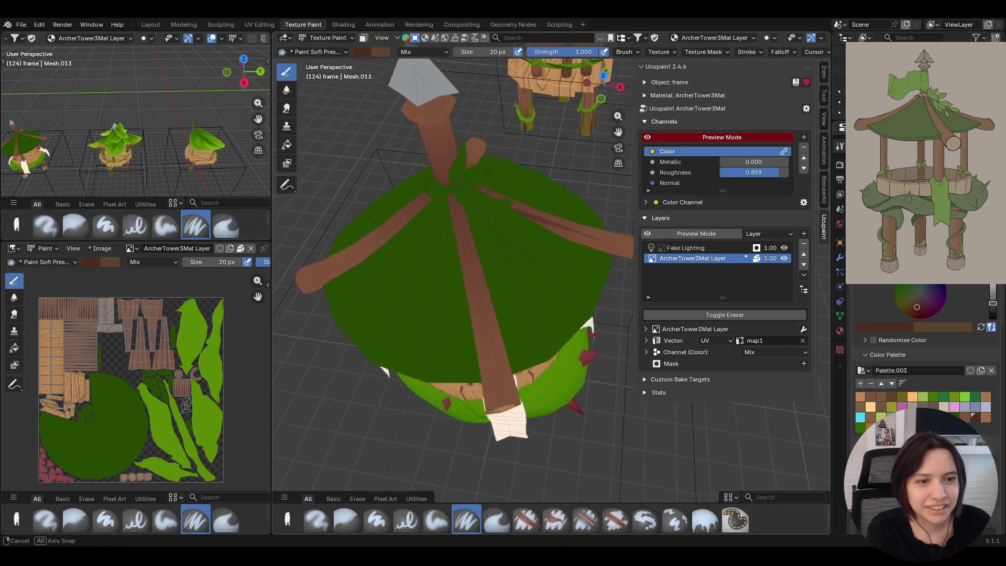
pyautogui.moveTo(462, 164); pyautogui.dragTo(441, 142, button='middle')
pyautogui.click(363, 37)
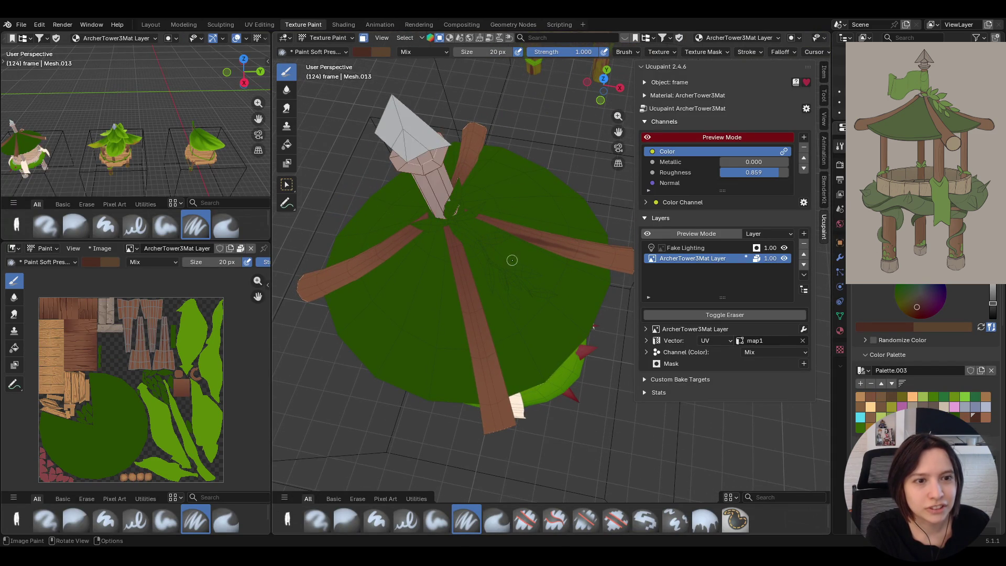
pyautogui.moveTo(472, 197); pyautogui.dragTo(516, 226, button='middle')
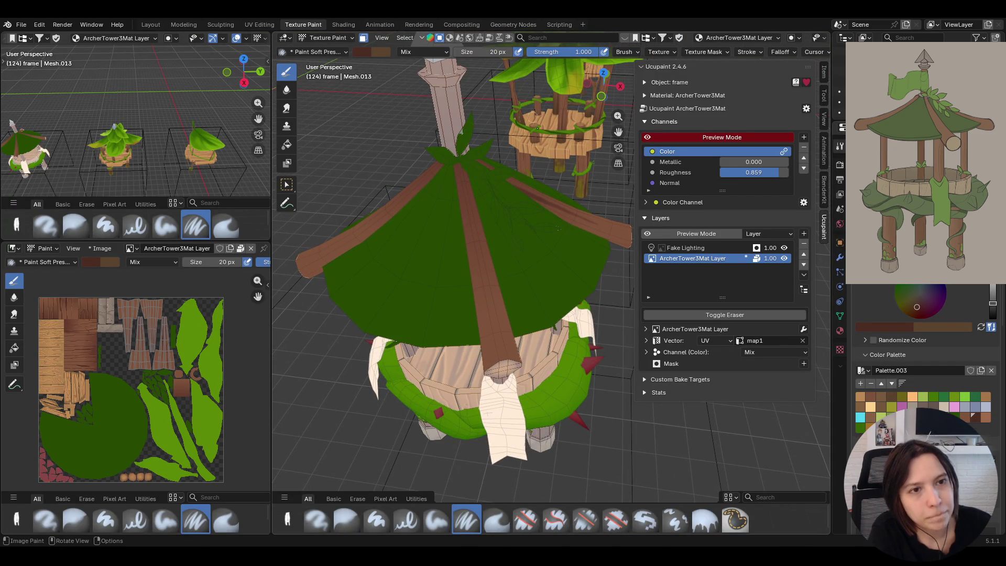
# - Paint brown strokes down the roof beams and widen one beam with brown
pyautogui.moveTo(457, 153); pyautogui.dragTo(462, 175)
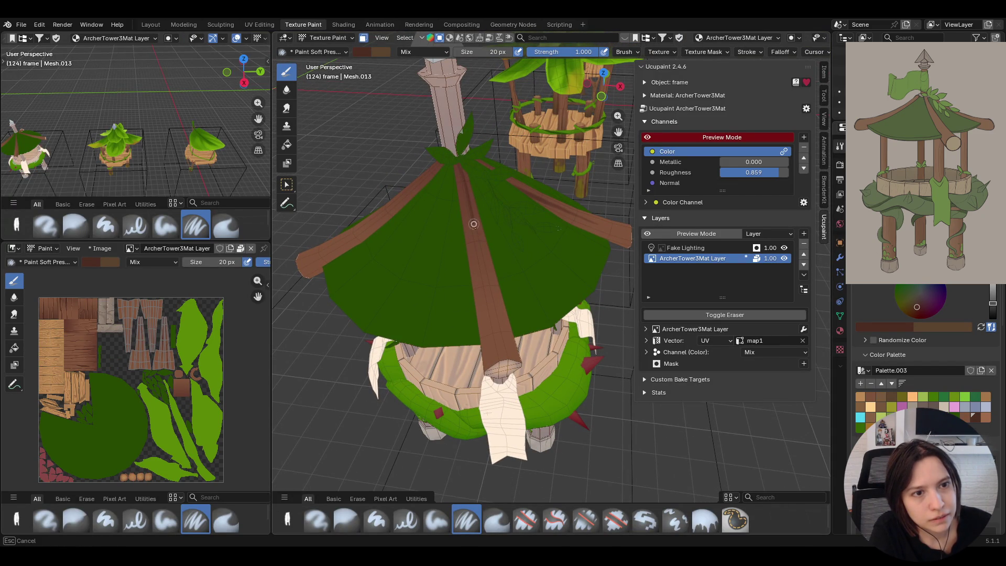
pyautogui.moveTo(503, 341); pyautogui.dragTo(510, 402)
pyautogui.moveTo(460, 306); pyautogui.dragTo(449, 335, button='middle')
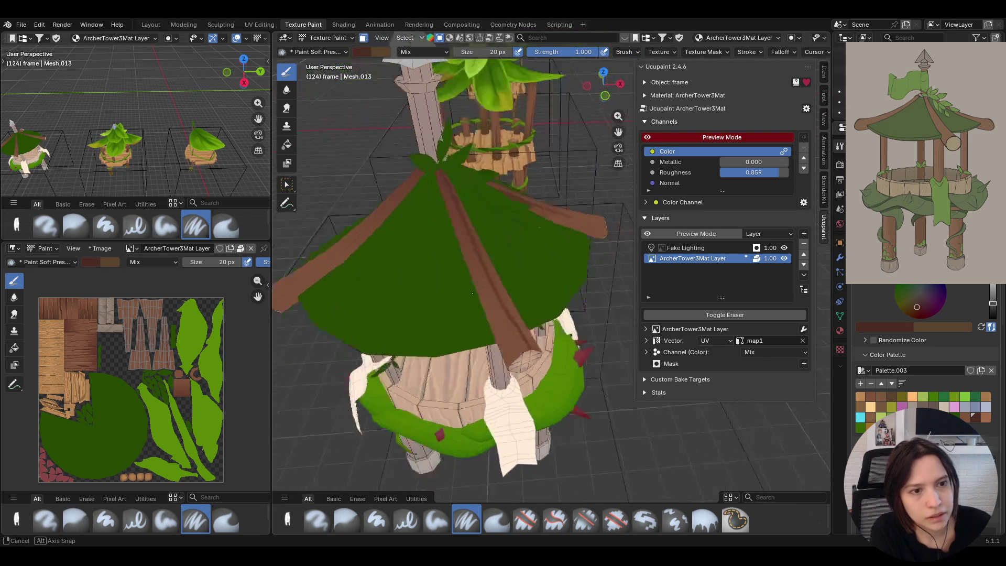
pyautogui.moveTo(472, 132); pyautogui.dragTo(476, 174)
pyautogui.moveTo(480, 273); pyautogui.dragTo(480, 285)
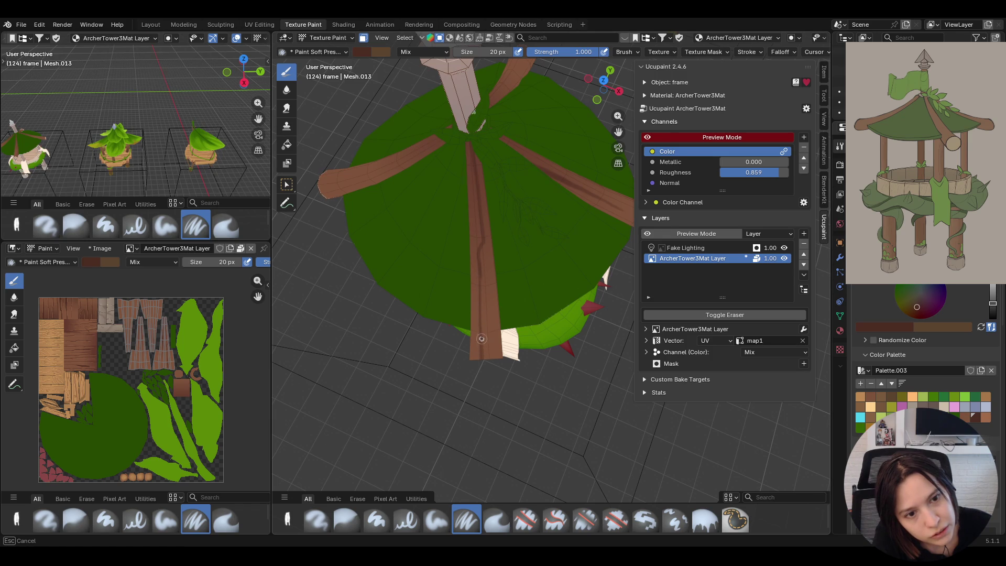
pyautogui.moveTo(481, 316); pyautogui.dragTo(481, 302)
pyautogui.moveTo(480, 288)
pyautogui.mouseDown(button='middle')
pyautogui.moveTo(476, 177)
pyautogui.moveTo(443, 354)
pyautogui.mouseUp(button='middle')
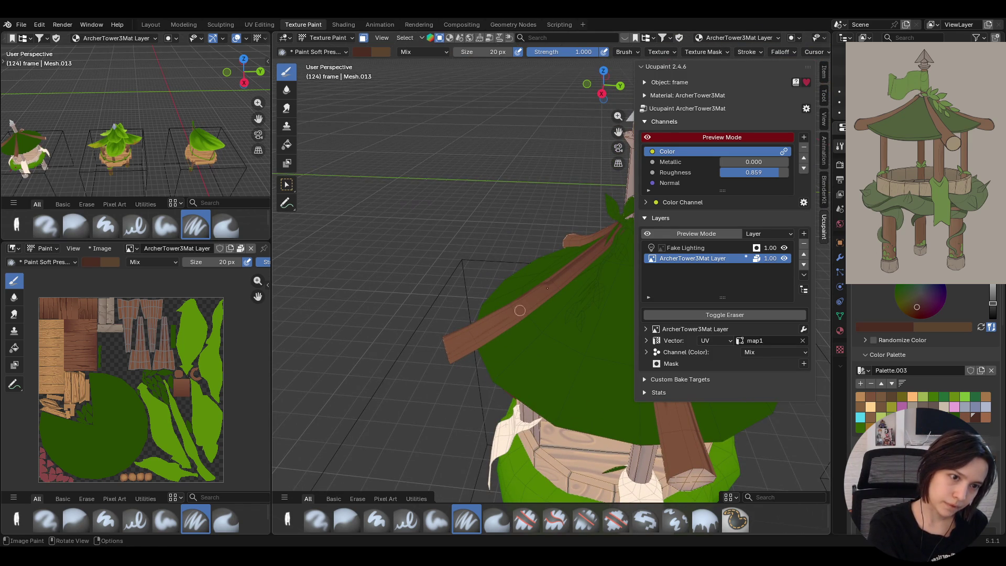
pyautogui.moveTo(446, 354); pyautogui.dragTo(502, 318)
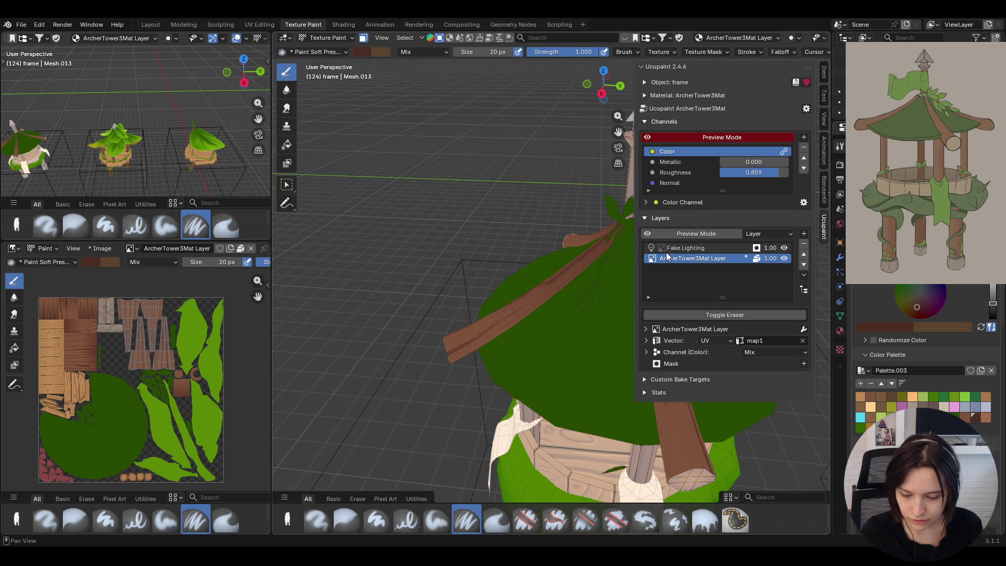
# - Paint brown grain up and down further roof beams from a lower, closer view
pyautogui.moveTo(597, 267)
pyautogui.mouseDown(button='middle')
pyautogui.moveTo(559, 278)
pyautogui.moveTo(543, 260)
pyautogui.mouseUp(button='middle')
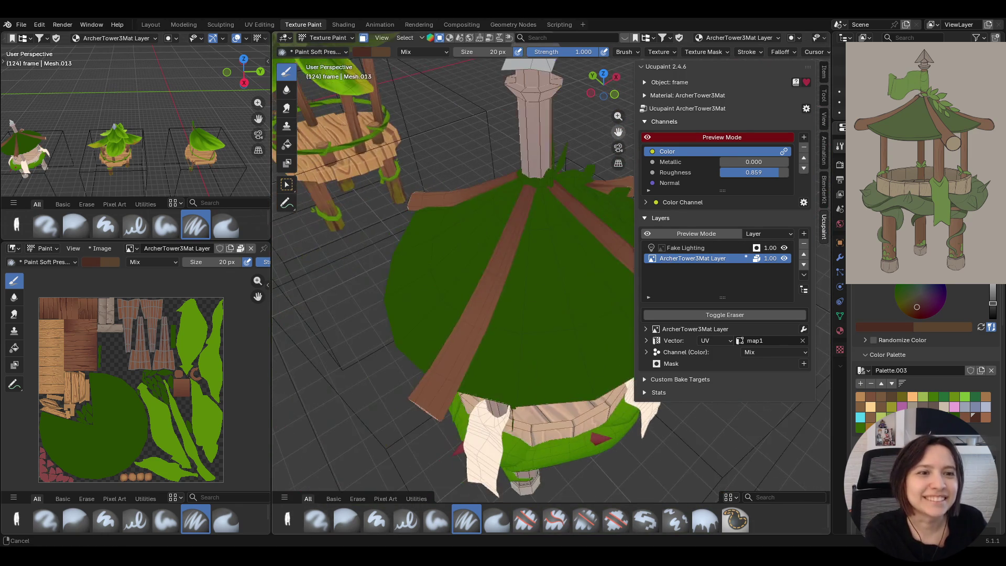
pyautogui.moveTo(499, 217)
pyautogui.mouseDown(button='middle')
pyautogui.moveTo(489, 268)
pyautogui.moveTo(473, 270)
pyautogui.mouseUp(button='middle')
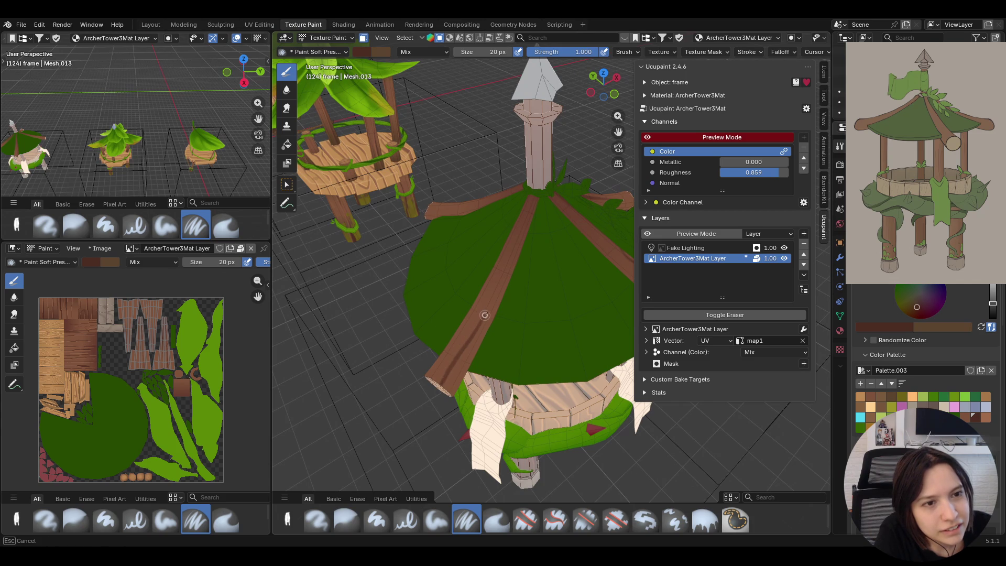
pyautogui.moveTo(456, 357); pyautogui.dragTo(500, 285)
pyautogui.moveTo(427, 395); pyautogui.dragTo(463, 341)
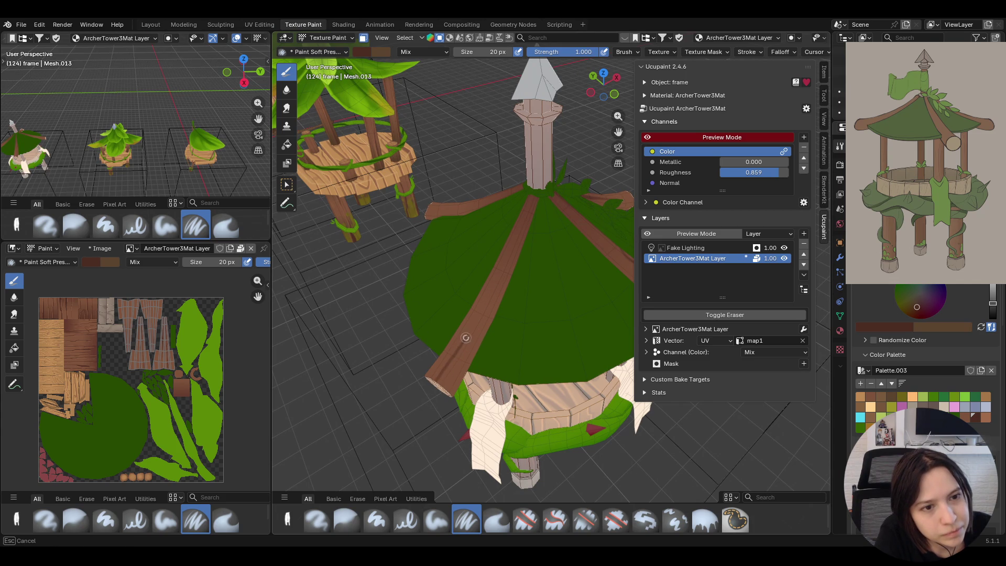
pyautogui.moveTo(476, 333); pyautogui.dragTo(533, 142)
pyautogui.moveTo(532, 141); pyautogui.dragTo(427, 219, button='middle')
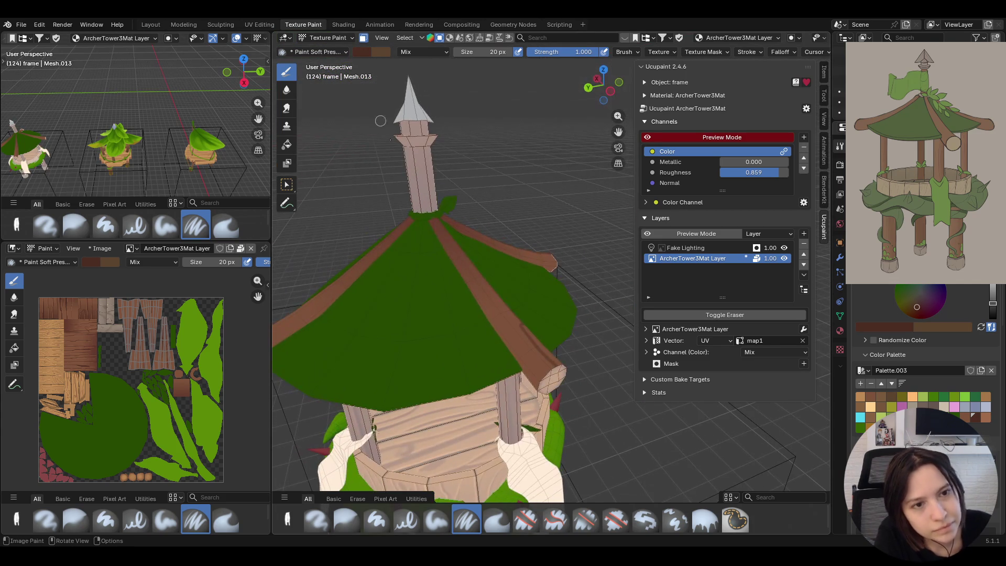
pyautogui.moveTo(428, 219); pyautogui.dragTo(512, 325)
pyautogui.moveTo(474, 273); pyautogui.dragTo(493, 301)
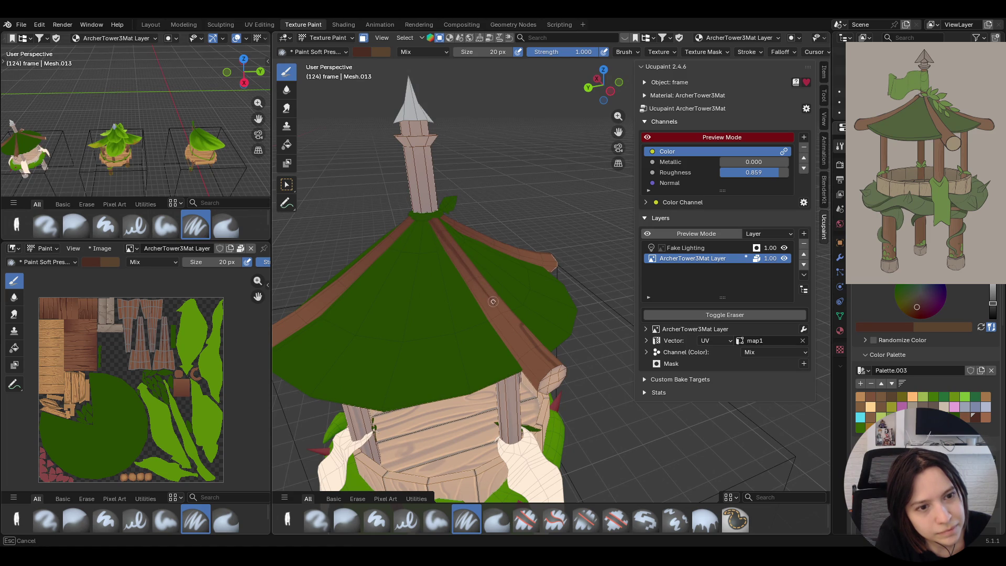
# - Brush brown along one more beam, then centre the roof in a lower side-on view
pyautogui.moveTo(518, 338); pyautogui.dragTo(395, 230, button='middle')
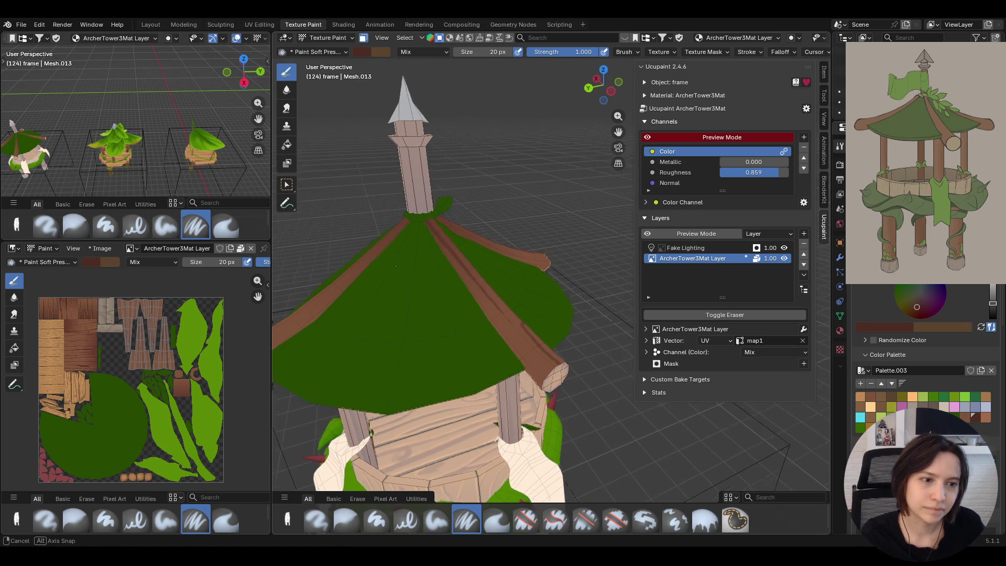
pyautogui.moveTo(487, 313); pyautogui.dragTo(548, 372)
pyautogui.moveTo(317, 314); pyautogui.dragTo(317, 313, button='middle')
pyautogui.moveTo(304, 348); pyautogui.dragTo(303, 357, button='middle')
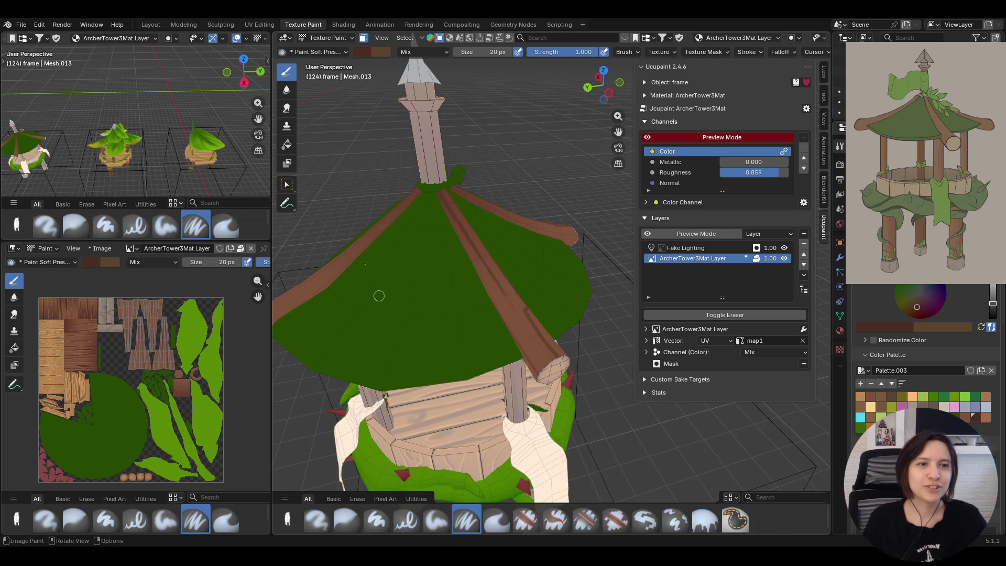
pyautogui.moveTo(425, 271); pyautogui.dragTo(635, 116, button='middle')
pyautogui.moveTo(618, 131); pyautogui.dragTo(466, 222)
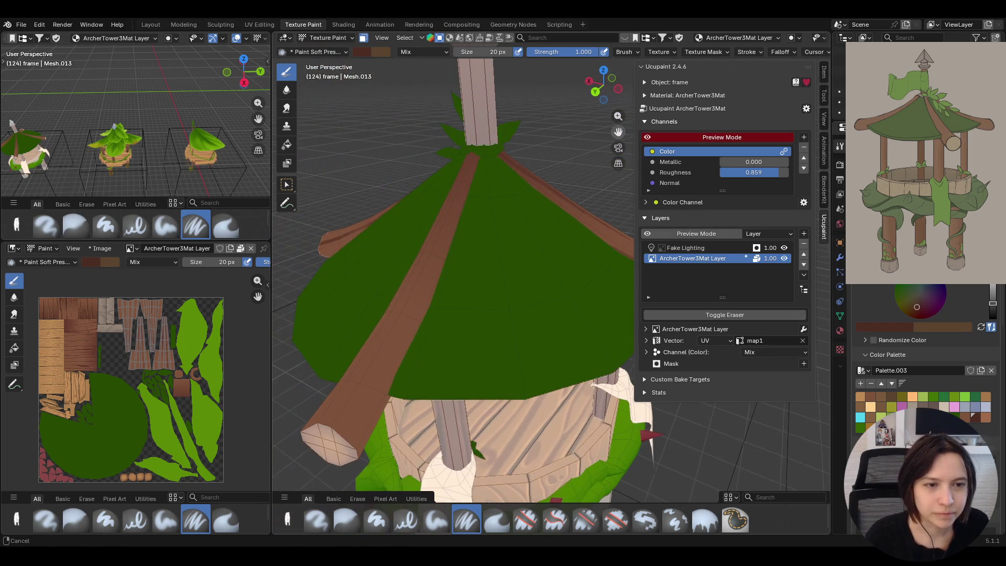
pyautogui.moveTo(467, 223)
pyautogui.mouseDown(button='middle')
pyautogui.moveTo(512, 213)
pyautogui.moveTo(510, 256)
pyautogui.mouseUp(button='middle')
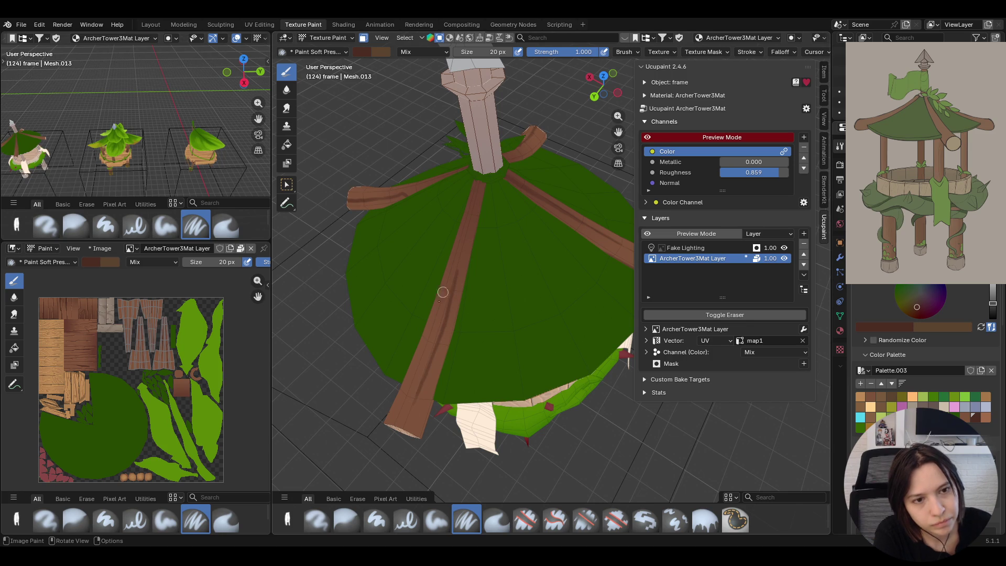
# - Extend the brown paint down the lower roof beam from its top
pyautogui.moveTo(424, 339); pyautogui.dragTo(395, 418)
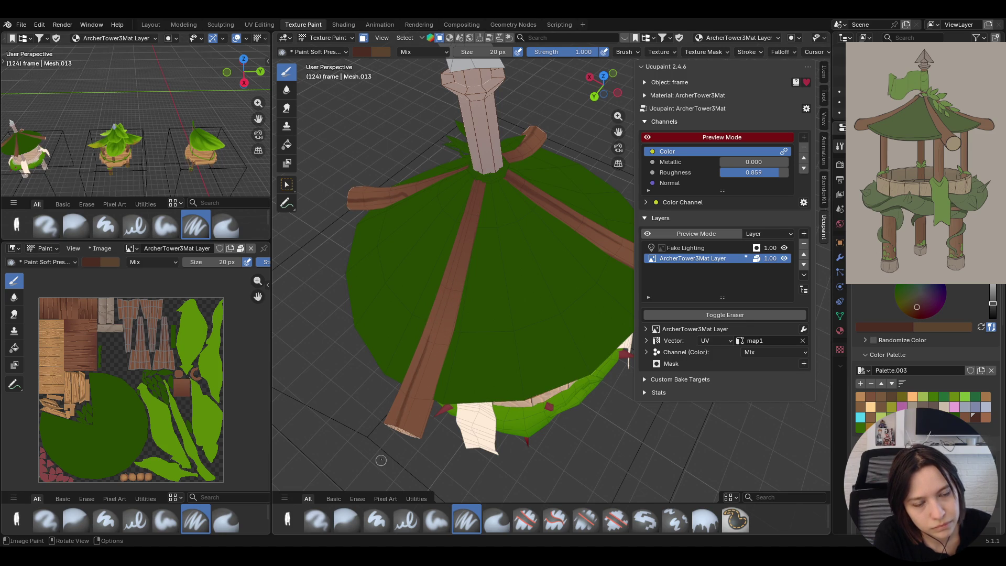
pyautogui.moveTo(381, 423); pyautogui.dragTo(424, 426, button='middle')
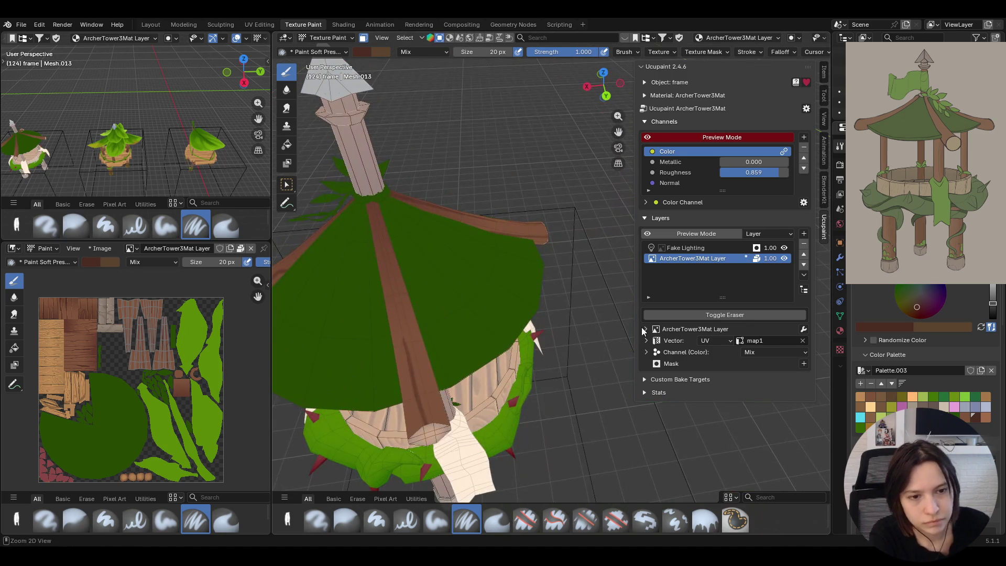
pyautogui.moveTo(424, 425)
pyautogui.mouseDown()
pyautogui.moveTo(417, 432)
pyautogui.moveTo(396, 321)
pyautogui.mouseUp()
pyautogui.moveTo(374, 197); pyautogui.dragTo(406, 303)
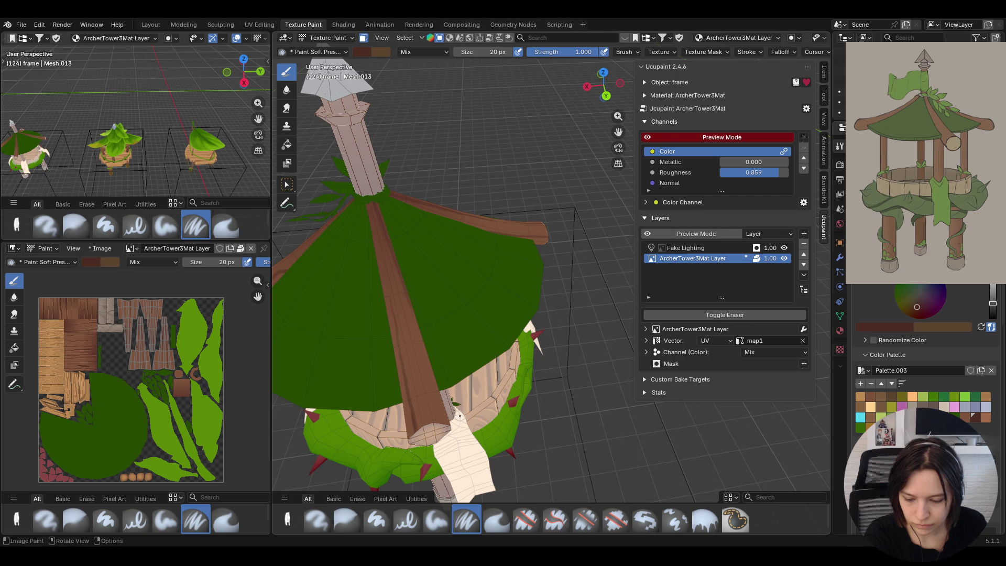
# - Paint brown along the left beam to its top, then pick a lighter brown colour
pyautogui.moveTo(471, 349); pyautogui.dragTo(387, 366, button='middle')
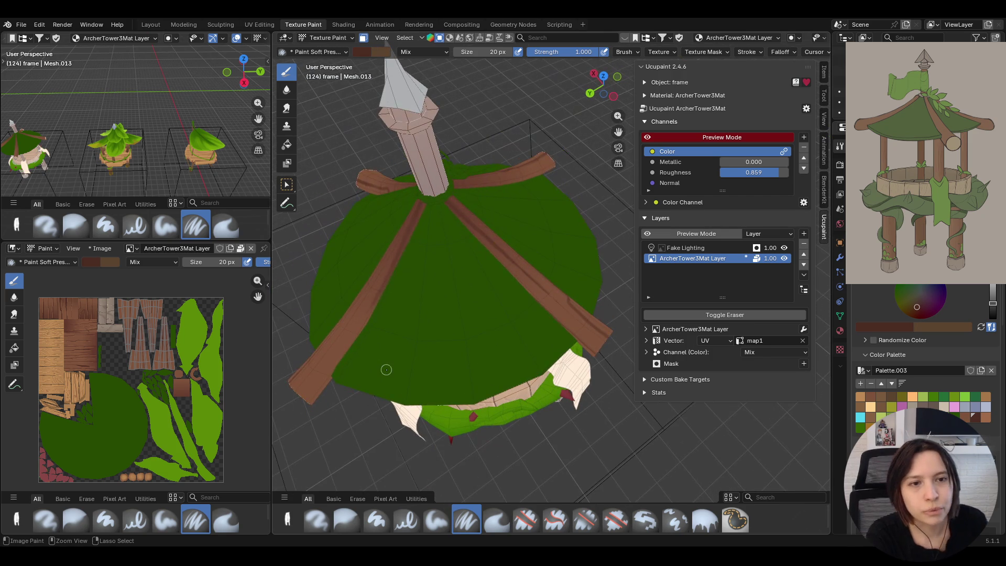
pyautogui.moveTo(424, 202); pyautogui.dragTo(320, 377)
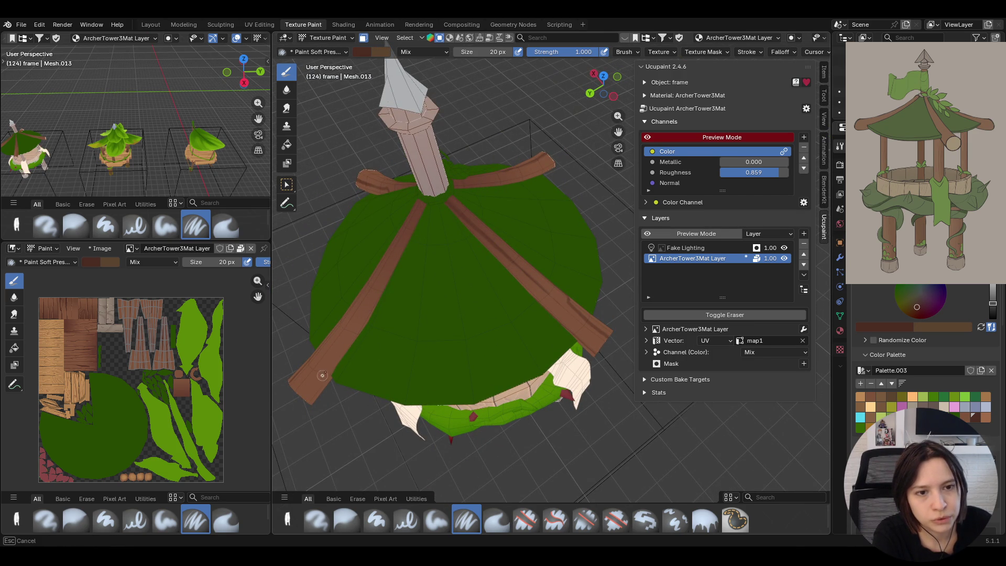
pyautogui.moveTo(351, 335)
pyautogui.mouseDown()
pyautogui.moveTo(427, 202)
pyautogui.moveTo(304, 409)
pyautogui.mouseUp()
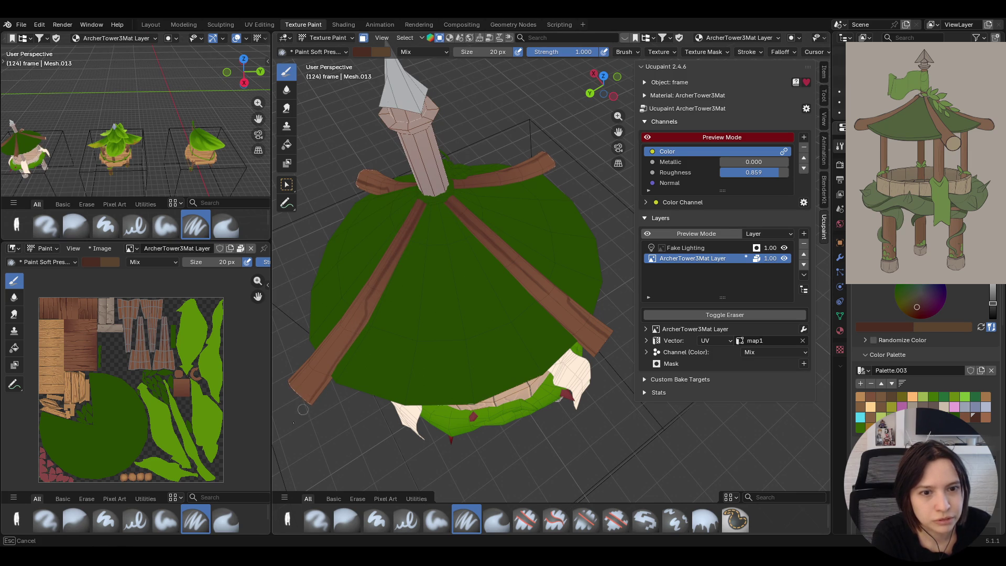
pyautogui.moveTo(440, 330); pyautogui.dragTo(416, 297, button='middle')
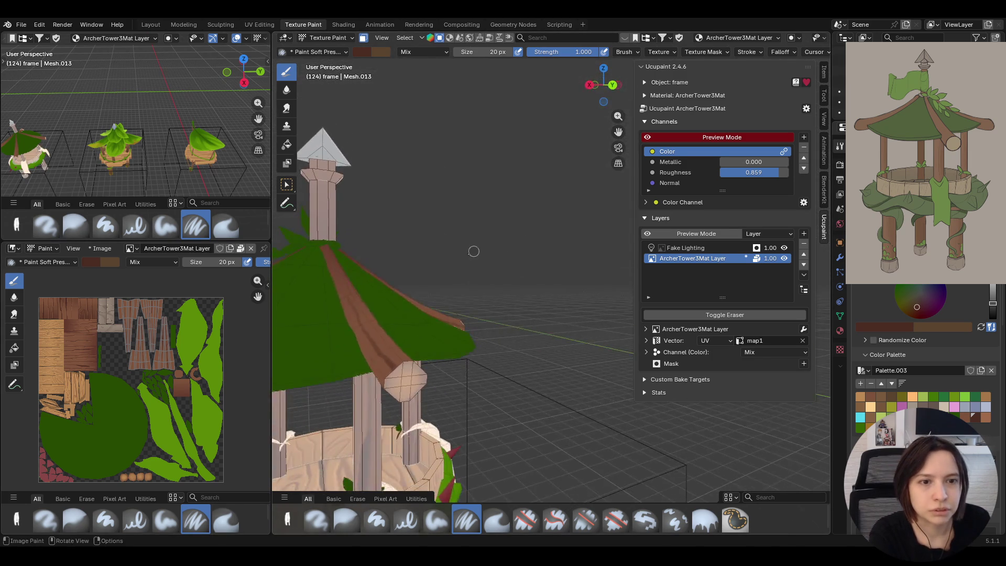
pyautogui.moveTo(416, 296); pyautogui.dragTo(424, 260, button='middle')
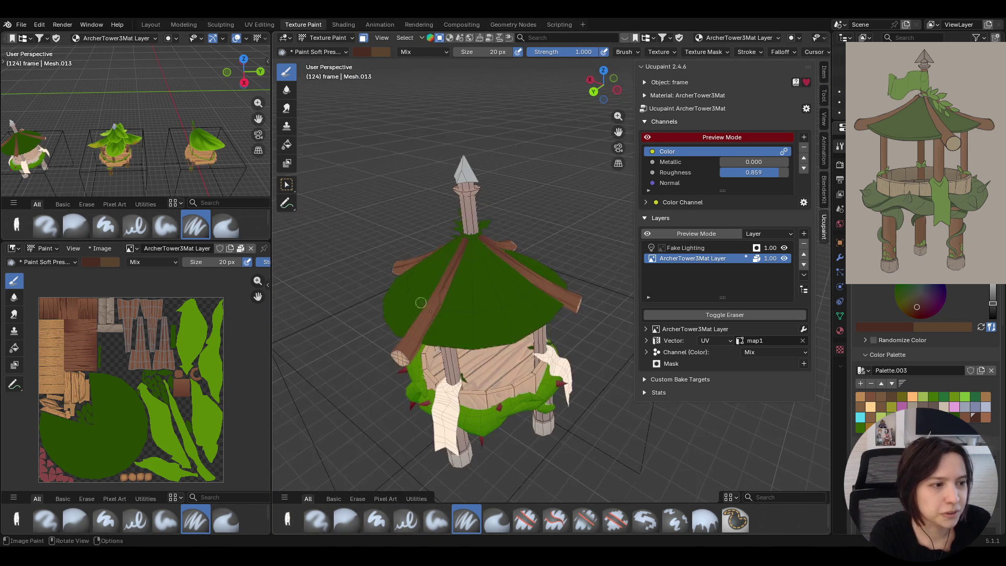
pyautogui.click(988, 419)
pyautogui.moveTo(440, 315); pyautogui.dragTo(306, 419, button='middle')
pyautogui.scroll(4, 354, 377)
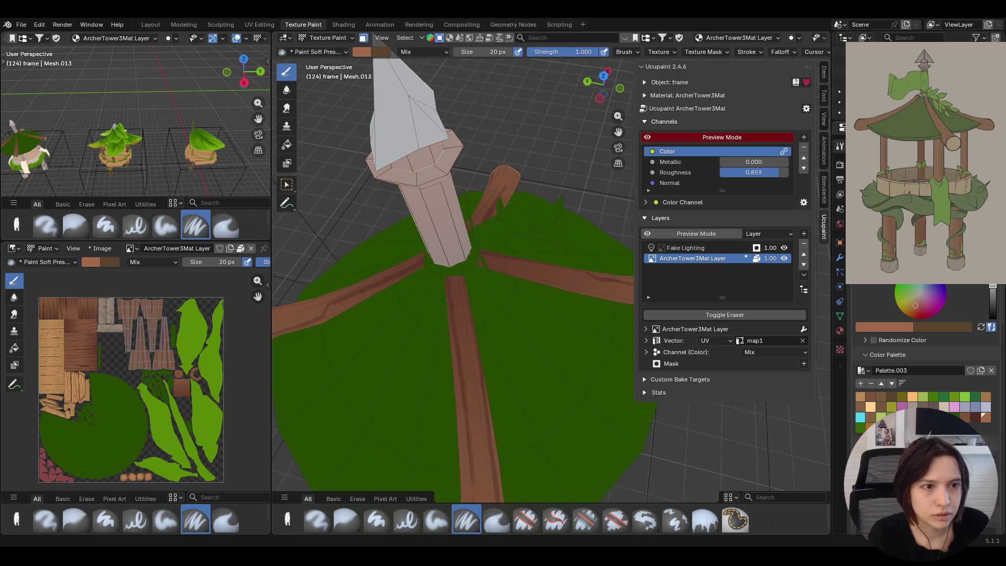
# - Stroke a lighter brown grain line along the front roof beam
pyautogui.moveTo(449, 367)
pyautogui.mouseDown(button='middle')
pyautogui.moveTo(598, 260)
pyautogui.moveTo(621, 229)
pyautogui.moveTo(637, 123)
pyautogui.moveTo(468, 162)
pyautogui.mouseUp(button='middle')
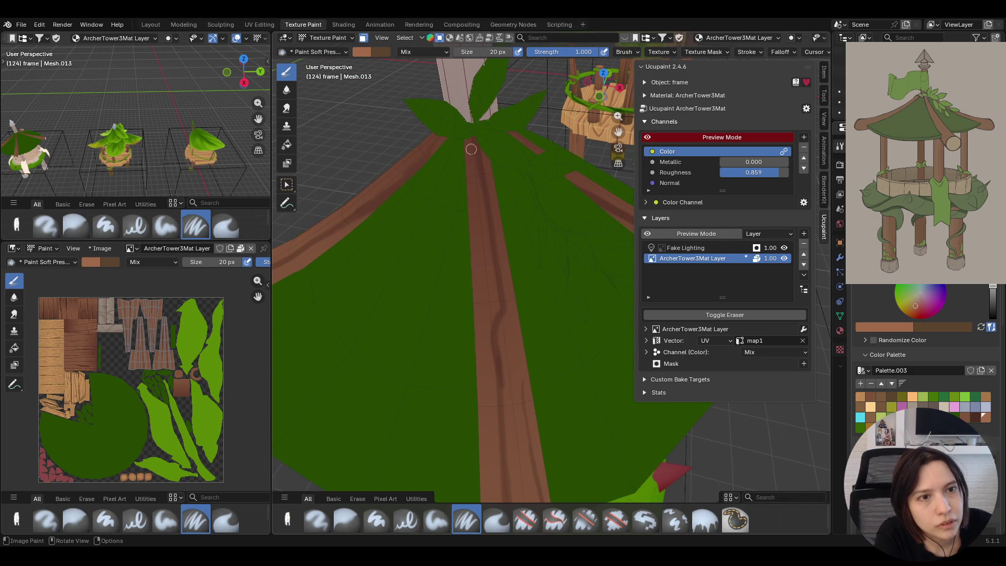
pyautogui.moveTo(471, 130); pyautogui.dragTo(492, 326)
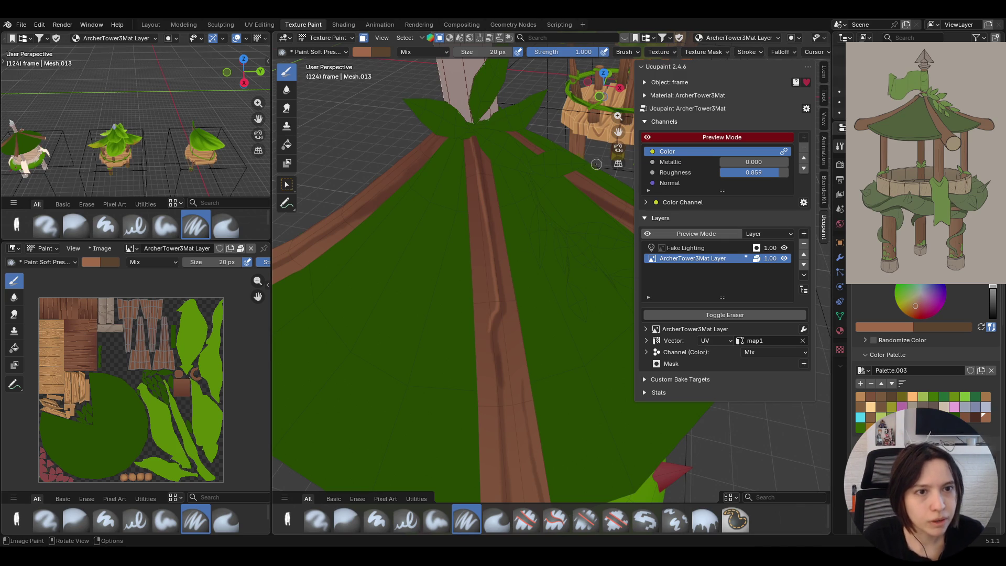
pyautogui.moveTo(618, 133)
pyautogui.mouseDown(button='middle')
pyautogui.moveTo(433, 192)
pyautogui.moveTo(437, 206)
pyautogui.mouseUp(button='middle')
# - Zoom in on the roof and streak dark grain down one beam to its end
pyautogui.keyDown('ctrl'); pyautogui.moveTo(393, 312); pyautogui.dragTo(393, 259, button='middle'); pyautogui.keyUp('ctrl')
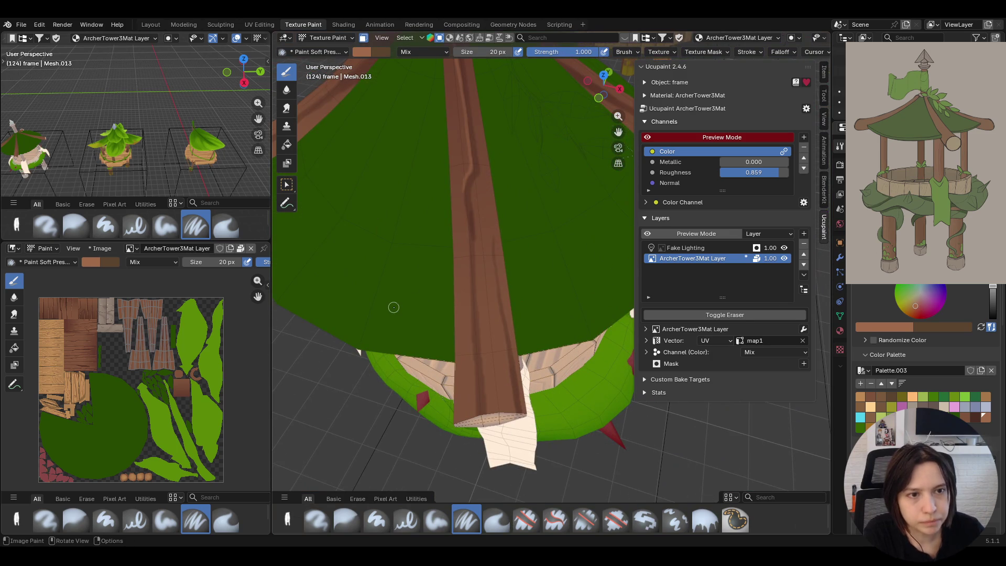
pyautogui.moveTo(465, 179); pyautogui.dragTo(477, 398)
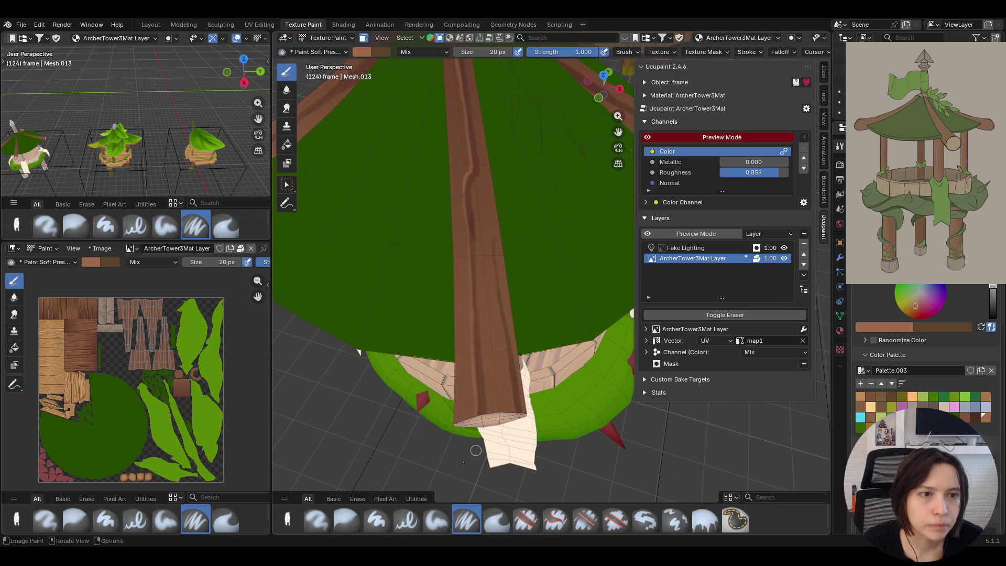
pyautogui.moveTo(491, 233); pyautogui.dragTo(504, 332)
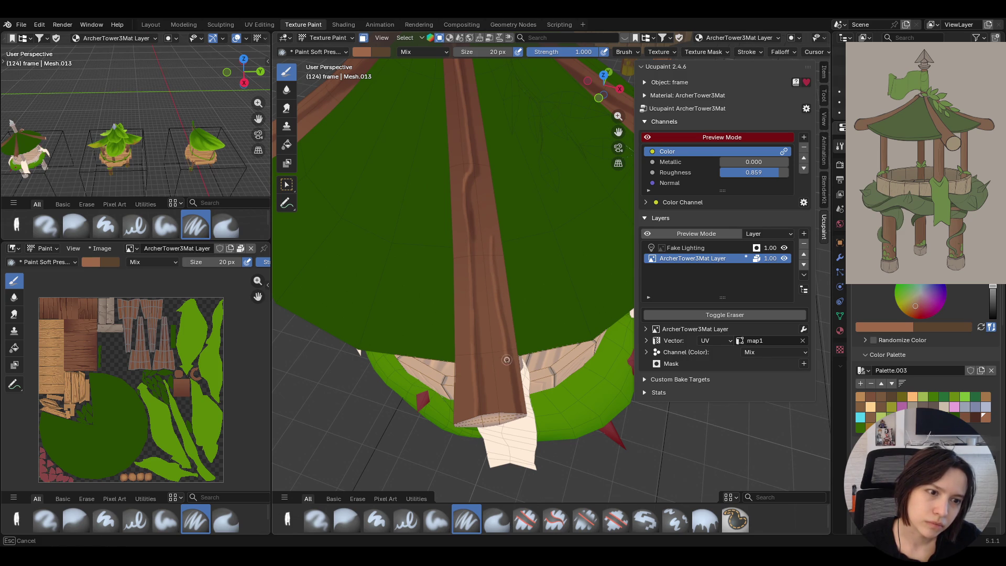
pyautogui.moveTo(504, 332); pyautogui.dragTo(512, 408)
# - Orbit over the roof to frame the next beam up close and work grain streaks along it
pyautogui.moveTo(454, 419); pyautogui.dragTo(403, 292, button='middle')
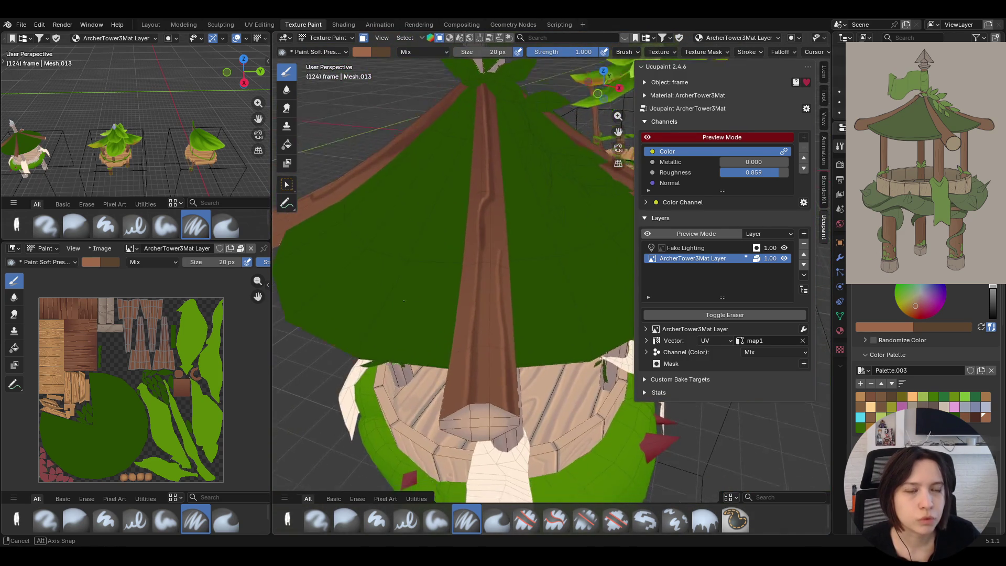
pyautogui.moveTo(403, 293); pyautogui.dragTo(550, 197, button='middle')
pyautogui.moveTo(629, 131); pyautogui.dragTo(476, 158, button='middle')
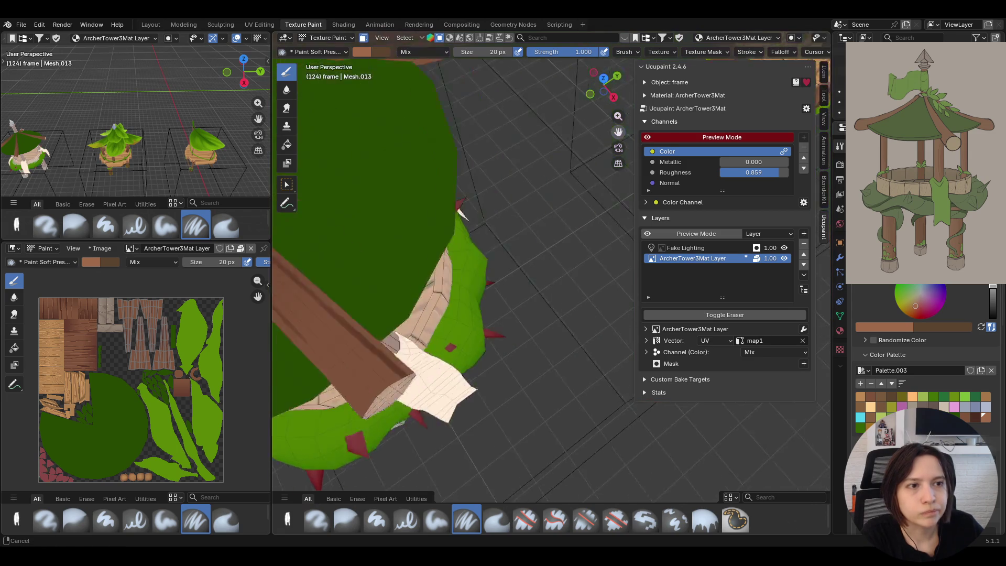
pyautogui.moveTo(476, 158); pyautogui.dragTo(514, 171, button='middle')
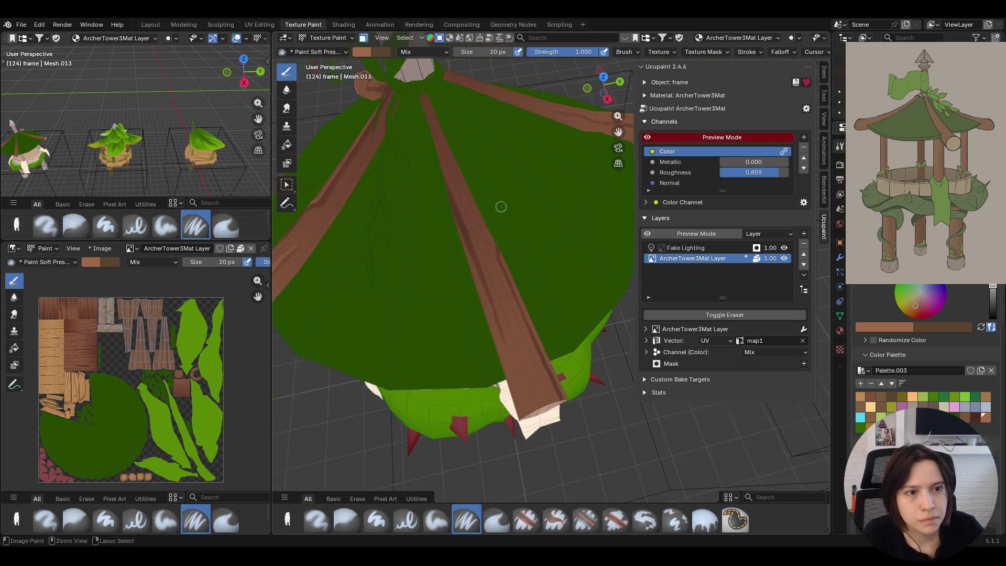
pyautogui.scroll(5, 499, 209)
pyautogui.scroll(-5, 499, 210)
pyautogui.moveTo(500, 210)
pyautogui.mouseDown(button='middle')
pyautogui.moveTo(503, 221)
pyautogui.moveTo(429, 193)
pyautogui.mouseUp(button='middle')
pyautogui.scroll(5, 503, 220)
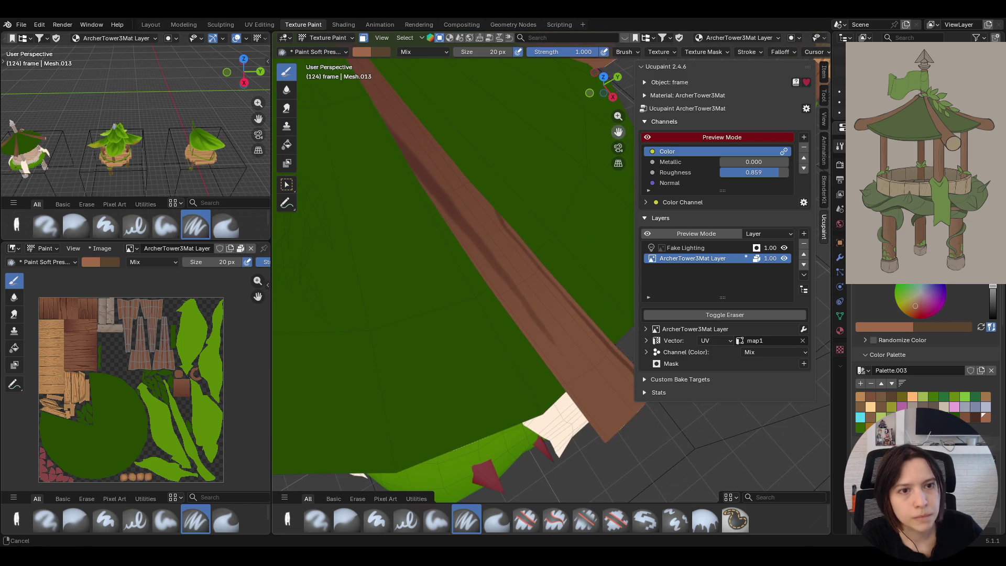
pyautogui.moveTo(401, 167); pyautogui.dragTo(440, 214)
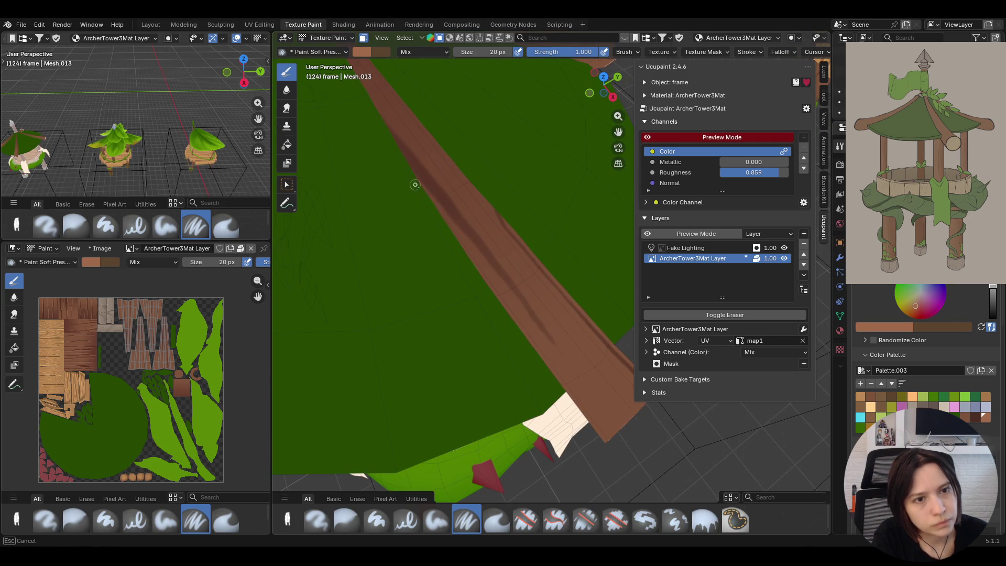
pyautogui.moveTo(414, 173); pyautogui.dragTo(516, 297)
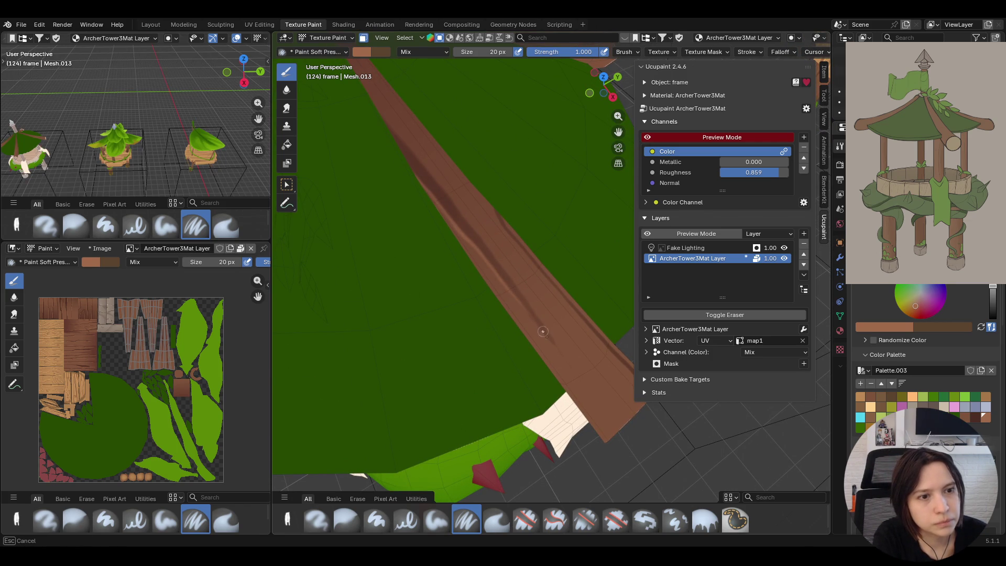
pyautogui.moveTo(420, 134)
pyautogui.mouseDown(button='middle')
pyautogui.moveTo(510, 233)
pyautogui.moveTo(446, 218)
pyautogui.mouseUp(button='middle')
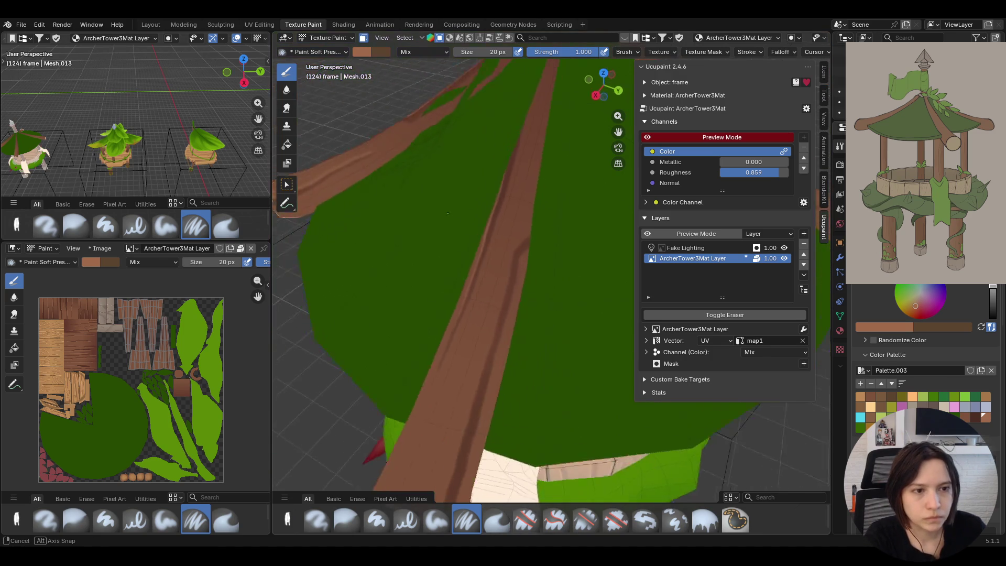
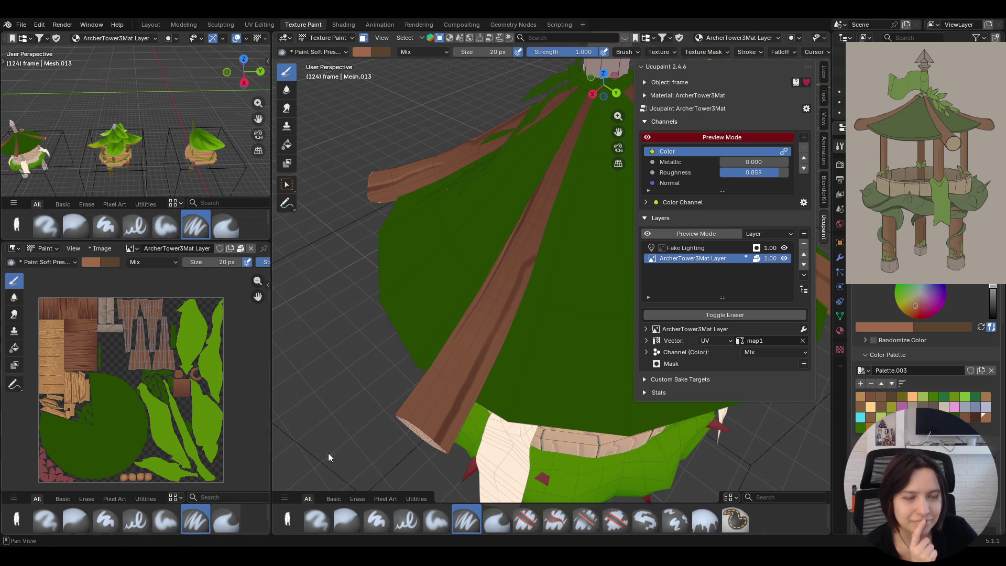
# - Paint brown wood-detail strokes down the length of the roof beam on the green canopy
pyautogui.moveTo(328, 452); pyautogui.dragTo(453, 302, button='middle')
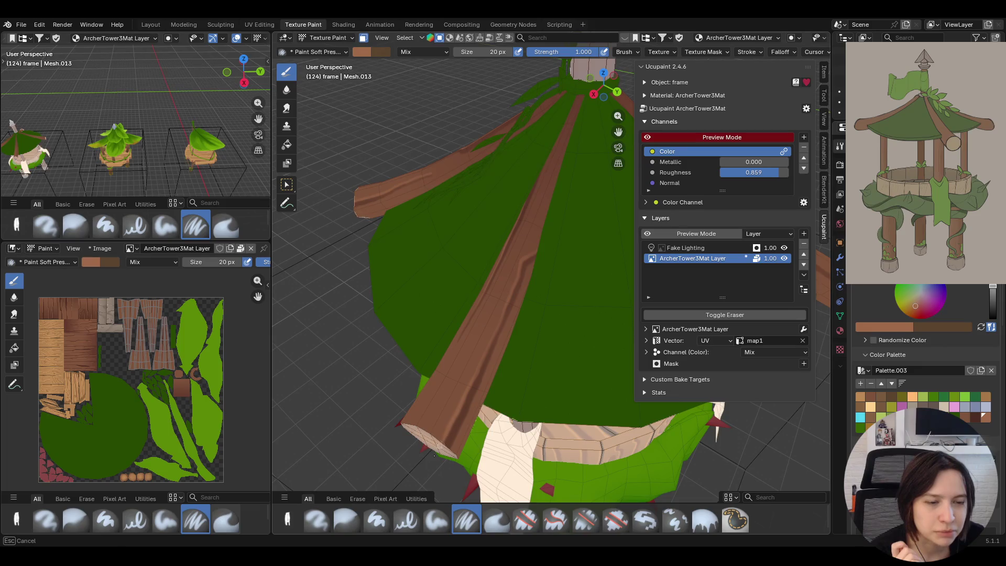
pyautogui.moveTo(409, 288)
pyautogui.mouseDown(button='middle')
pyautogui.moveTo(544, 287)
pyautogui.moveTo(495, 142)
pyautogui.moveTo(495, 158)
pyautogui.mouseUp(button='middle')
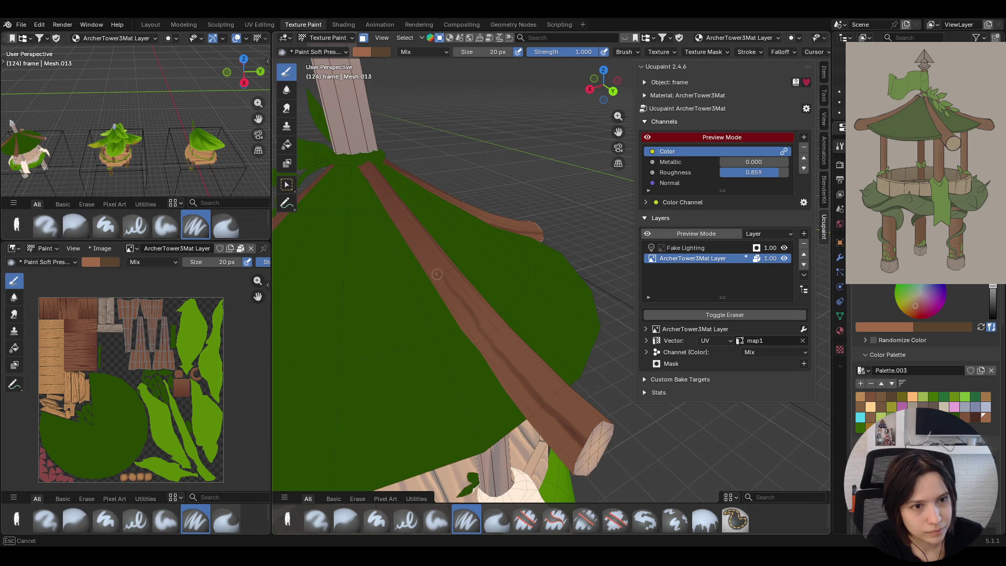
pyautogui.moveTo(439, 285); pyautogui.dragTo(535, 403)
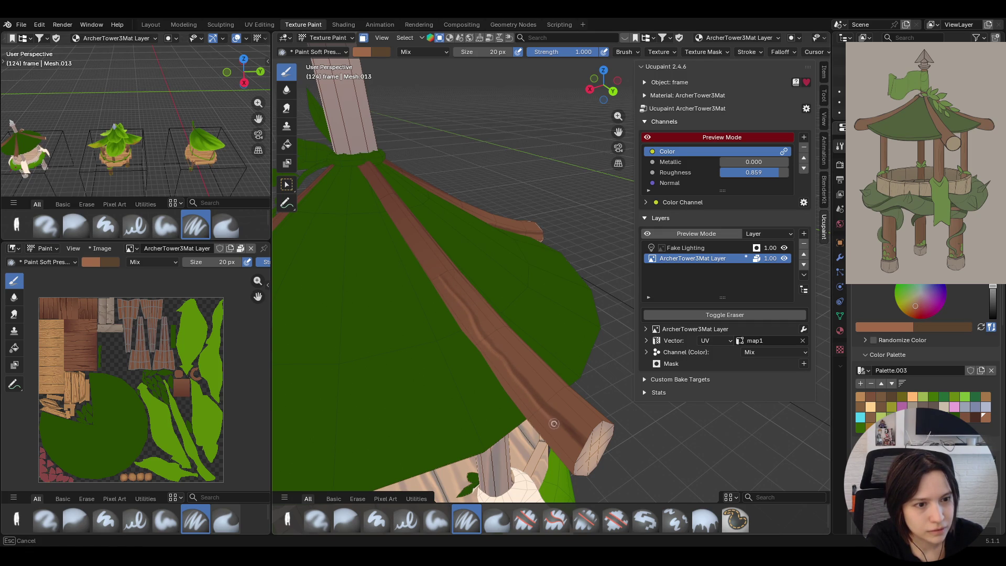
pyautogui.moveTo(535, 404); pyautogui.dragTo(585, 448)
pyautogui.moveTo(455, 234); pyautogui.dragTo(618, 132, button='middle')
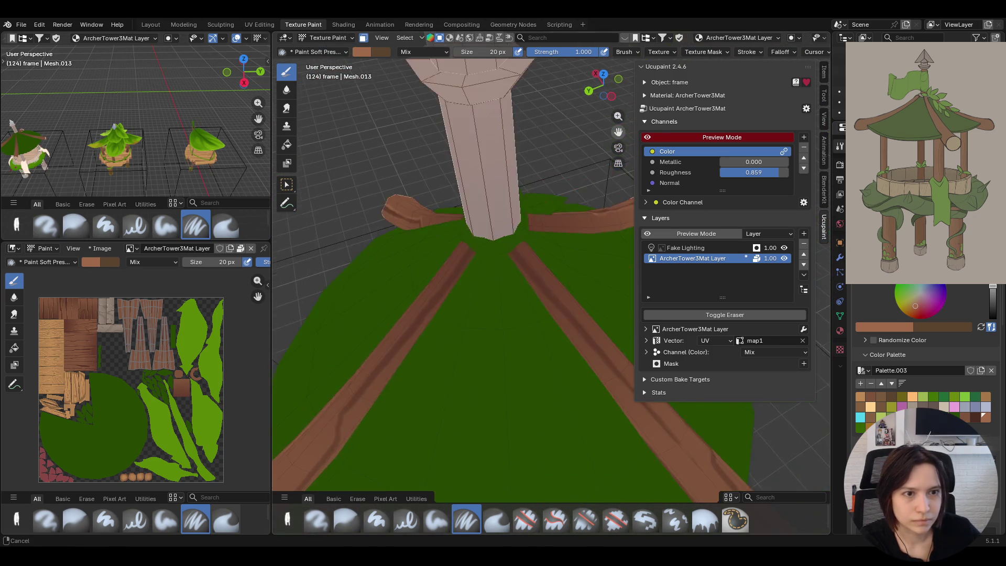
pyautogui.moveTo(618, 132); pyautogui.dragTo(539, 116, button='middle')
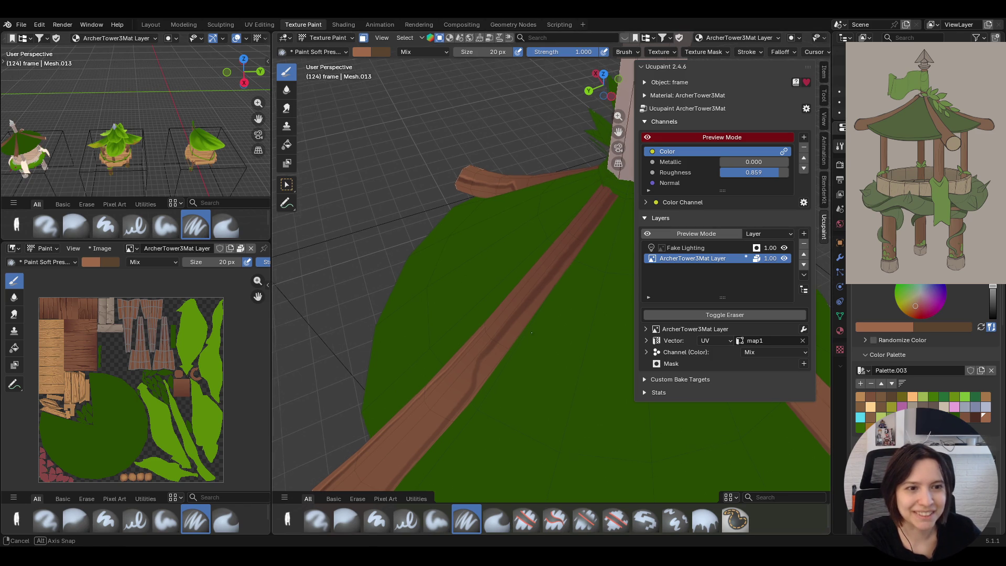
# - Paint darker brown strokes along the roof beam and up to its end, viewing from several angles
pyautogui.moveTo(534, 341); pyautogui.dragTo(548, 355, button='middle')
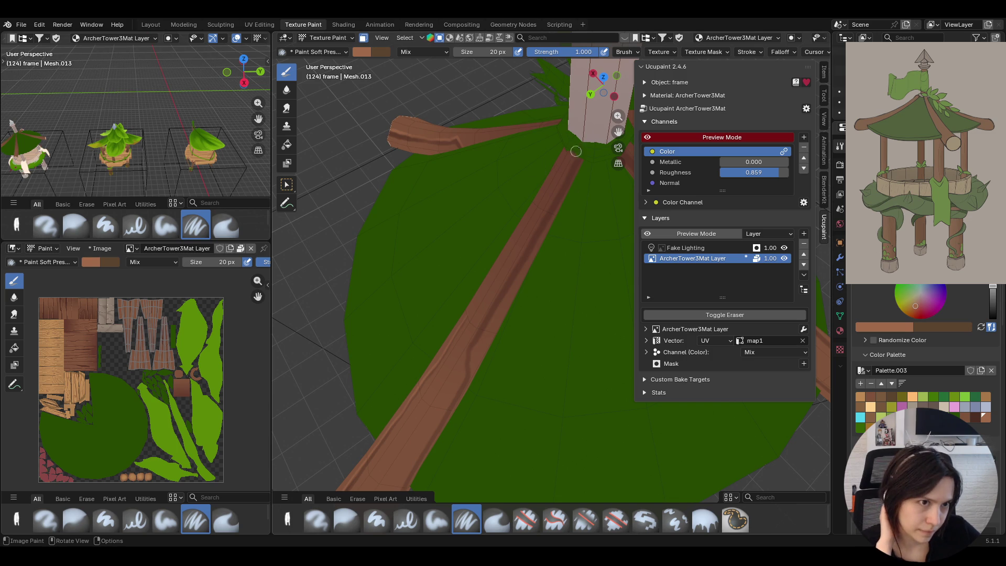
pyautogui.moveTo(574, 155); pyautogui.dragTo(574, 156)
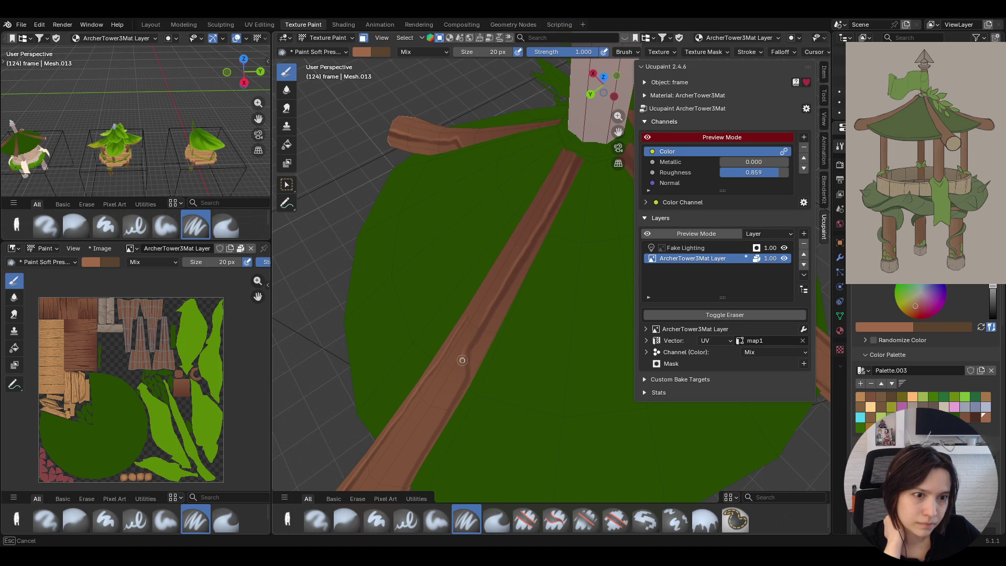
pyautogui.moveTo(462, 376)
pyautogui.mouseDown(button='middle')
pyautogui.moveTo(583, 471)
pyautogui.moveTo(343, 195)
pyautogui.mouseUp(button='middle')
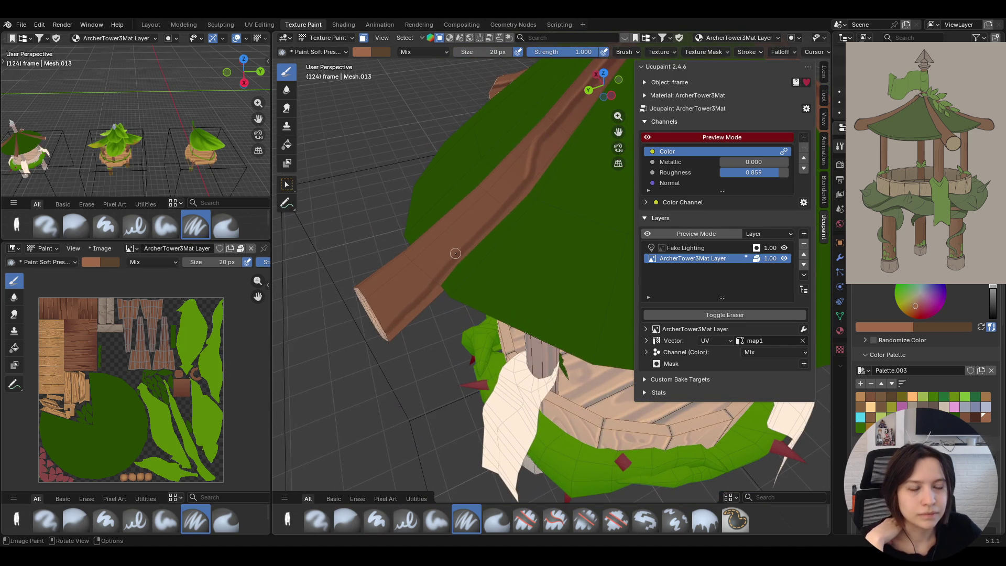
pyautogui.moveTo(375, 332); pyautogui.dragTo(395, 317)
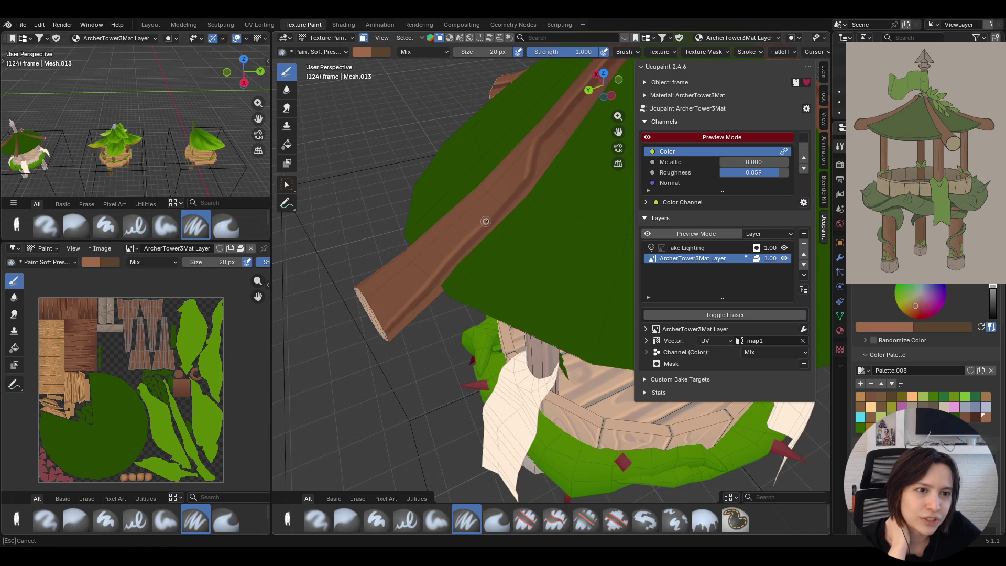
pyautogui.moveTo(523, 174); pyautogui.dragTo(522, 150)
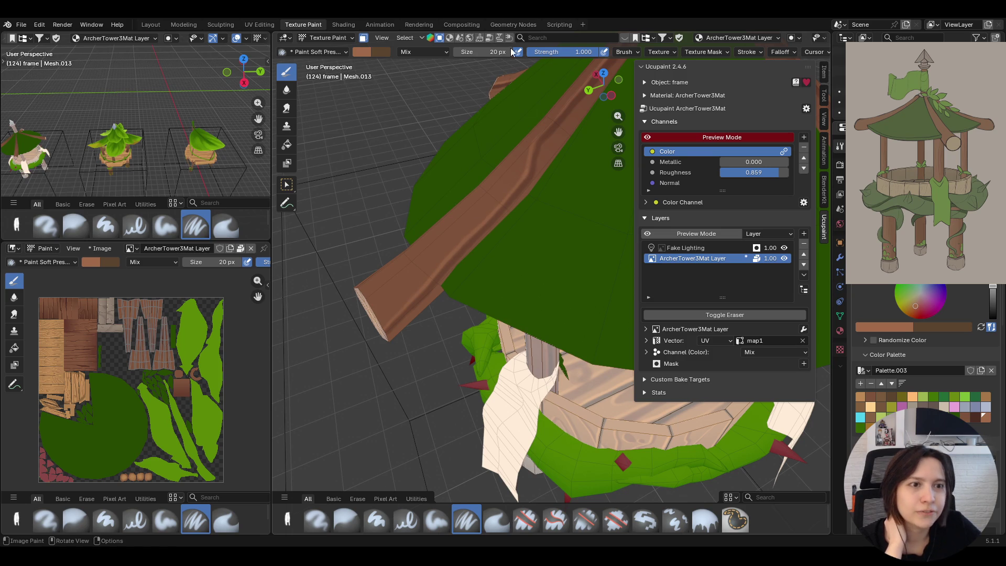
pyautogui.moveTo(617, 132); pyautogui.dragTo(622, 47)
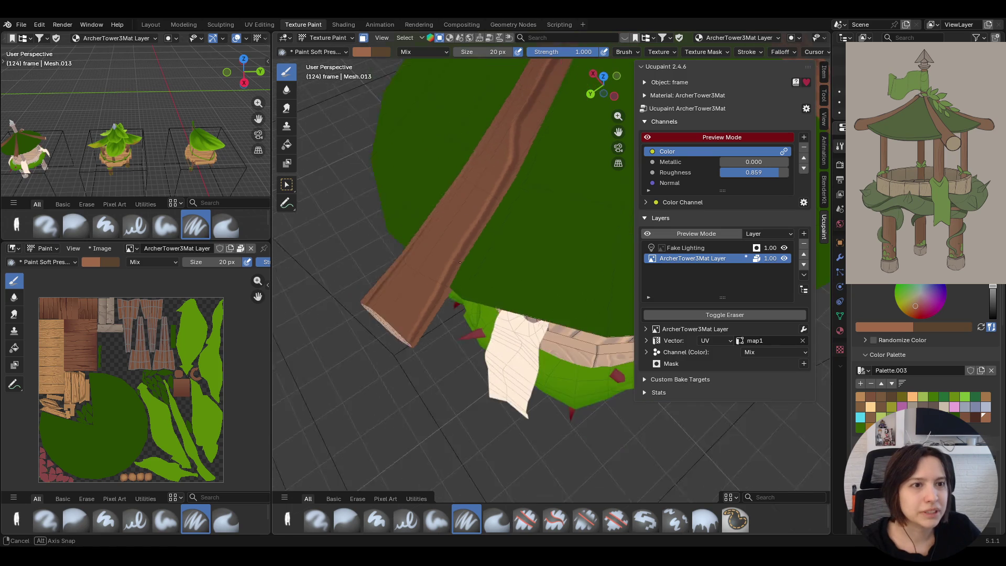
pyautogui.moveTo(617, 132)
pyautogui.mouseDown(button='middle')
pyautogui.moveTo(299, 192)
pyautogui.moveTo(465, 208)
pyautogui.mouseUp(button='middle')
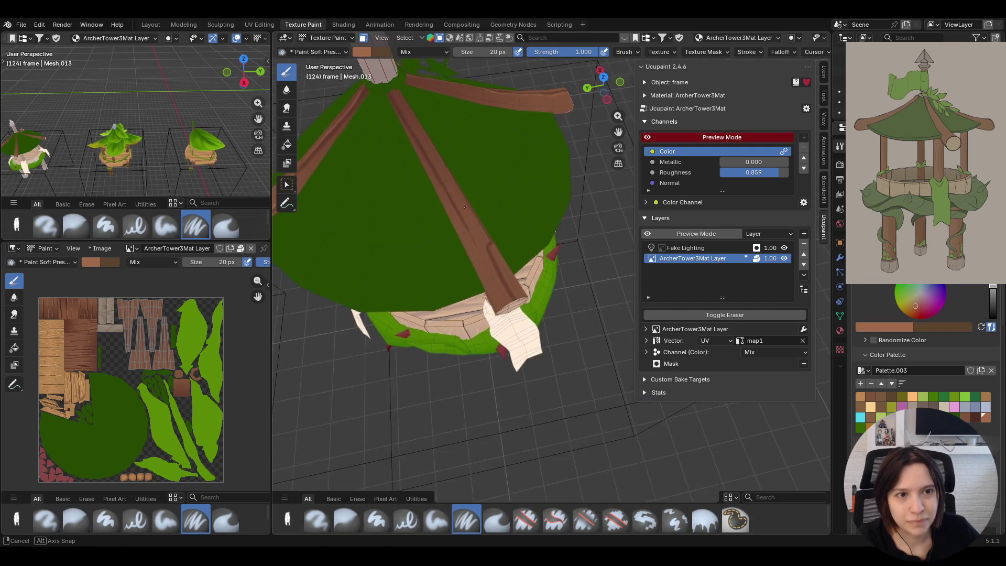
pyautogui.moveTo(464, 208)
pyautogui.mouseDown(button='middle')
pyautogui.moveTo(443, 197)
pyautogui.moveTo(626, 135)
pyautogui.moveTo(372, 120)
pyautogui.mouseUp(button='middle')
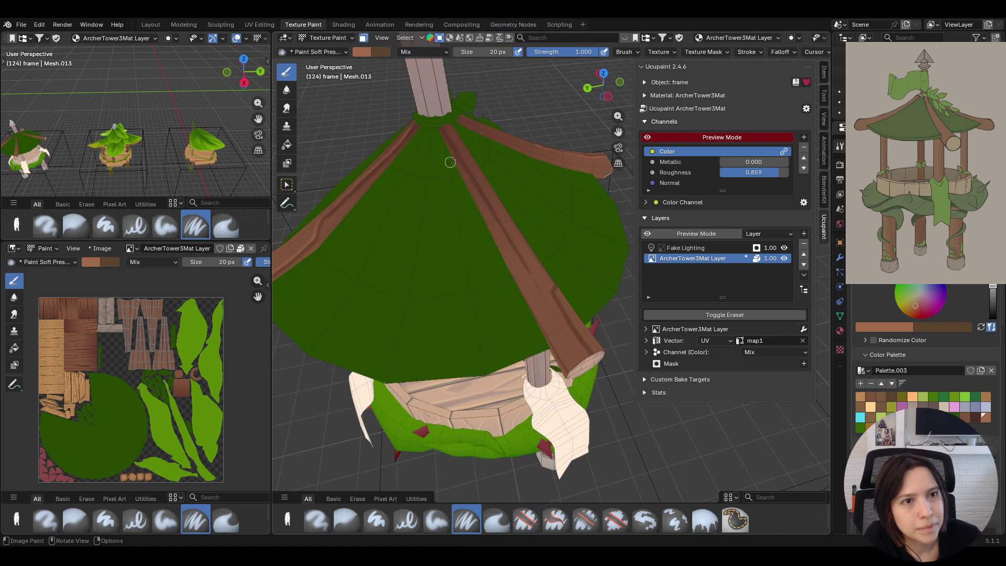
pyautogui.moveTo(444, 142); pyautogui.dragTo(446, 147)
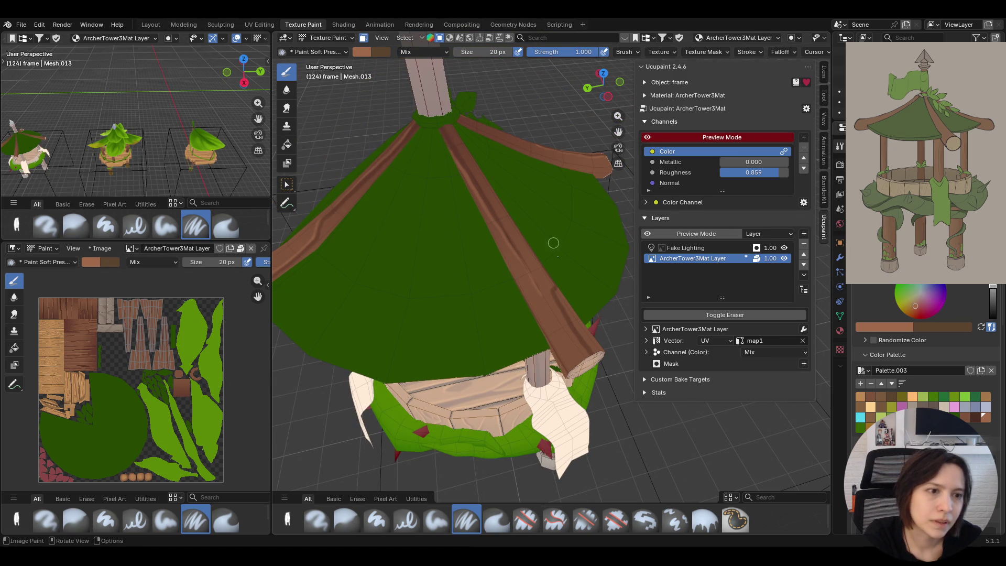
# - Darken the beam's lower-left edge and shade the beam where it meets the tower pole
pyautogui.moveTo(562, 277); pyautogui.dragTo(429, 146, button='middle')
pyautogui.moveTo(486, 303); pyautogui.dragTo(484, 306)
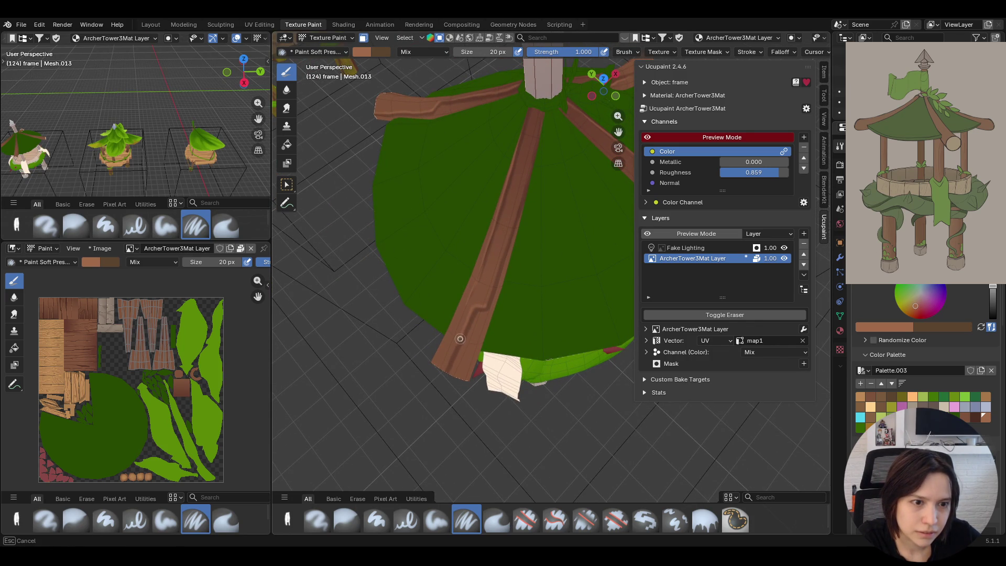
pyautogui.moveTo(438, 382); pyautogui.dragTo(447, 364)
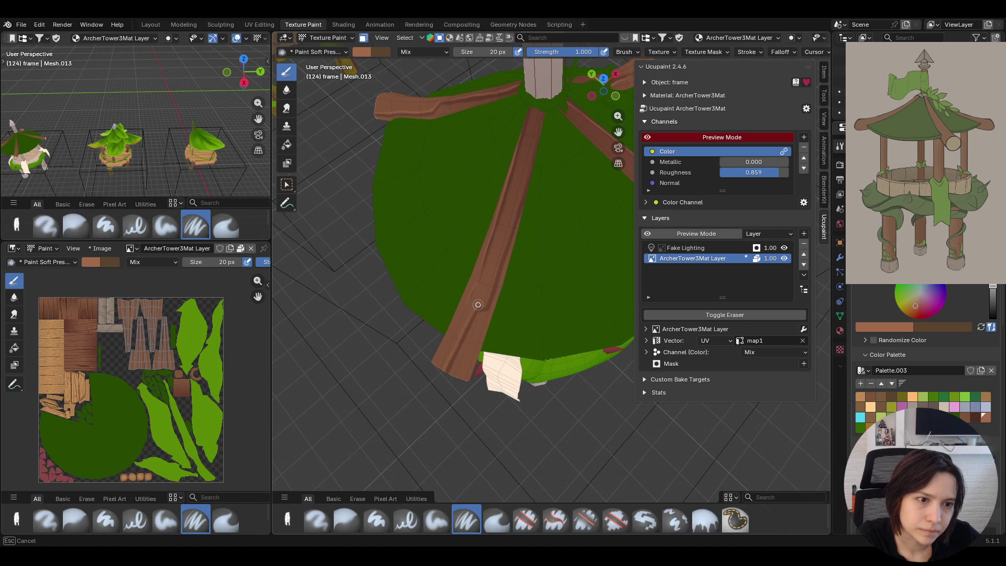
pyautogui.moveTo(566, 162); pyautogui.dragTo(627, 133, button='middle')
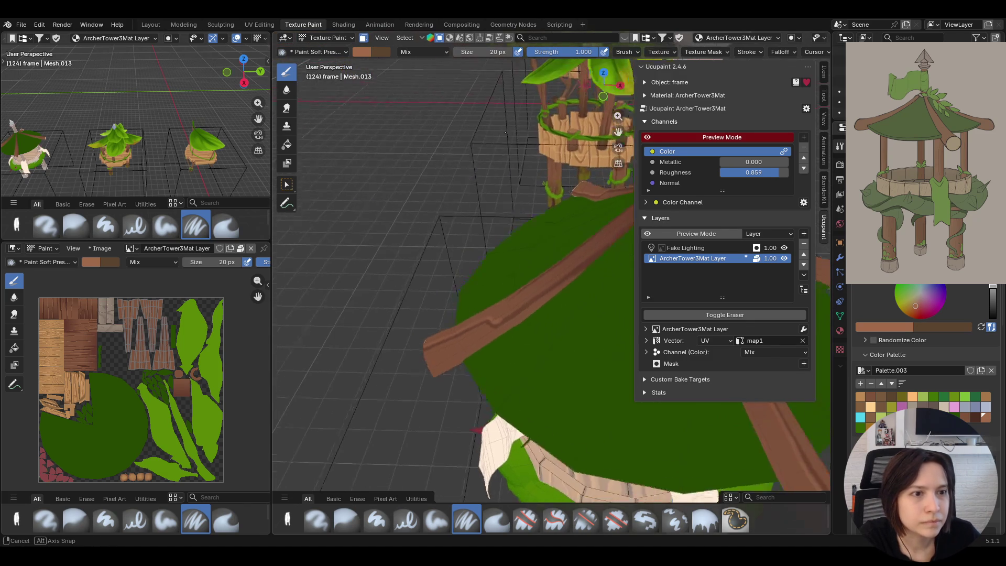
pyautogui.moveTo(620, 132); pyautogui.dragTo(435, 486)
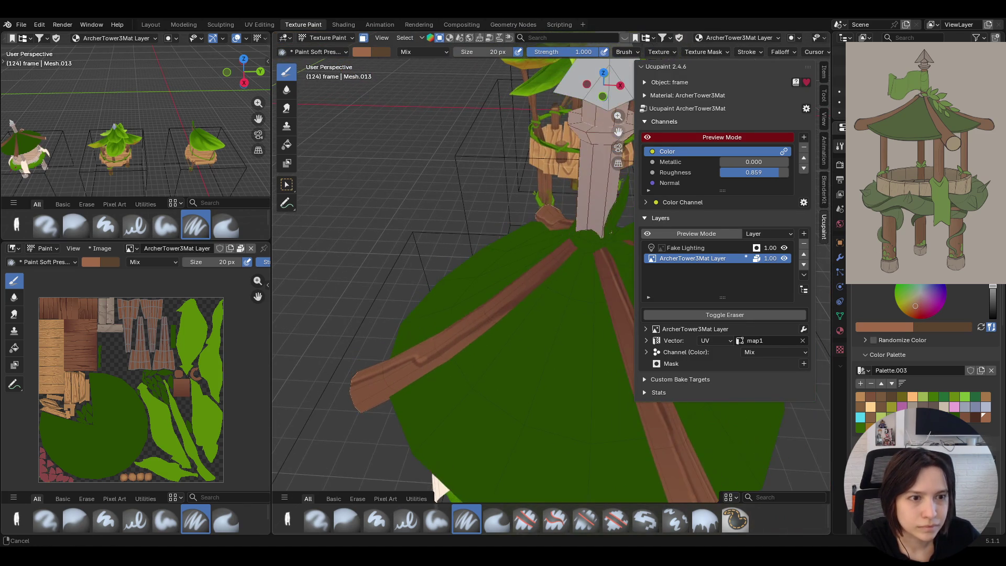
pyautogui.moveTo(429, 356); pyautogui.dragTo(533, 267)
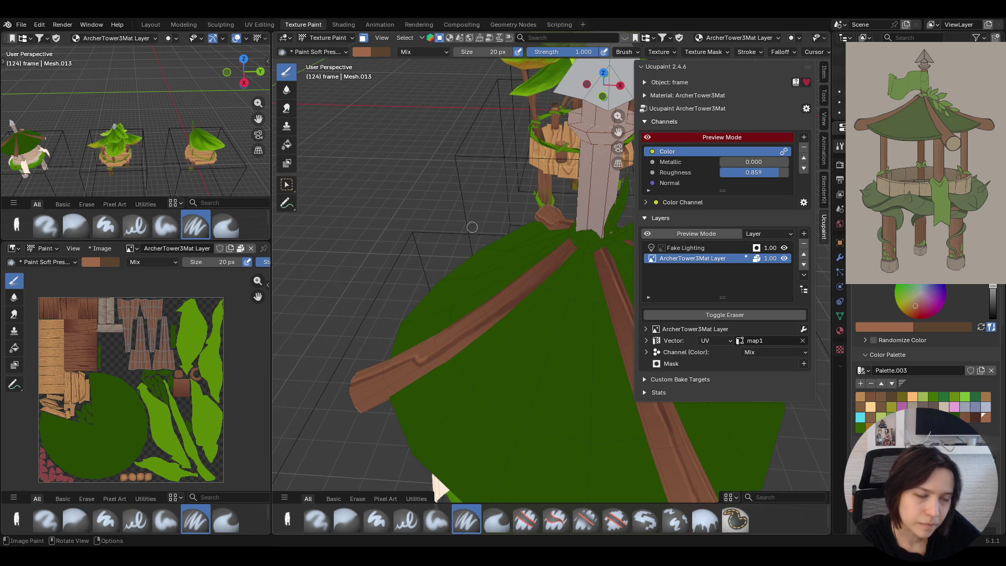
pyautogui.moveTo(564, 250); pyautogui.dragTo(567, 256)
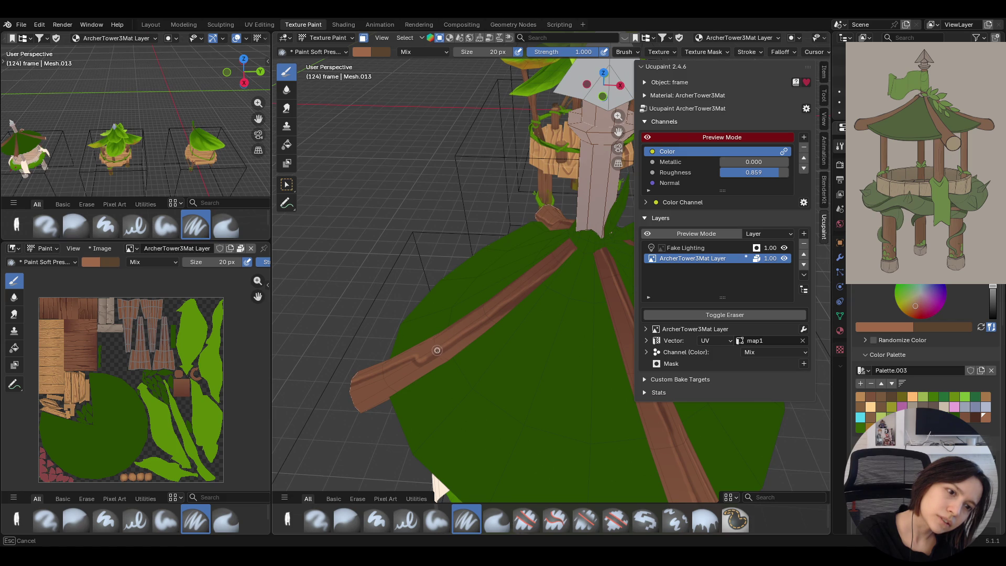
pyautogui.moveTo(429, 357)
pyautogui.mouseDown(button='middle')
pyautogui.moveTo(605, 308)
pyautogui.moveTo(607, 155)
pyautogui.moveTo(472, 124)
pyautogui.mouseUp(button='middle')
pyautogui.scroll(-5, 472, 124)
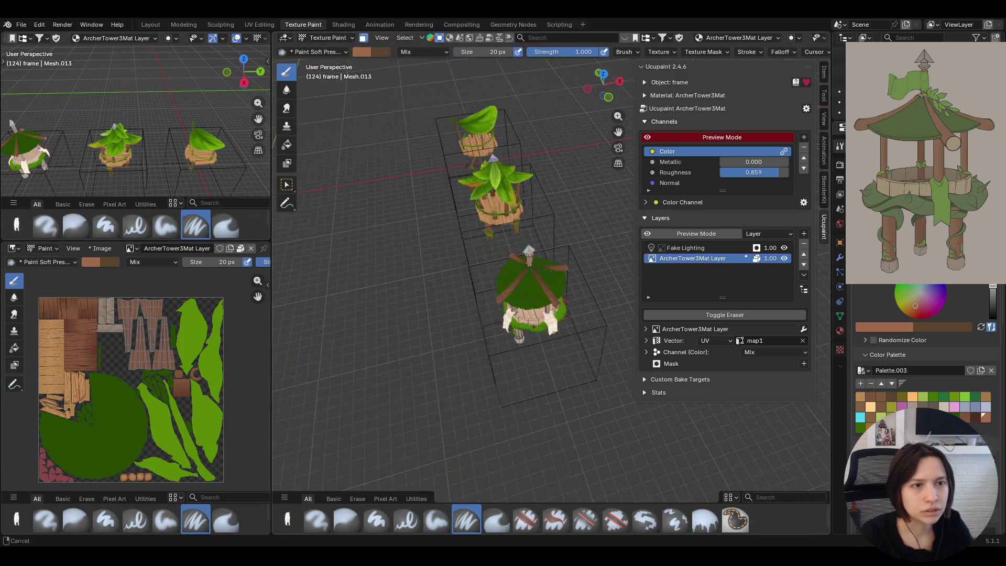
pyautogui.scroll(2, 472, 123)
# - Enable face-selection masking on the tower and switch to the Fill brush
pyautogui.moveTo(472, 125)
pyautogui.mouseDown(button='middle')
pyautogui.moveTo(481, 173)
pyautogui.moveTo(525, 214)
pyautogui.moveTo(550, 224)
pyautogui.moveTo(579, 193)
pyautogui.moveTo(461, 184)
pyautogui.mouseUp(button='middle')
pyautogui.scroll(-2, 482, 174)
pyautogui.scroll(3, 482, 174)
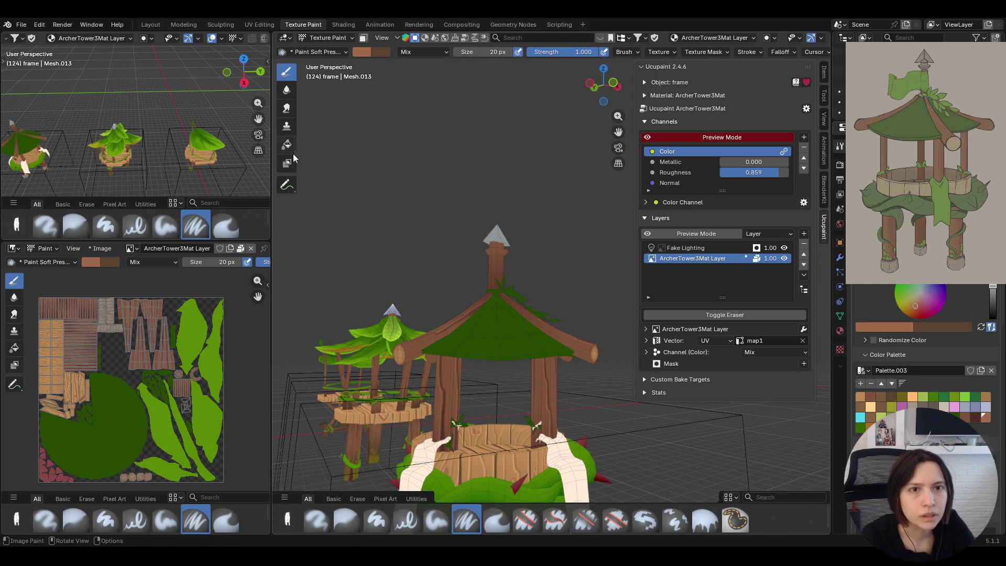
pyautogui.press('m')
pyautogui.moveTo(500, 253)
pyautogui.mouseDown(button='middle')
pyautogui.moveTo(543, 265)
pyautogui.moveTo(494, 237)
pyautogui.mouseUp(button='middle')
pyautogui.scroll(3, 494, 236)
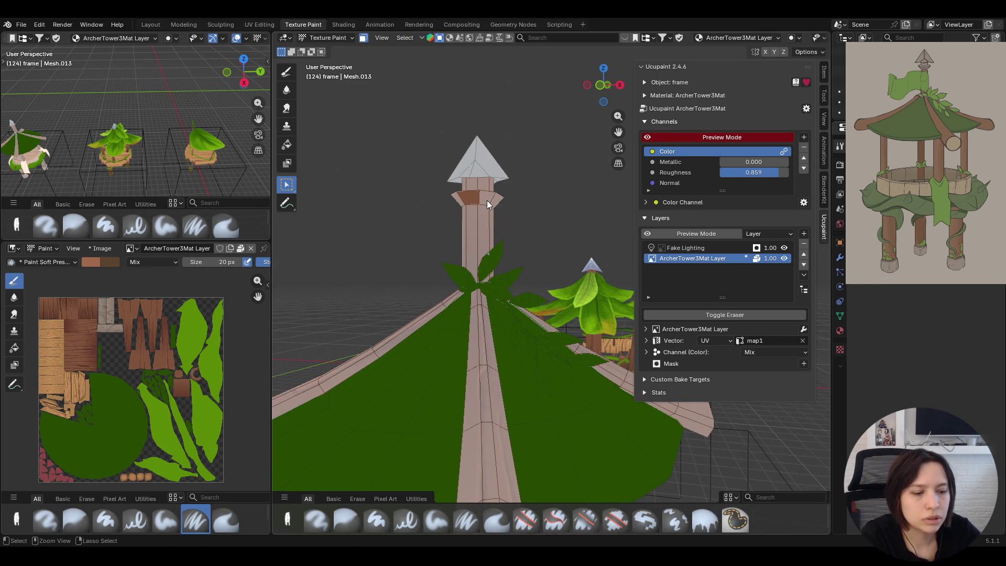
pyautogui.moveTo(485, 197)
pyautogui.mouseDown(button='middle')
pyautogui.moveTo(372, 233)
pyautogui.moveTo(475, 185)
pyautogui.moveTo(532, 207)
pyautogui.mouseUp(button='middle')
pyautogui.click(705, 519)
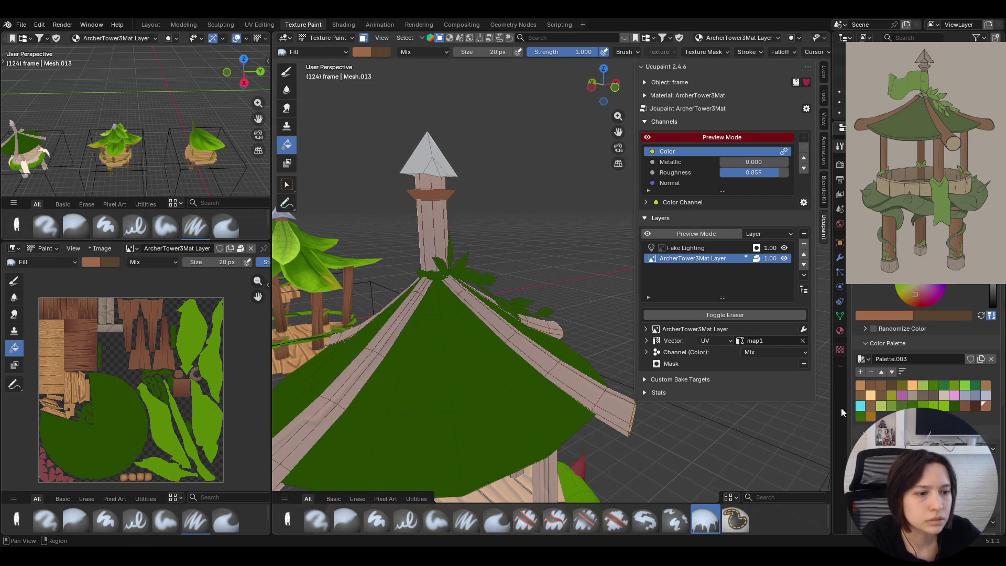
# - Fill the spire pole and roof beams with the dark brown Palette.003 swatch and inspect the result
pyautogui.click(975, 409)
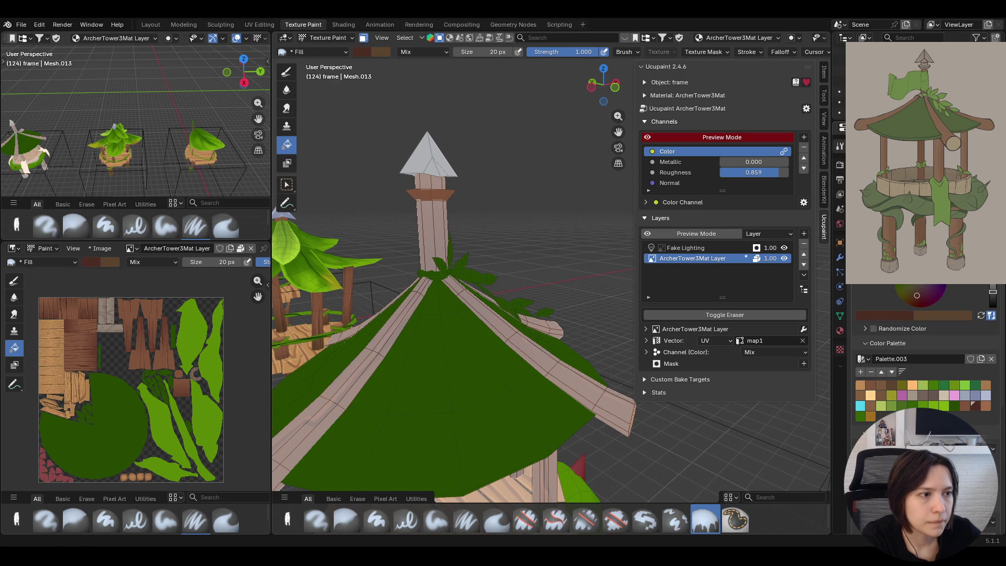
pyautogui.click(414, 190)
pyautogui.moveTo(551, 220)
pyautogui.mouseDown(button='middle')
pyautogui.moveTo(338, 48)
pyautogui.moveTo(441, 111)
pyautogui.moveTo(574, 162)
pyautogui.moveTo(515, 166)
pyautogui.moveTo(394, 120)
pyautogui.moveTo(393, 131)
pyautogui.mouseUp(button='middle')
pyautogui.scroll(-5, 417, 152)
pyautogui.scroll(3, 418, 151)
pyautogui.scroll(2, 488, 172)
pyautogui.moveTo(488, 172)
pyautogui.mouseDown(button='middle')
pyautogui.moveTo(462, 217)
pyautogui.moveTo(578, 201)
pyautogui.moveTo(592, 182)
pyautogui.moveTo(695, 129)
pyautogui.moveTo(717, 105)
pyautogui.moveTo(506, 198)
pyautogui.mouseUp(button='middle')
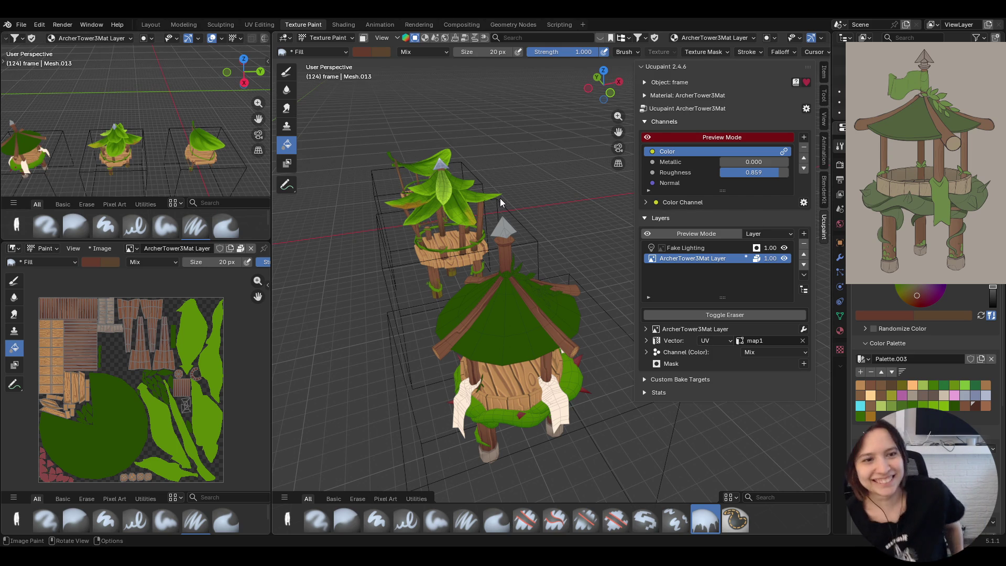
pyautogui.moveTo(500, 208); pyautogui.dragTo(419, 469, button='middle')
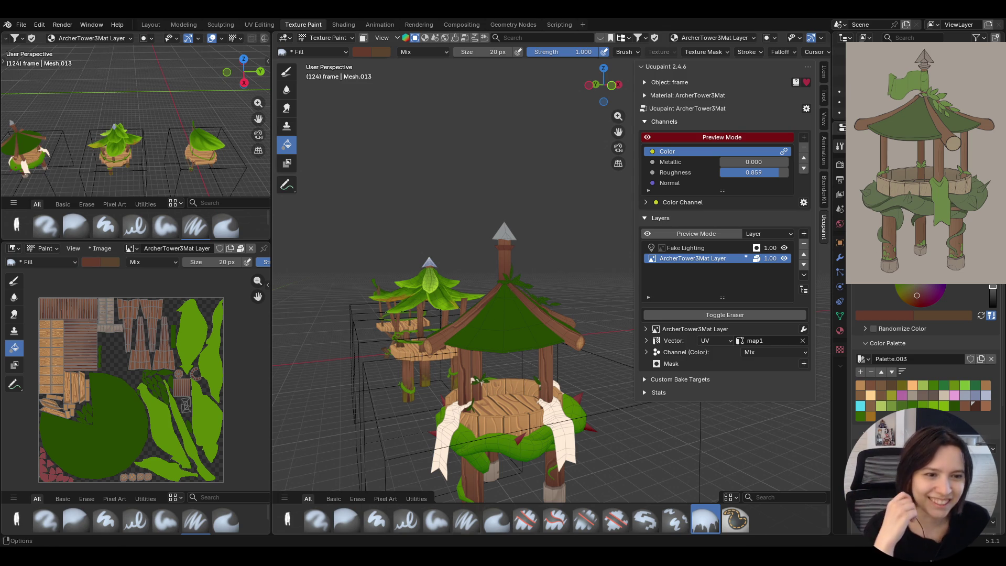
# - Try a brown fill on the tower's wooden parts, undo it and leave Texture Paint
pyautogui.moveTo(493, 279); pyautogui.dragTo(641, 157, button='middle')
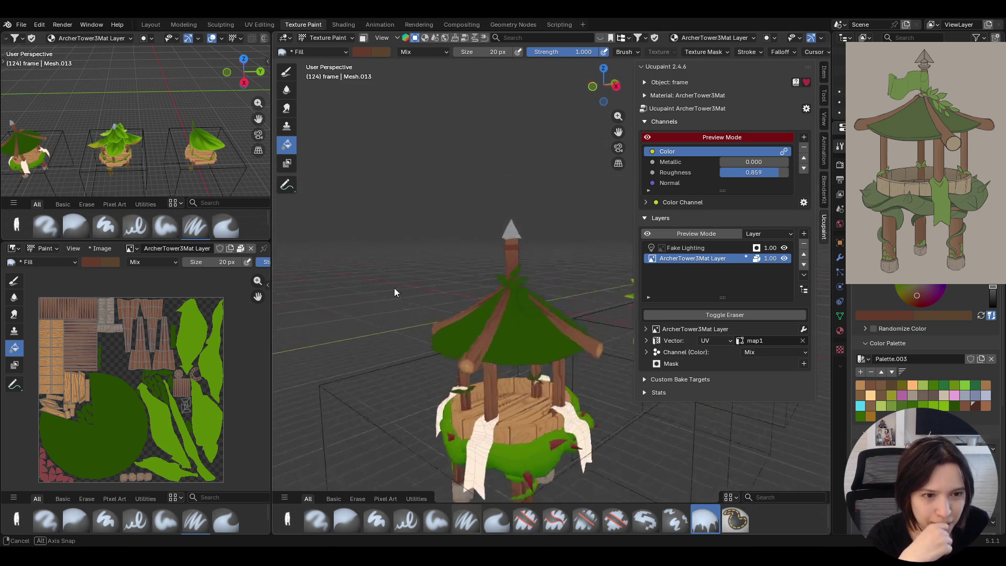
pyautogui.keyDown('shift'); pyautogui.moveTo(641, 157); pyautogui.dragTo(495, 84, button='middle'); pyautogui.keyUp('shift')
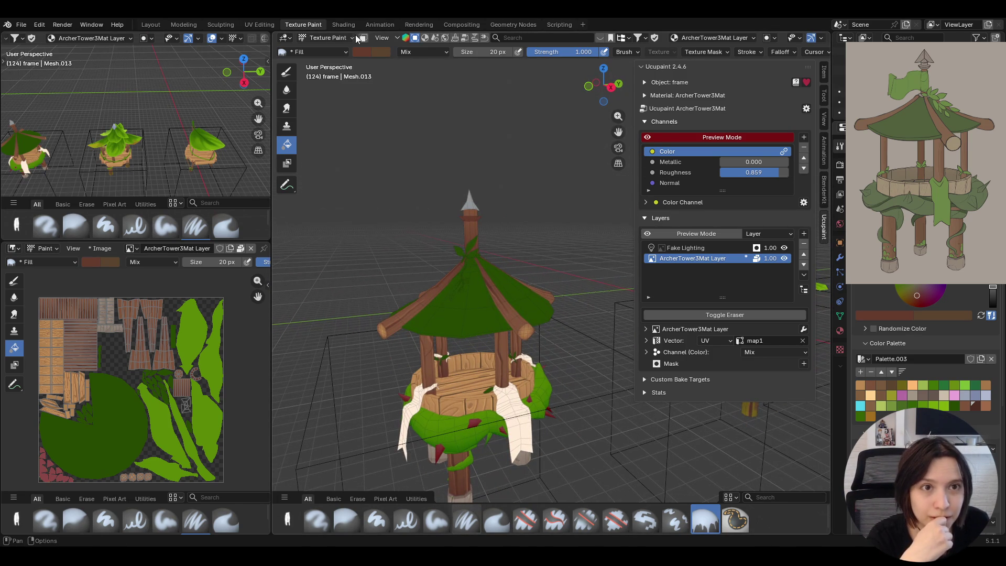
pyautogui.click(494, 318)
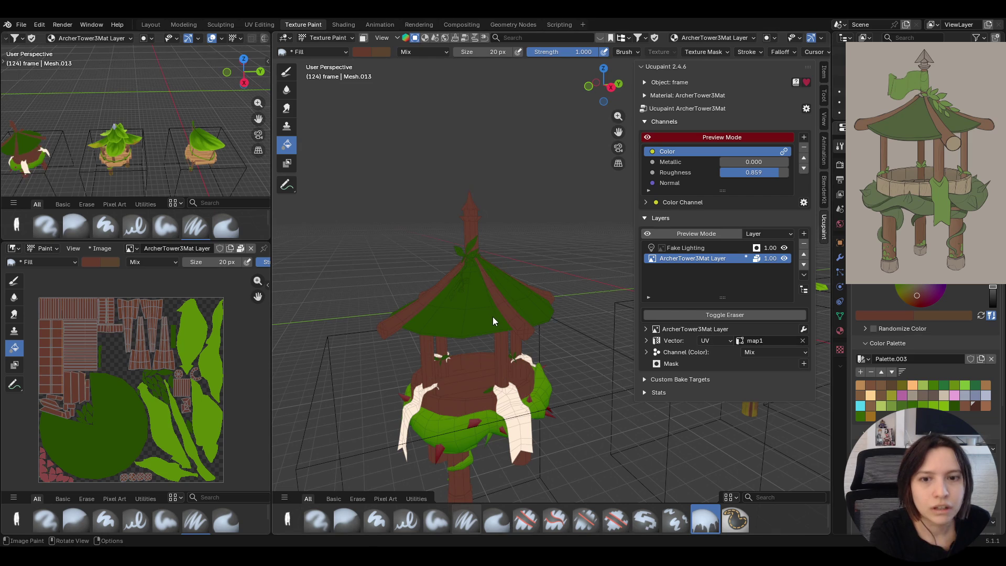
pyautogui.hotkey('ctrl', 'z')
pyautogui.click(332, 36)
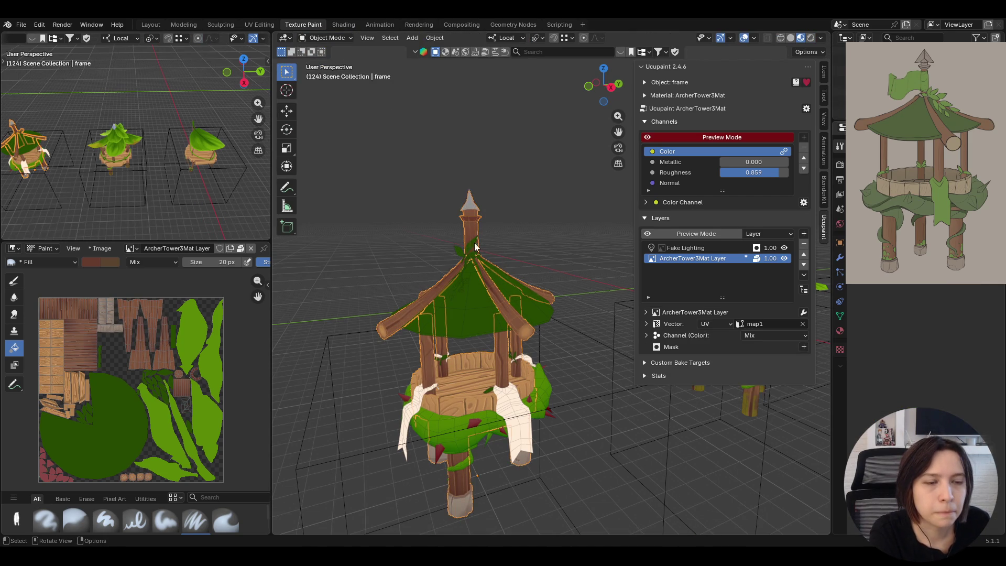
# - Make the leaves object the Texture Paint target, undo a trial roof fill, enable face masking with Select Box
pyautogui.click(469, 255)
pyautogui.click(327, 37)
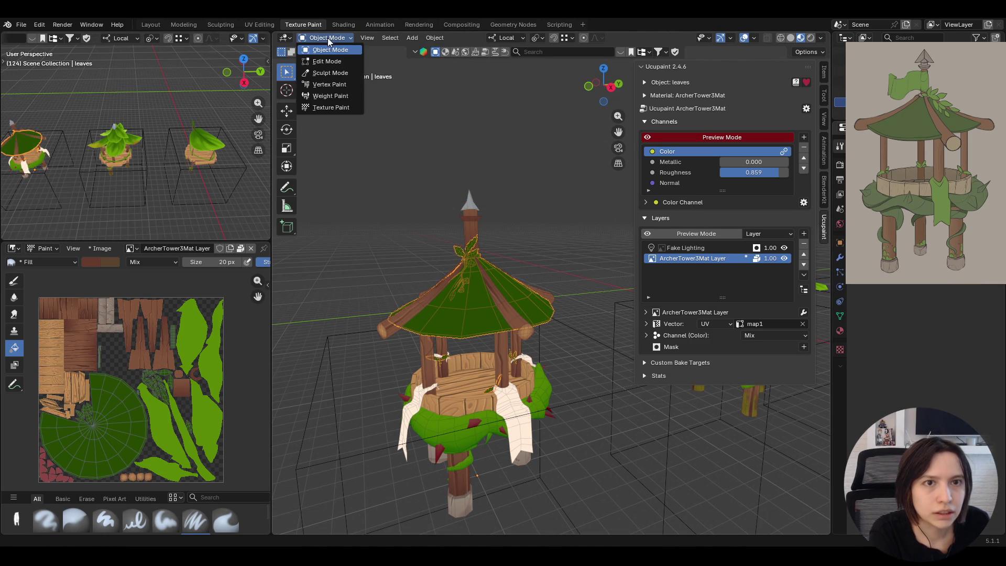
pyautogui.click(328, 107)
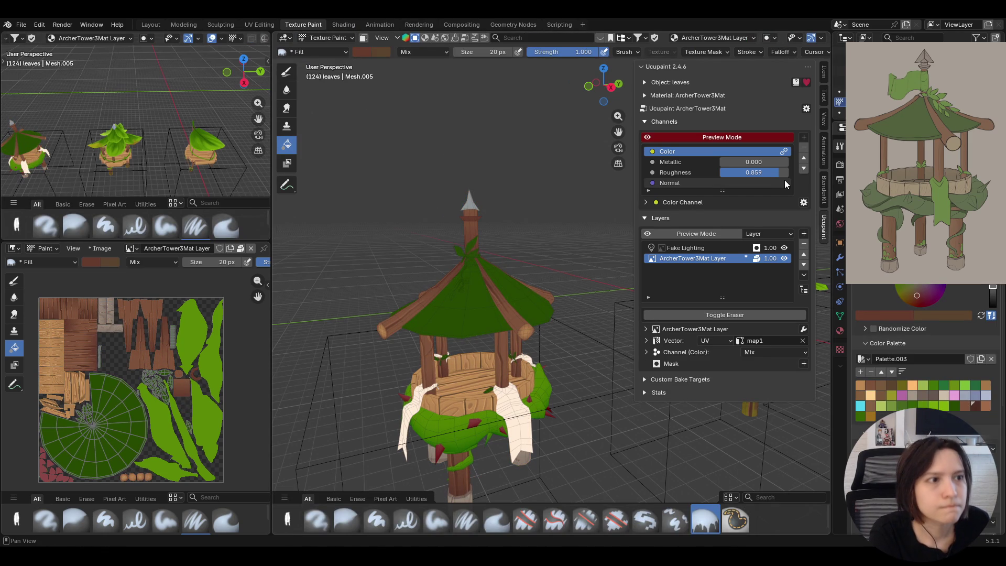
pyautogui.moveTo(455, 186)
pyautogui.mouseDown(button='middle')
pyautogui.moveTo(480, 259)
pyautogui.moveTo(469, 259)
pyautogui.mouseUp(button='middle')
pyautogui.click(470, 260)
pyautogui.hotkey('ctrl', 'z')
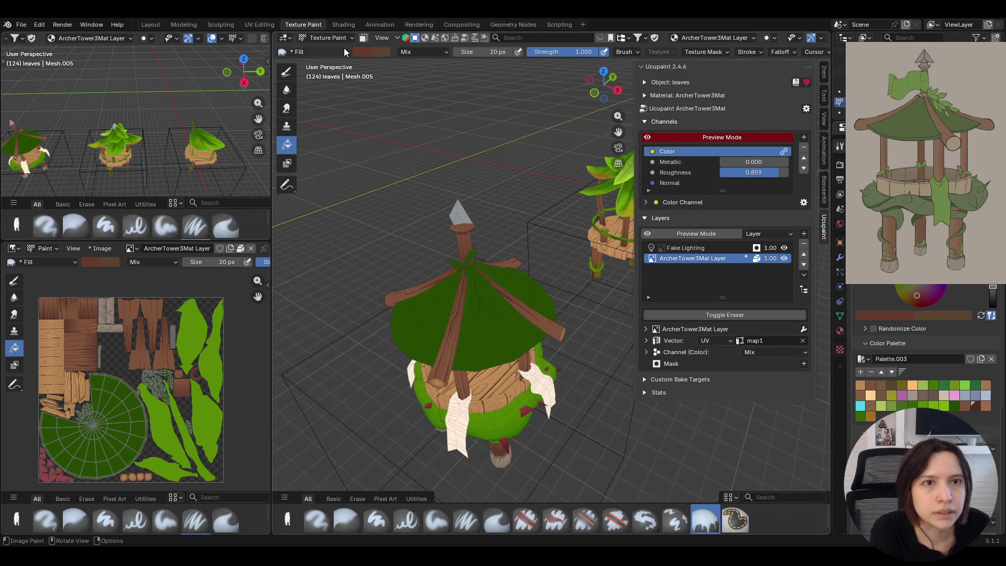
pyautogui.click(363, 38)
pyautogui.press('w')
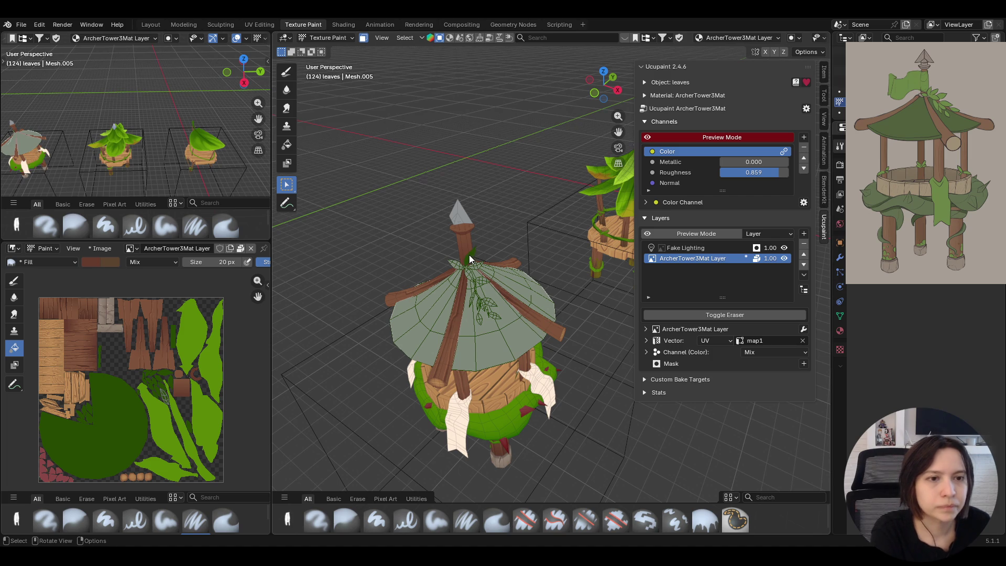
# - Select only the vine leaf faces draped over the roof and ready the Fill brush
pyautogui.moveTo(462, 269); pyautogui.dragTo(525, 266, button='middle')
pyautogui.scroll(2, 500, 272)
pyautogui.scroll(2, 501, 271)
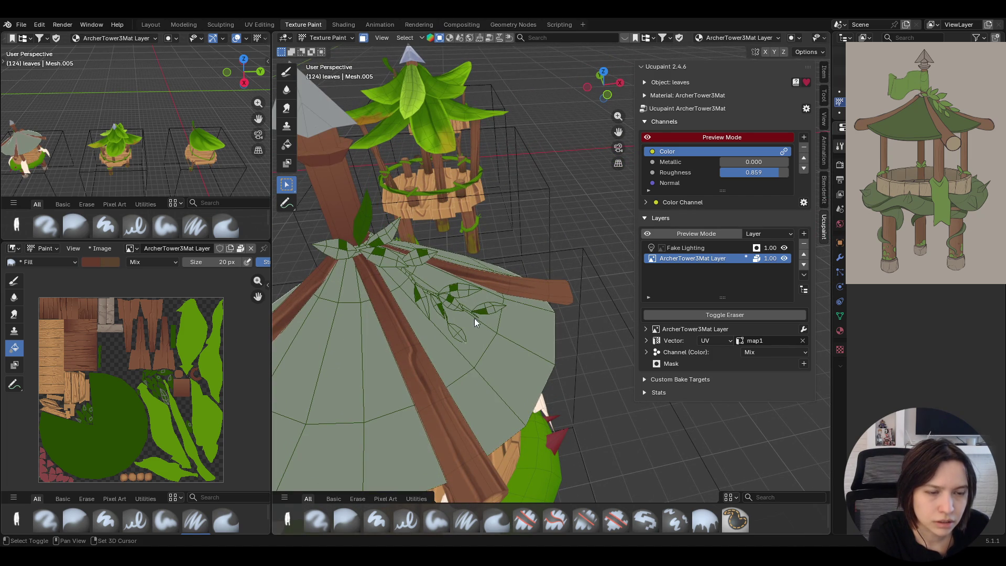
pyautogui.click(464, 307)
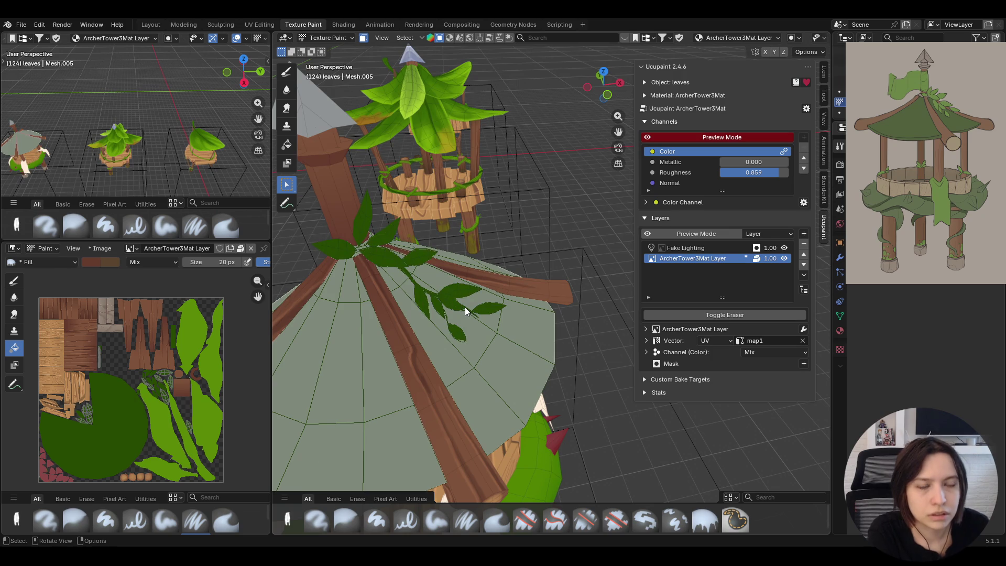
pyautogui.moveTo(464, 308)
pyautogui.mouseDown(button='middle')
pyautogui.moveTo(436, 235)
pyautogui.moveTo(375, 250)
pyautogui.mouseUp(button='middle')
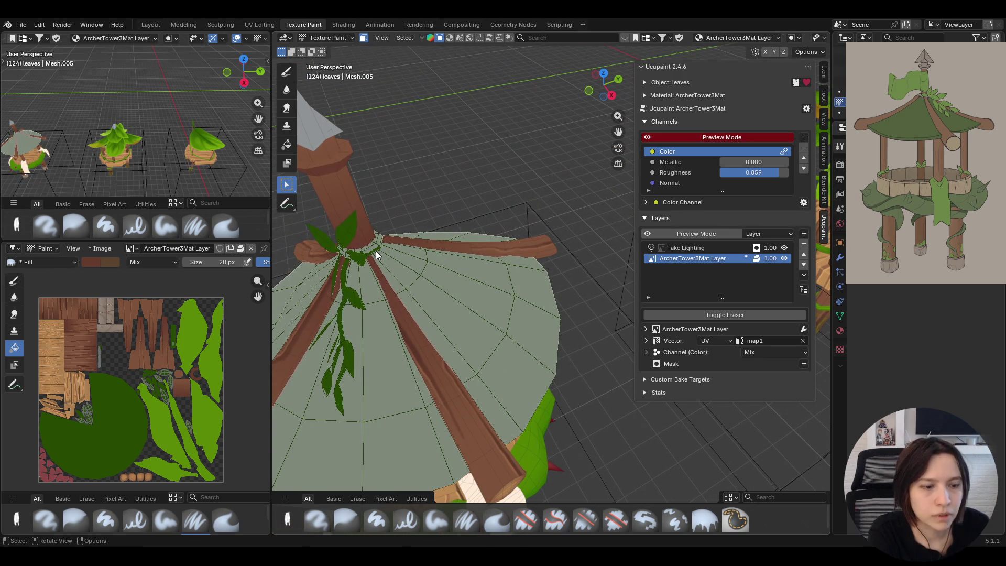
pyautogui.moveTo(427, 300); pyautogui.dragTo(438, 276, button='middle')
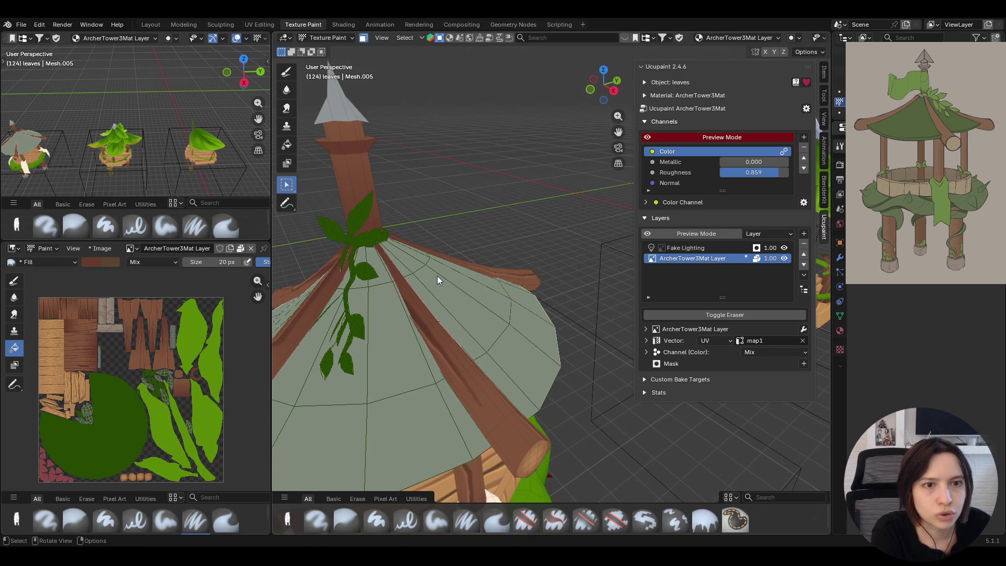
pyautogui.moveTo(618, 146); pyautogui.dragTo(618, 181)
pyautogui.moveTo(618, 132); pyautogui.dragTo(677, 164)
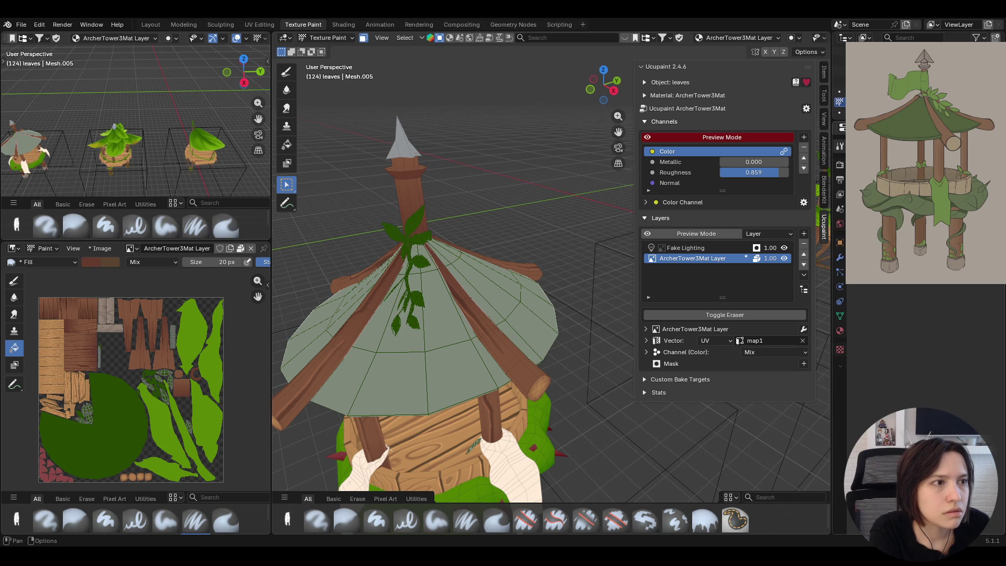
pyautogui.moveTo(515, 122)
pyautogui.mouseDown(button='middle')
pyautogui.moveTo(566, 137)
pyautogui.moveTo(549, 146)
pyautogui.mouseUp(button='middle')
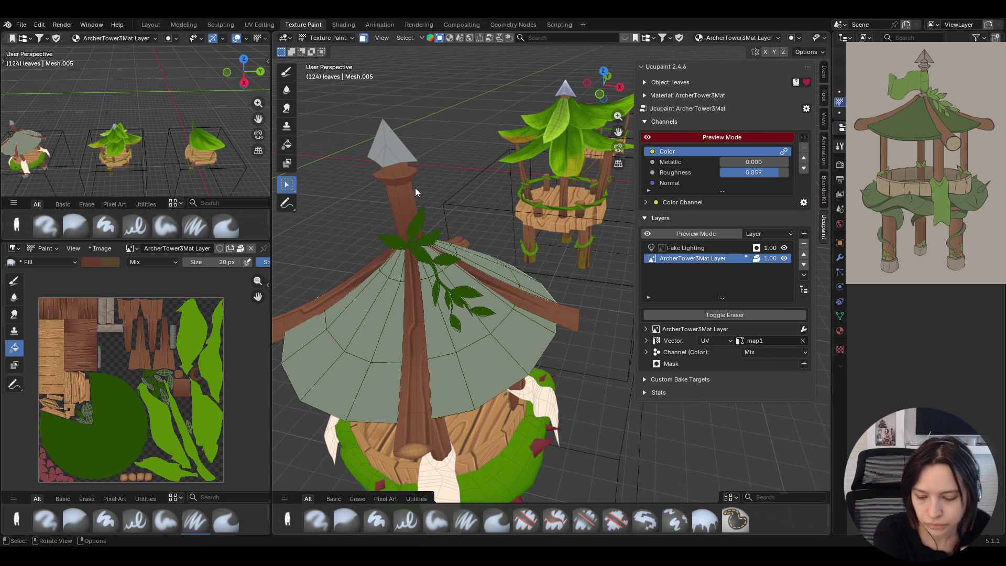
pyautogui.moveTo(429, 187)
pyautogui.mouseDown(button='middle')
pyautogui.moveTo(396, 242)
pyautogui.moveTo(373, 236)
pyautogui.mouseUp(button='middle')
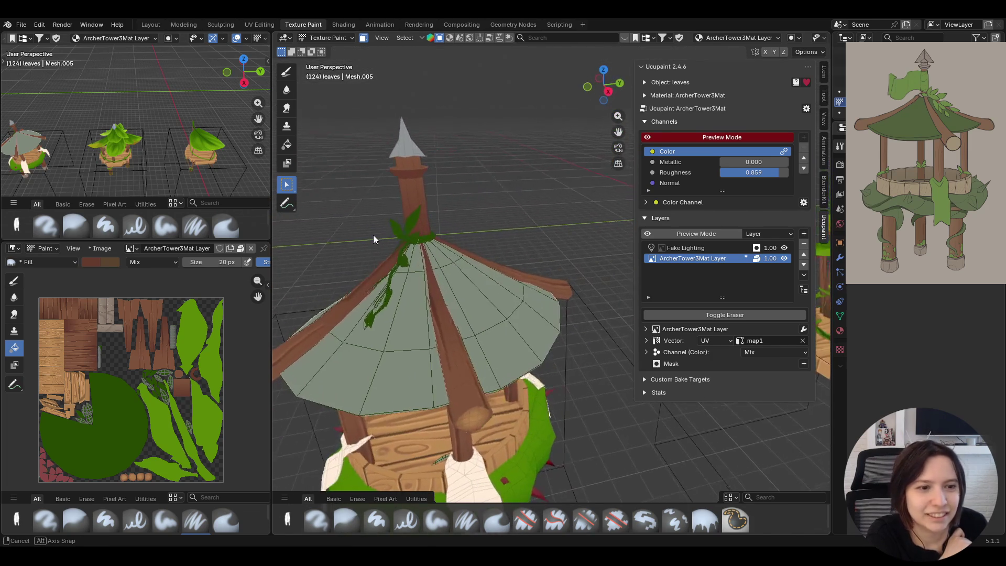
pyautogui.click(703, 532)
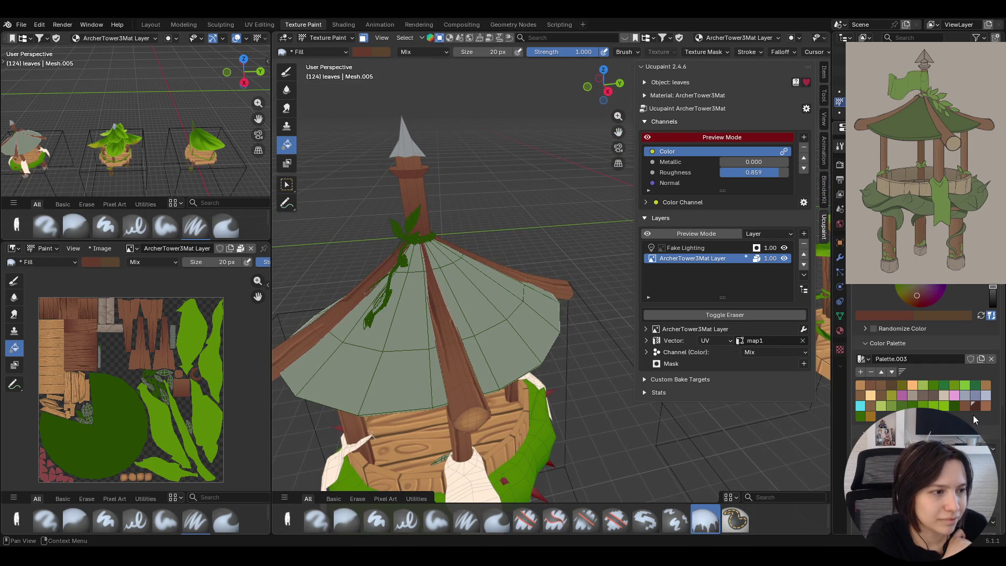
# - Fill the selected vine leaves with the bright green palette swatch and inspect the tower
pyautogui.click(921, 406)
pyautogui.click(410, 234)
pyautogui.moveTo(410, 234); pyautogui.dragTo(702, 284, button='middle')
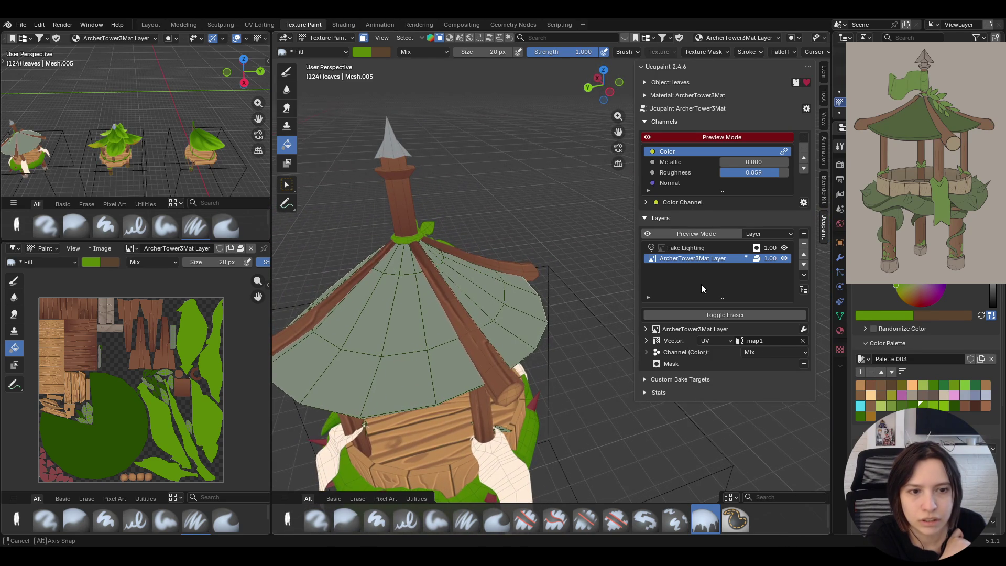
pyautogui.moveTo(703, 284); pyautogui.dragTo(575, 273, button='middle')
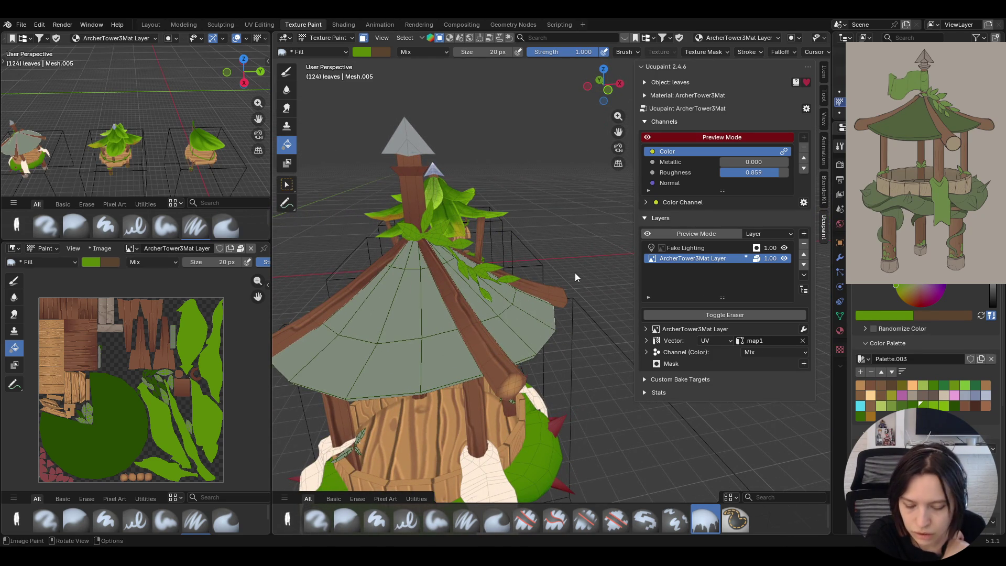
pyautogui.moveTo(618, 131); pyautogui.dragTo(619, 16)
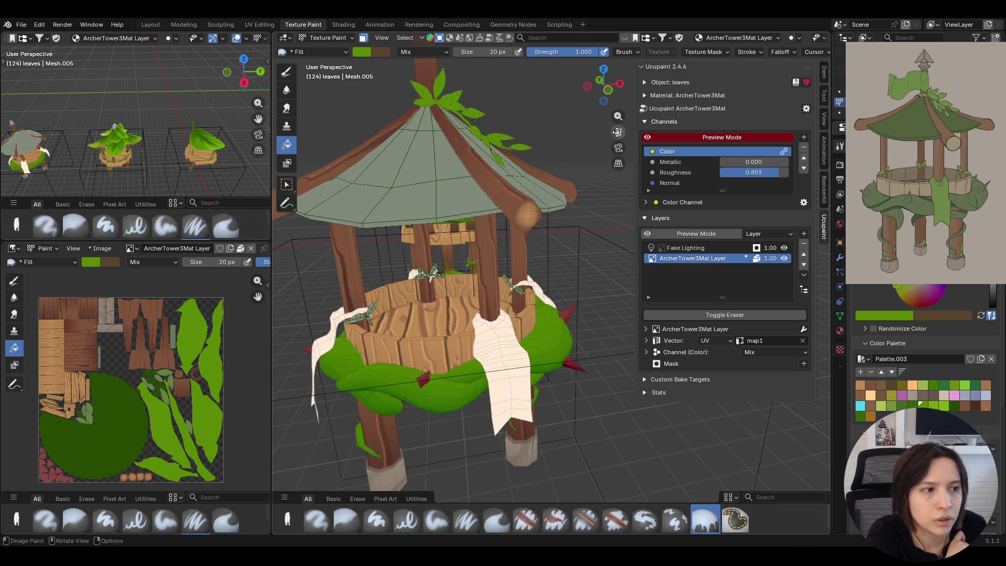
pyautogui.moveTo(404, 361); pyautogui.dragTo(427, 355, button='middle')
pyautogui.moveTo(316, 133)
pyautogui.mouseDown(button='middle')
pyautogui.moveTo(426, 179)
pyautogui.moveTo(356, 256)
pyautogui.mouseUp(button='middle')
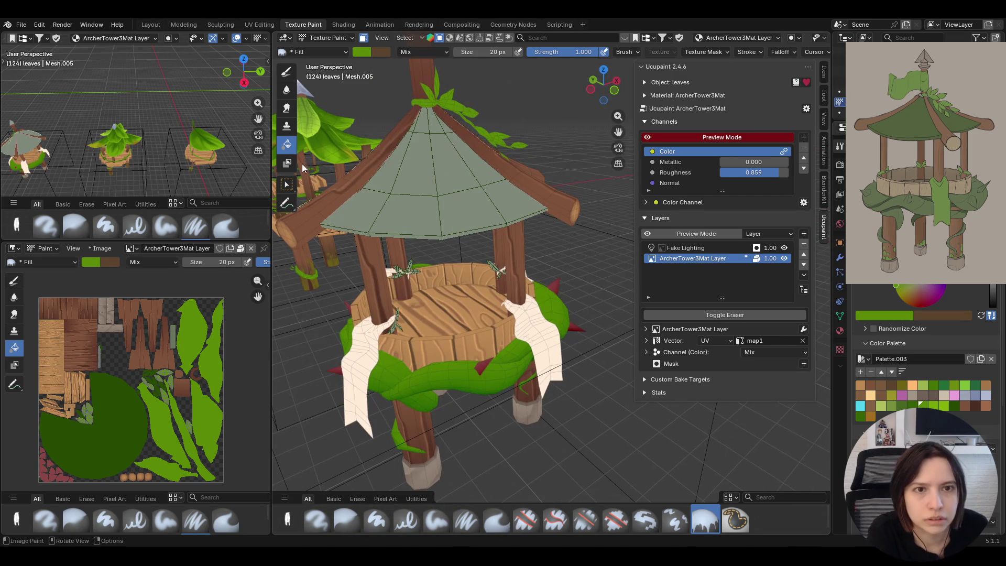
pyautogui.click(287, 187)
pyautogui.scroll(4, 519, 309)
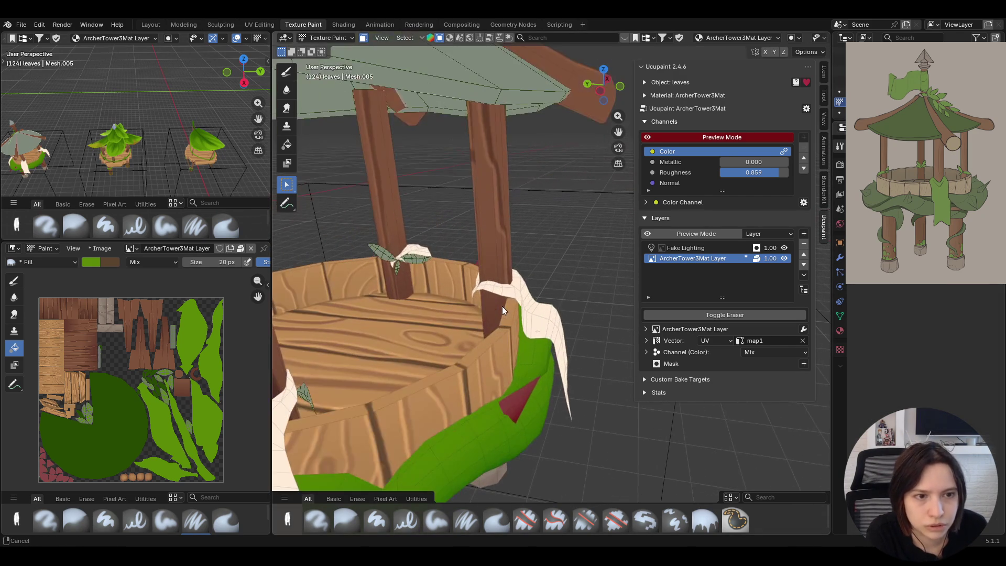
pyautogui.moveTo(396, 267); pyautogui.dragTo(409, 256, button='middle')
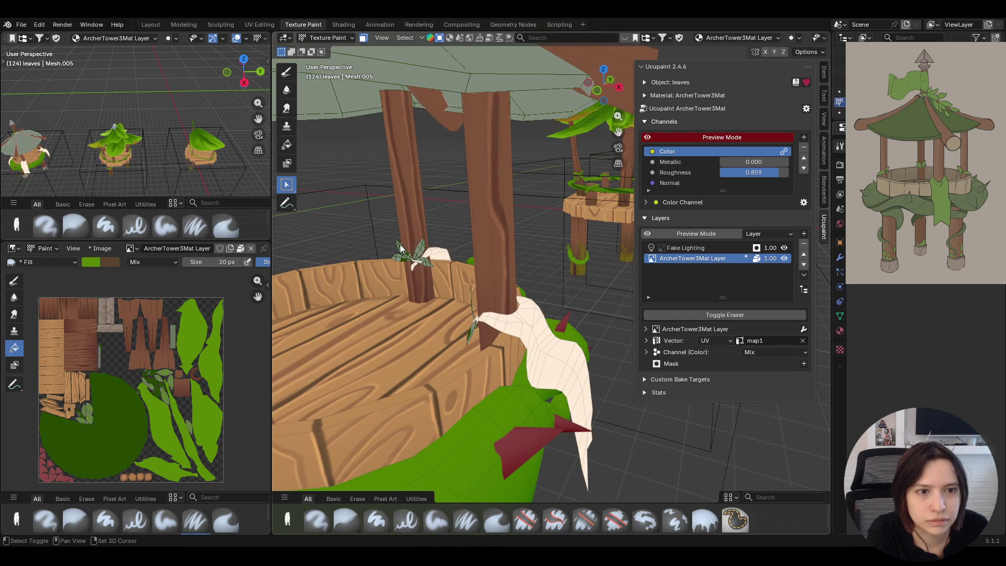
pyautogui.moveTo(422, 252)
pyautogui.mouseDown(button='middle')
pyautogui.moveTo(518, 249)
pyautogui.moveTo(396, 252)
pyautogui.moveTo(504, 284)
pyautogui.moveTo(583, 281)
pyautogui.mouseUp(button='middle')
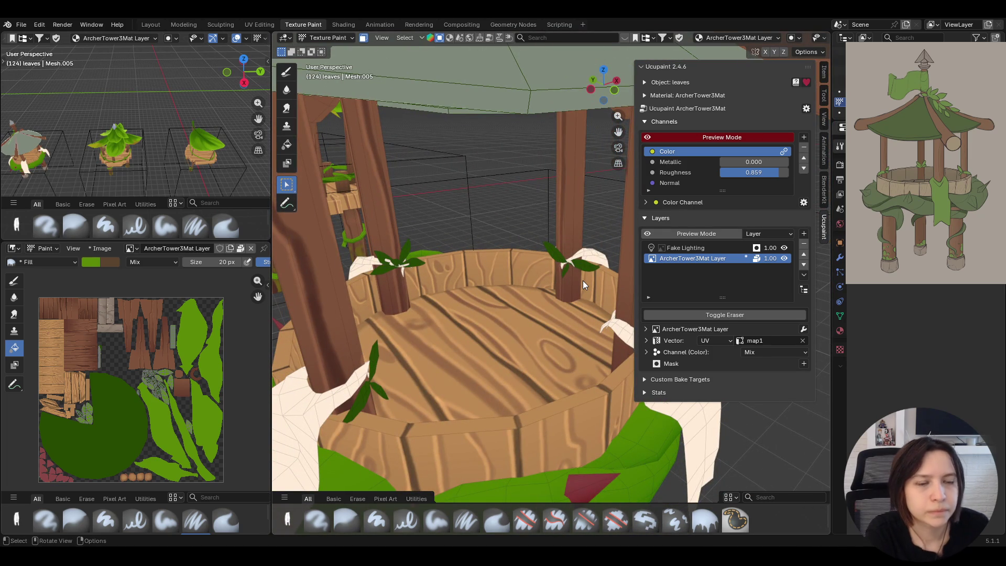
pyautogui.click(287, 147)
pyautogui.moveTo(381, 264); pyautogui.dragTo(544, 318, button='middle')
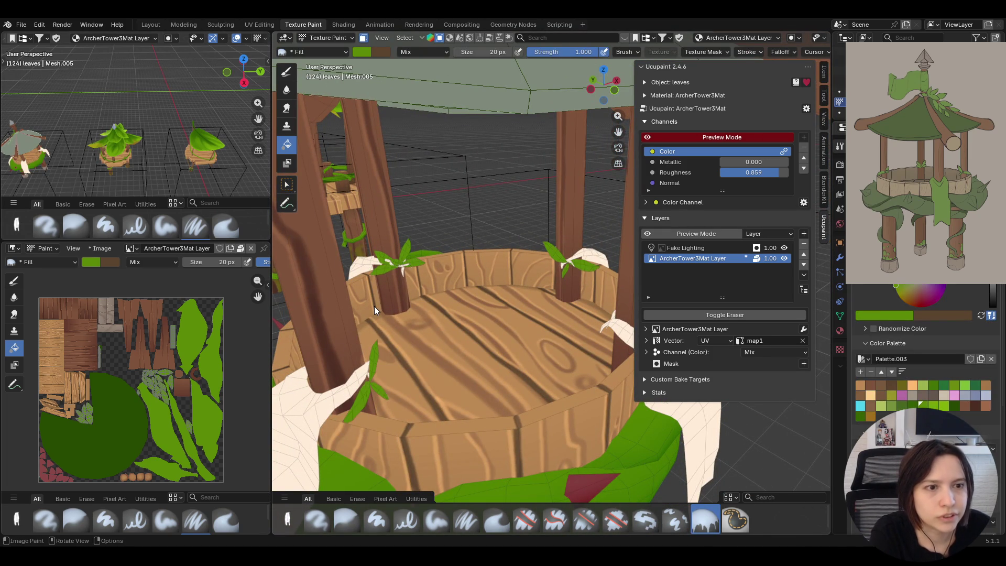
pyautogui.moveTo(543, 315)
pyautogui.mouseDown(button='middle')
pyautogui.moveTo(467, 312)
pyautogui.moveTo(791, 328)
pyautogui.mouseUp(button='middle')
pyautogui.scroll(-4, 467, 316)
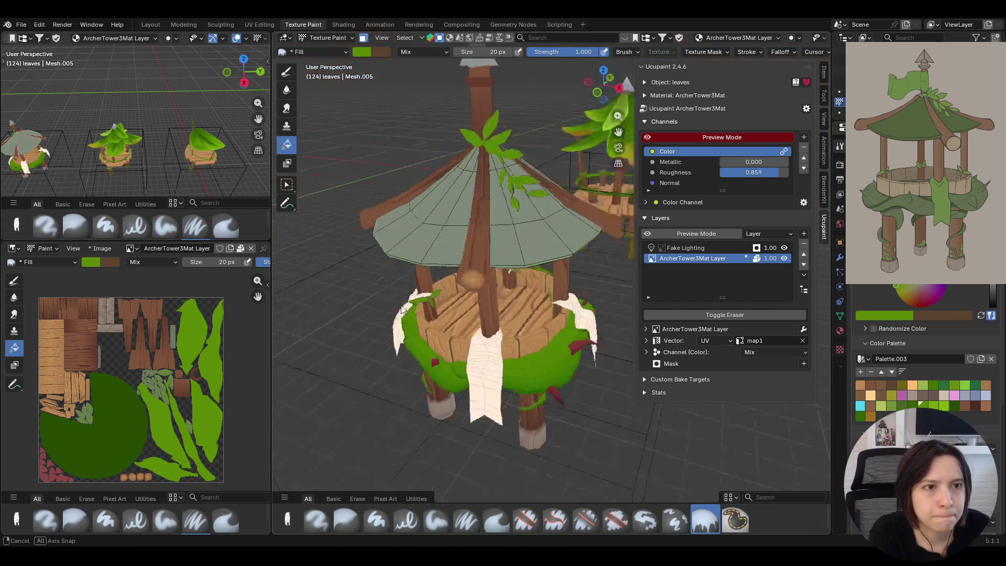
pyautogui.moveTo(792, 328); pyautogui.dragTo(483, 303, button='middle')
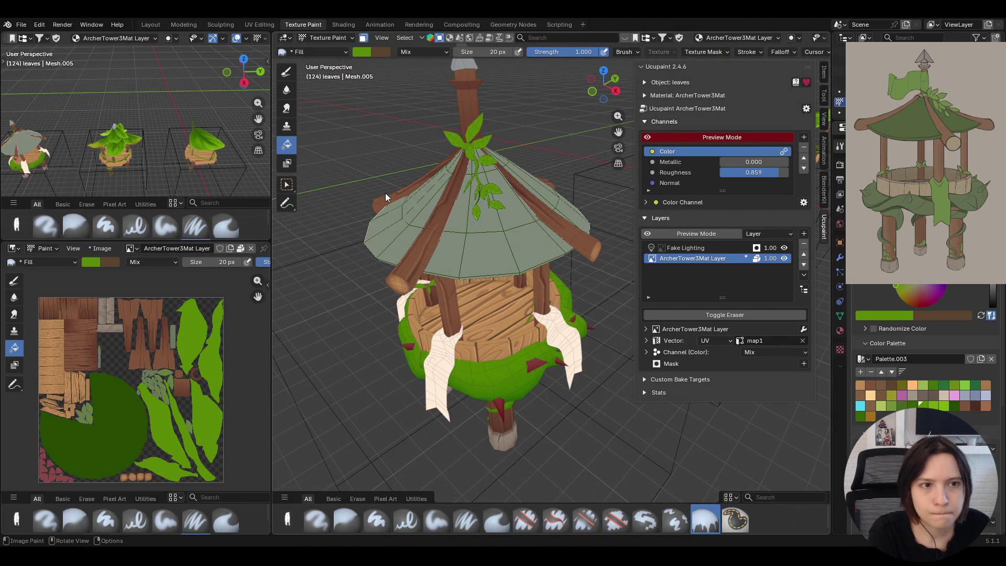
pyautogui.press('w')
pyautogui.moveTo(474, 134); pyautogui.dragTo(616, 129, button='middle')
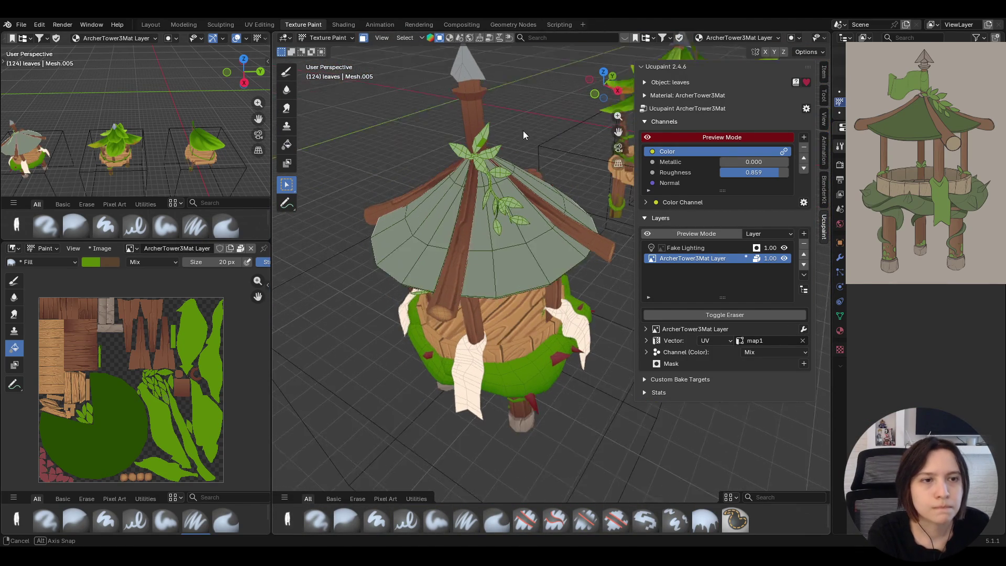
pyautogui.press('KP_Decimal')
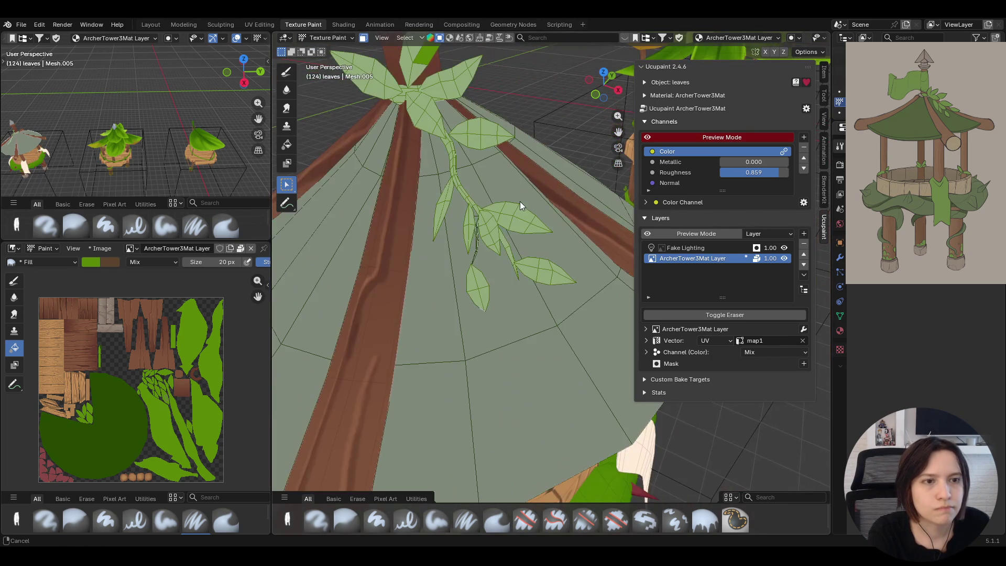
pyautogui.scroll(1, 626, 135)
# - Select the whole top leaf and set the fill colour to dark green #274B01 with gradient stop 0.600
pyautogui.keyDown('ctrl'); pyautogui.moveTo(393, 165); pyautogui.dragTo(393, 205, button='middle'); pyautogui.keyUp('ctrl')
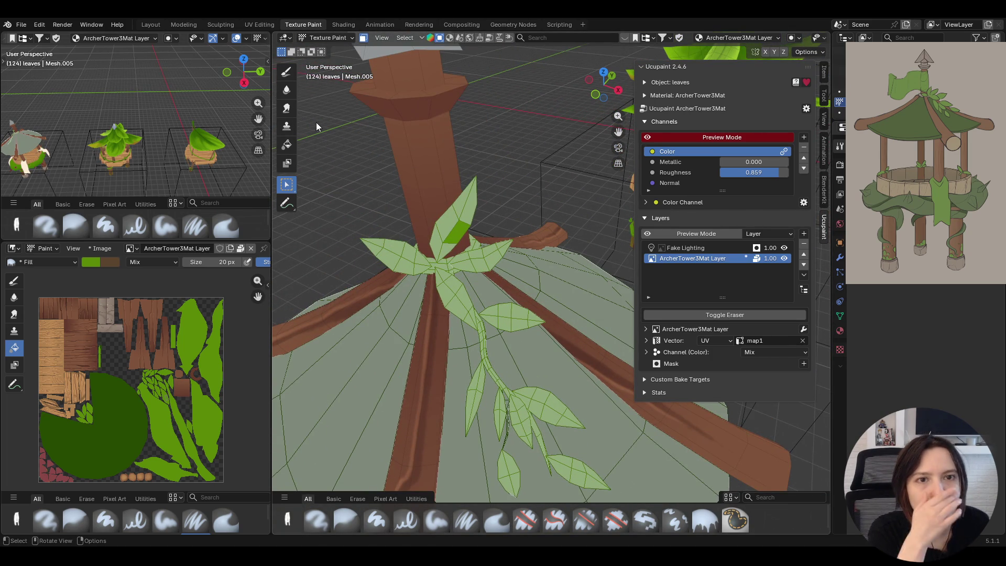
pyautogui.press('l')
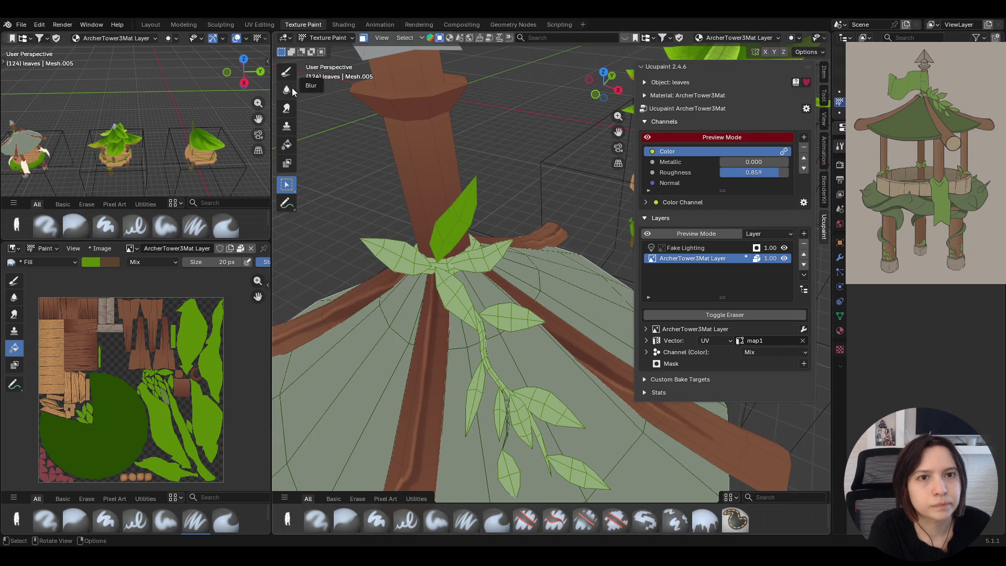
pyautogui.click(286, 144)
pyautogui.scroll(-1, 970, 296)
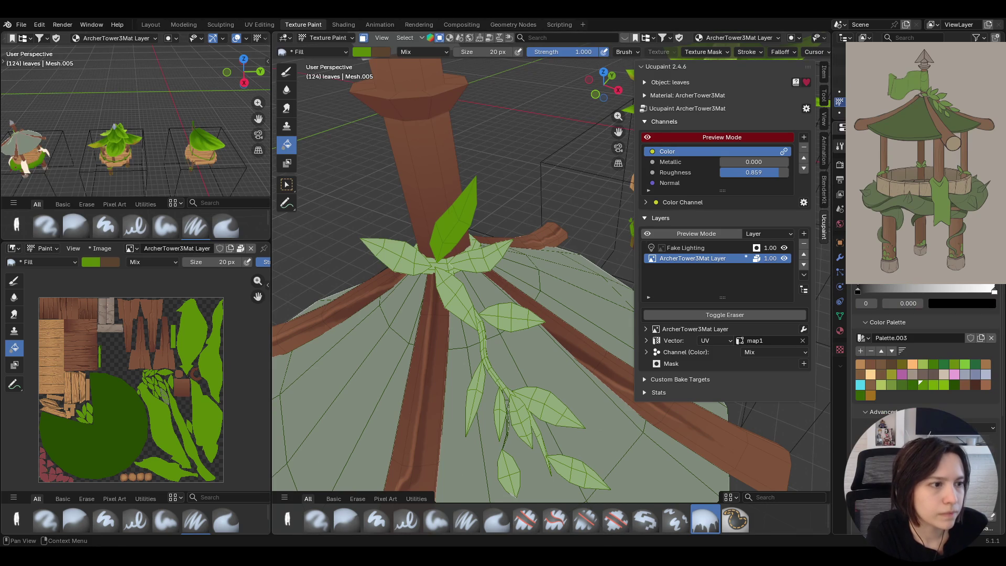
pyautogui.click(951, 385)
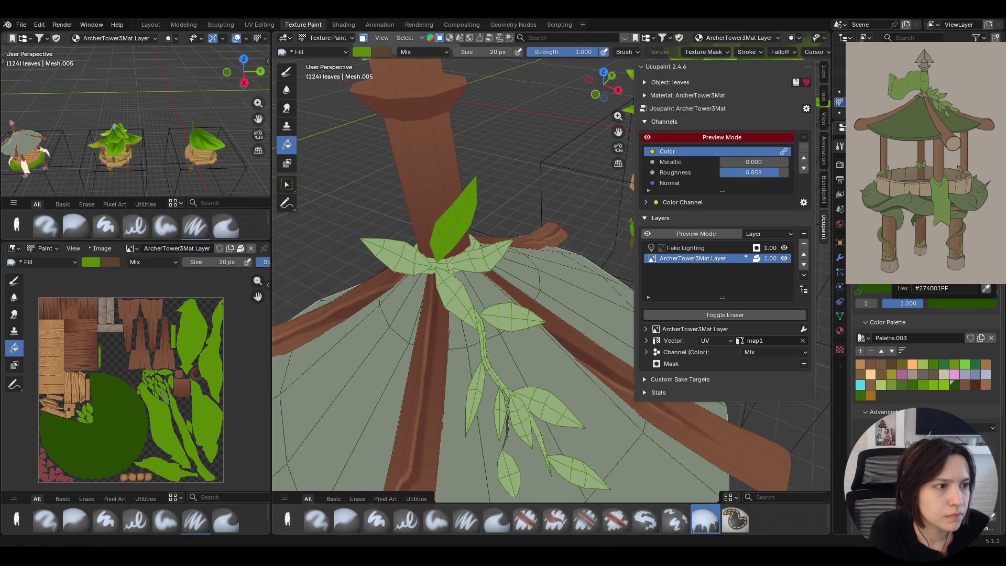
pyautogui.moveTo(994, 292); pyautogui.dragTo(943, 290)
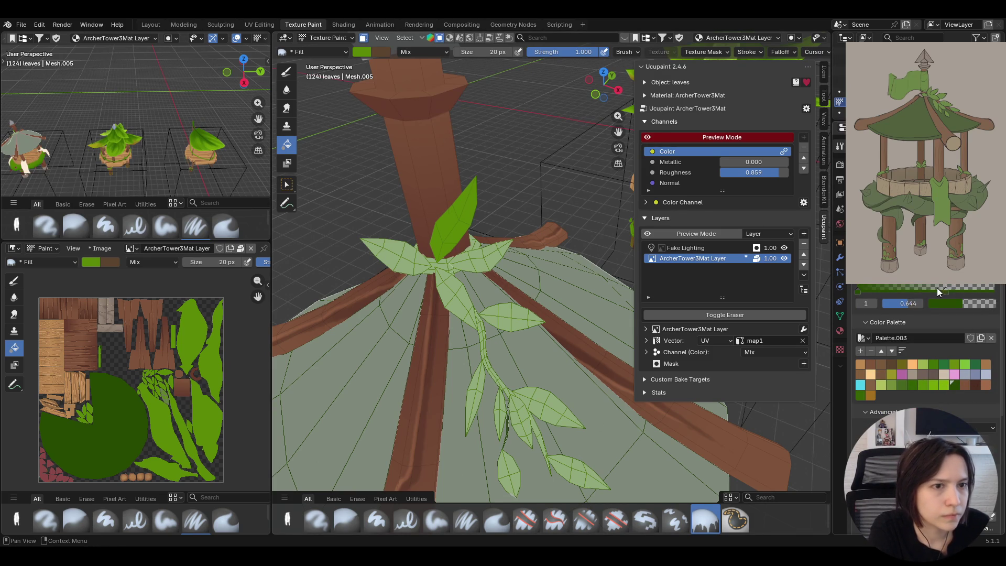
pyautogui.moveTo(472, 201)
pyautogui.mouseDown(button='middle')
pyautogui.moveTo(459, 249)
pyautogui.moveTo(533, 226)
pyautogui.moveTo(379, 230)
pyautogui.mouseUp(button='middle')
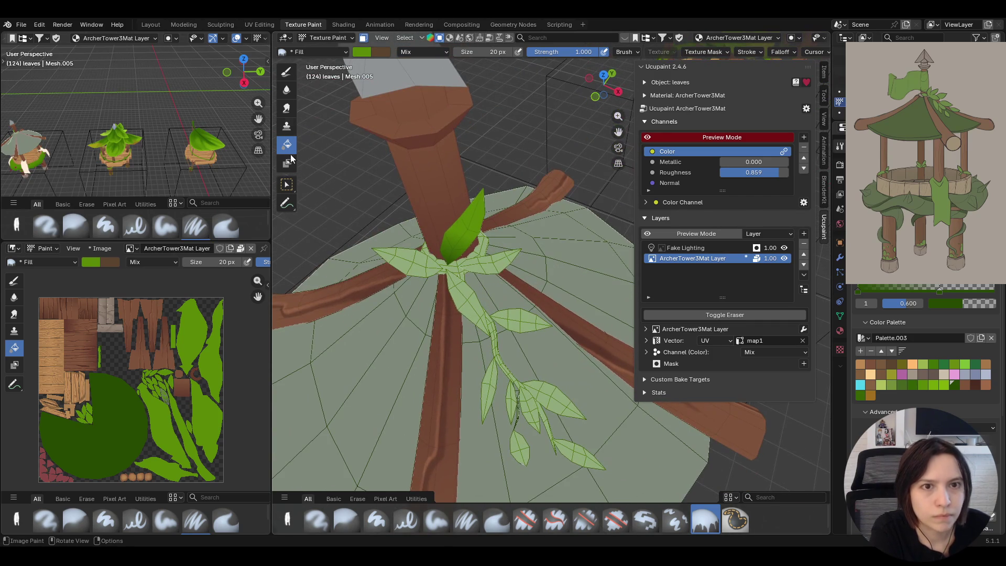
# - Select the whole left leaf with L and fill it dark green
pyautogui.click(286, 185)
pyautogui.press('l')
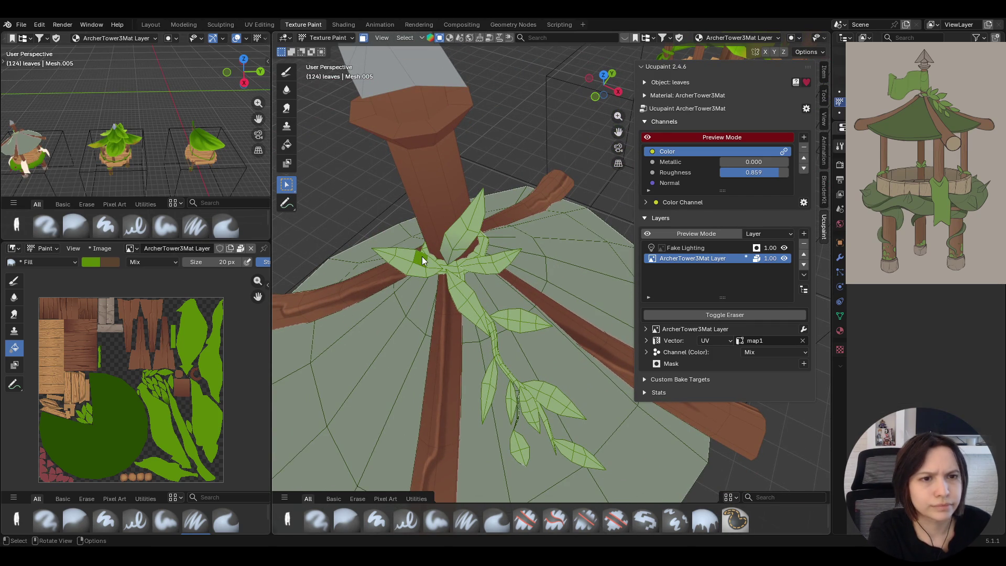
pyautogui.press('l')
pyautogui.click(287, 145)
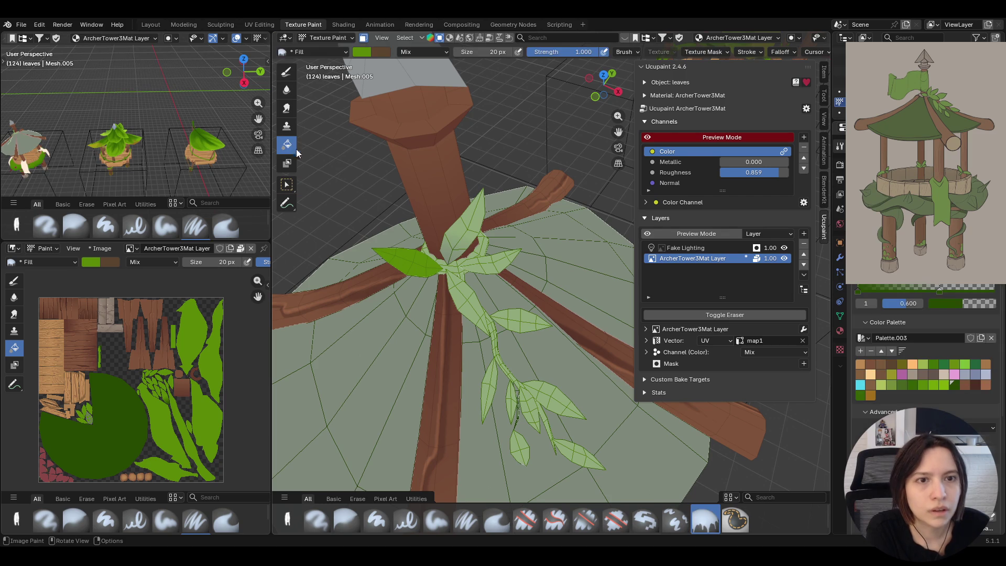
pyautogui.moveTo(445, 266); pyautogui.dragTo(399, 258)
pyautogui.moveTo(357, 216); pyautogui.dragTo(417, 251, button='middle')
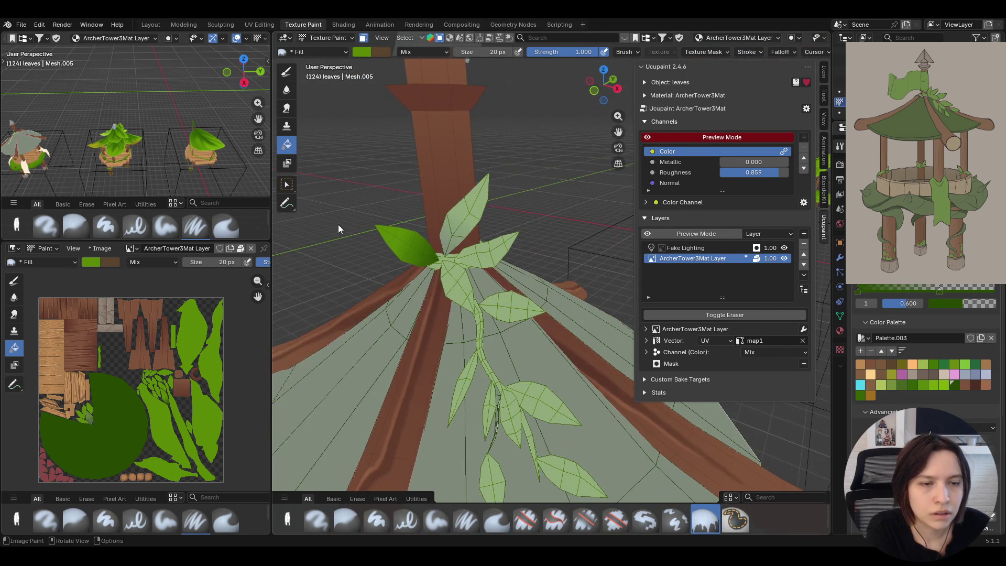
pyautogui.moveTo(338, 224); pyautogui.dragTo(429, 227, button='middle')
# - Select and fill the upper-right leaf and the central leaf with green
pyautogui.click(288, 186)
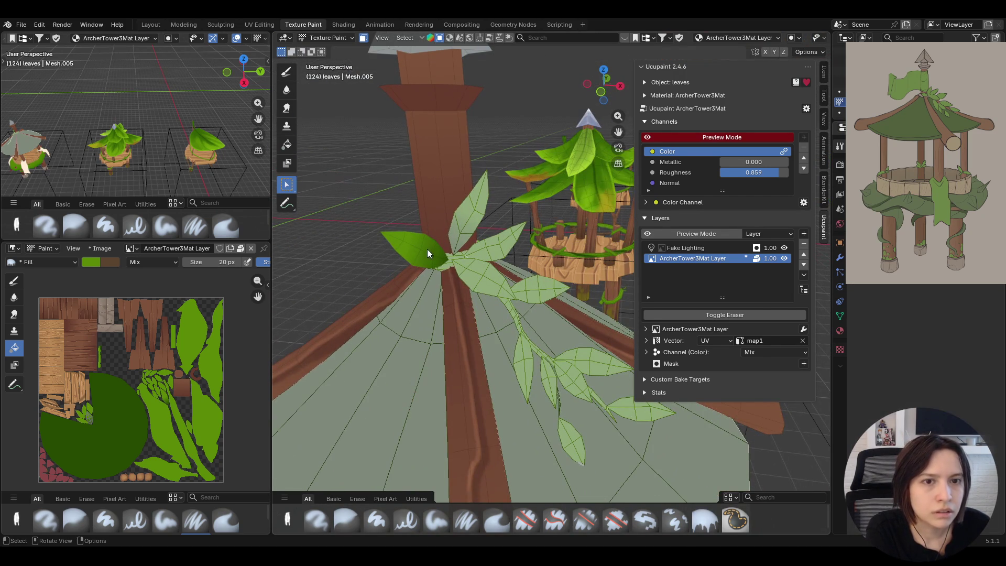
pyautogui.click(493, 248)
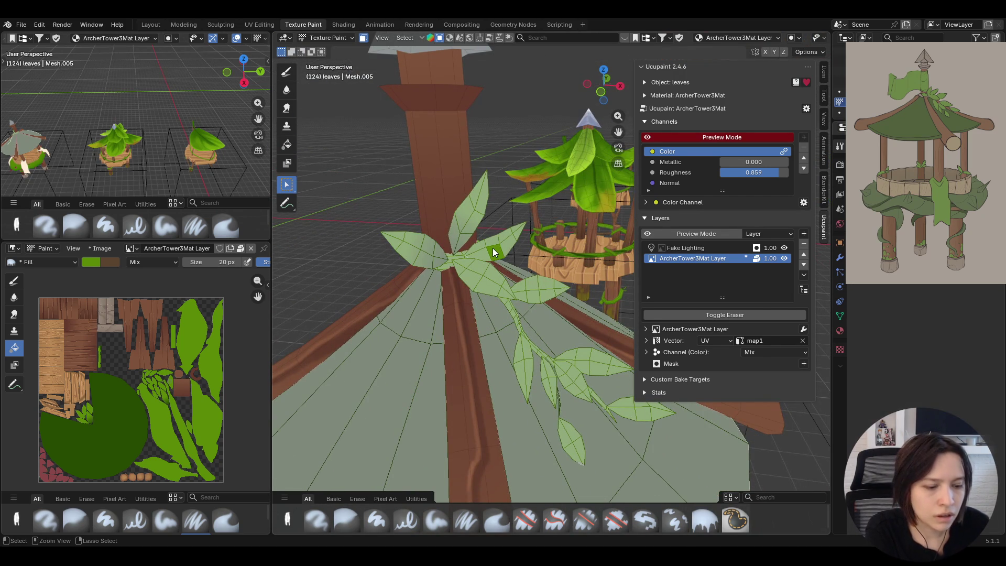
pyautogui.click(288, 146)
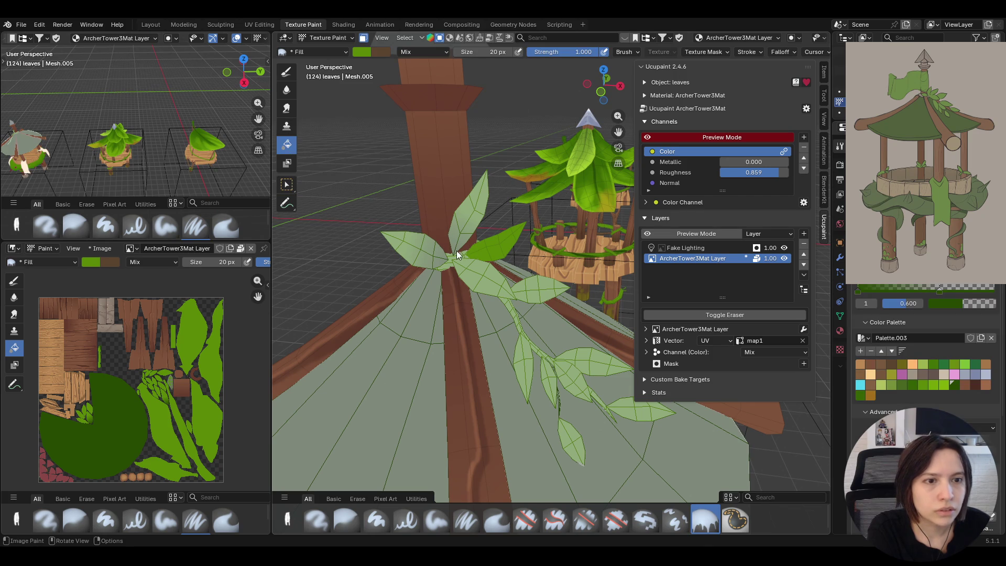
pyautogui.click(511, 244)
pyautogui.click(288, 186)
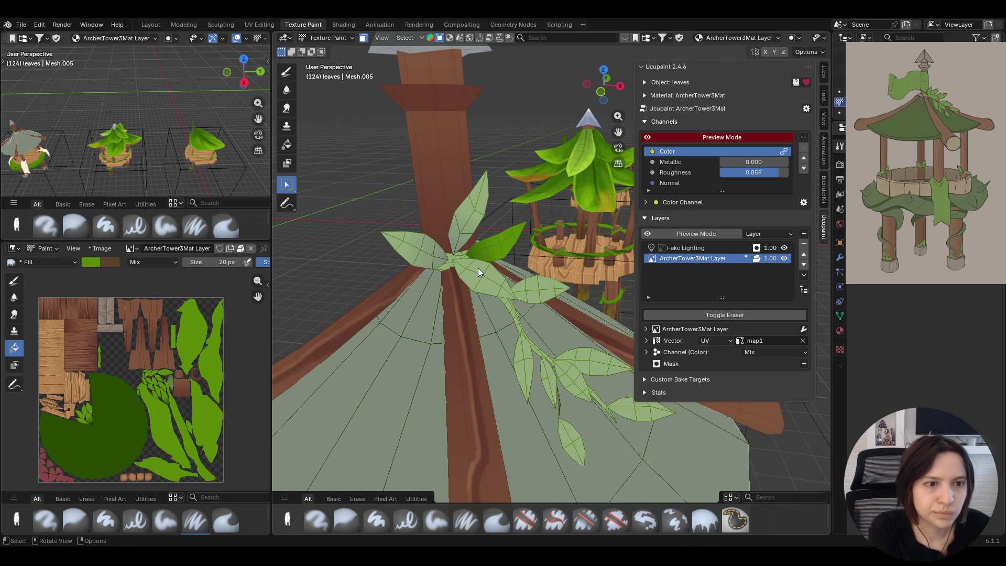
pyautogui.click(474, 268)
pyautogui.click(288, 145)
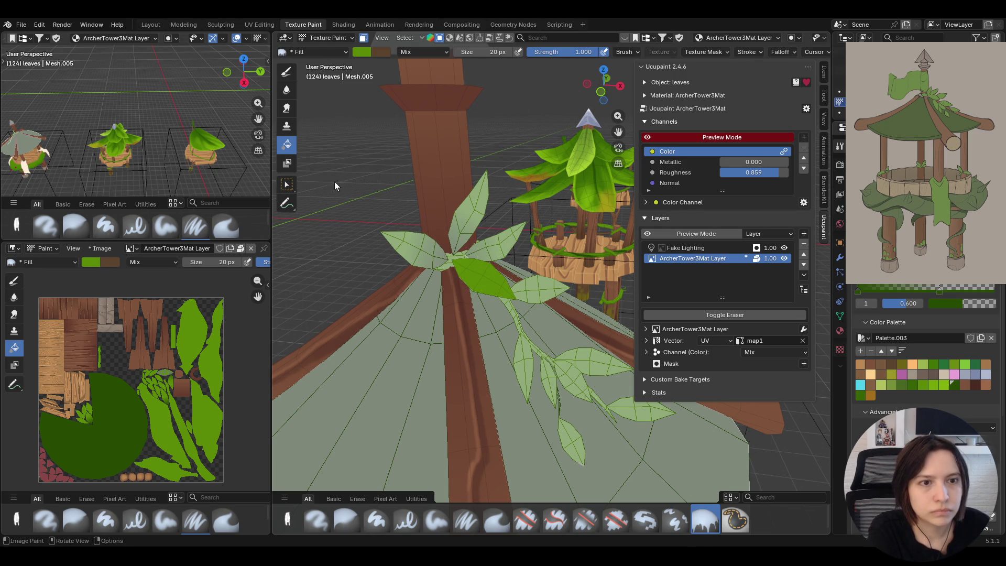
pyautogui.click(453, 258)
pyautogui.click(459, 268)
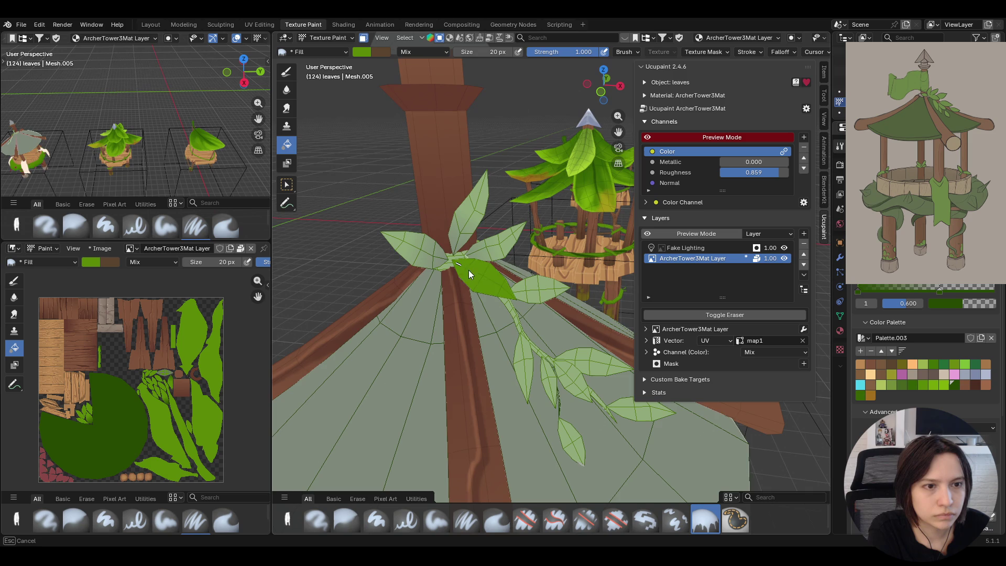
# - Select and fill a lower leaf on the vine green, then clear the leaf selection
pyautogui.moveTo(536, 309)
pyautogui.mouseDown(button='middle')
pyautogui.moveTo(565, 313)
pyautogui.moveTo(489, 310)
pyautogui.mouseUp(button='middle')
pyautogui.click(288, 187)
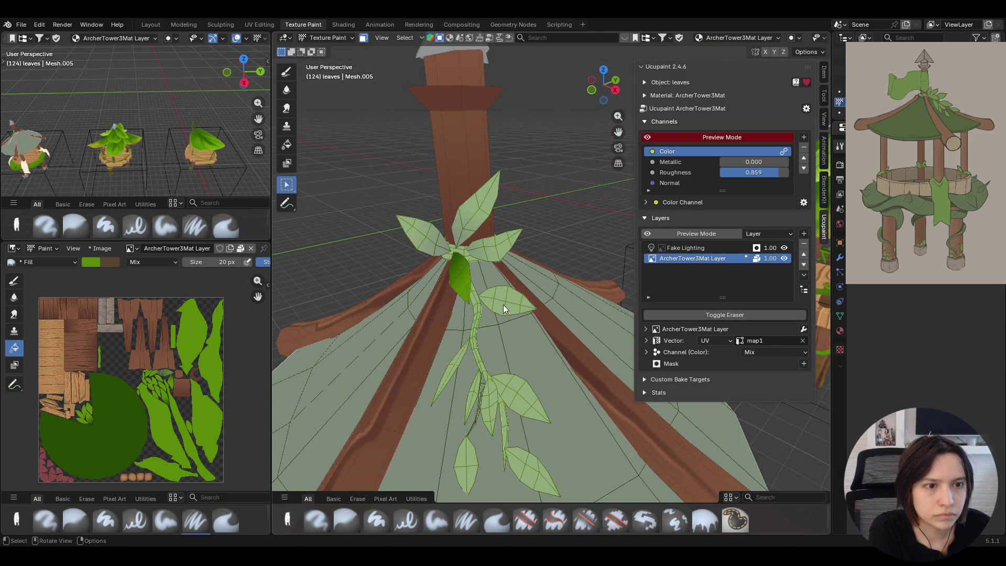
pyautogui.click(503, 305)
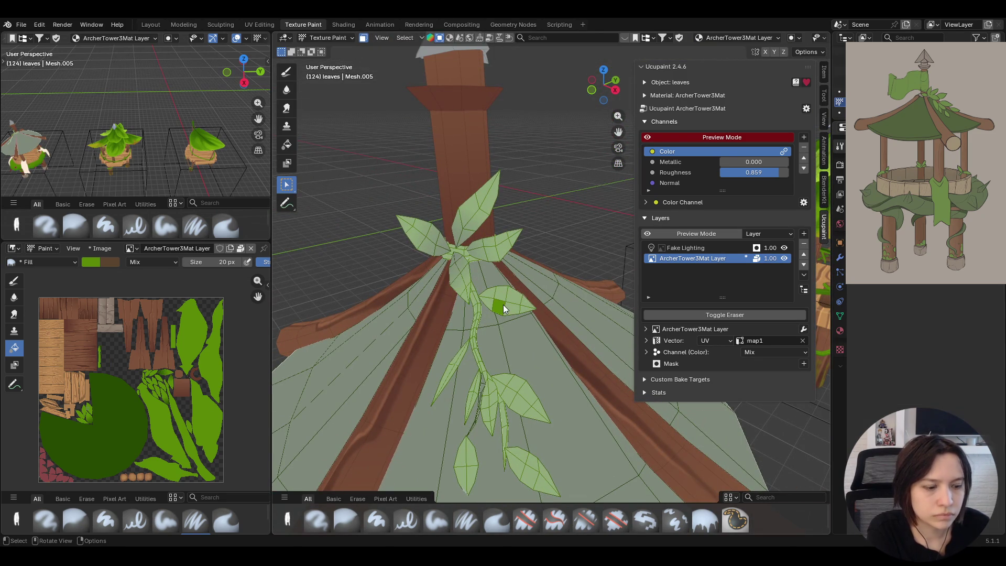
pyautogui.click(287, 144)
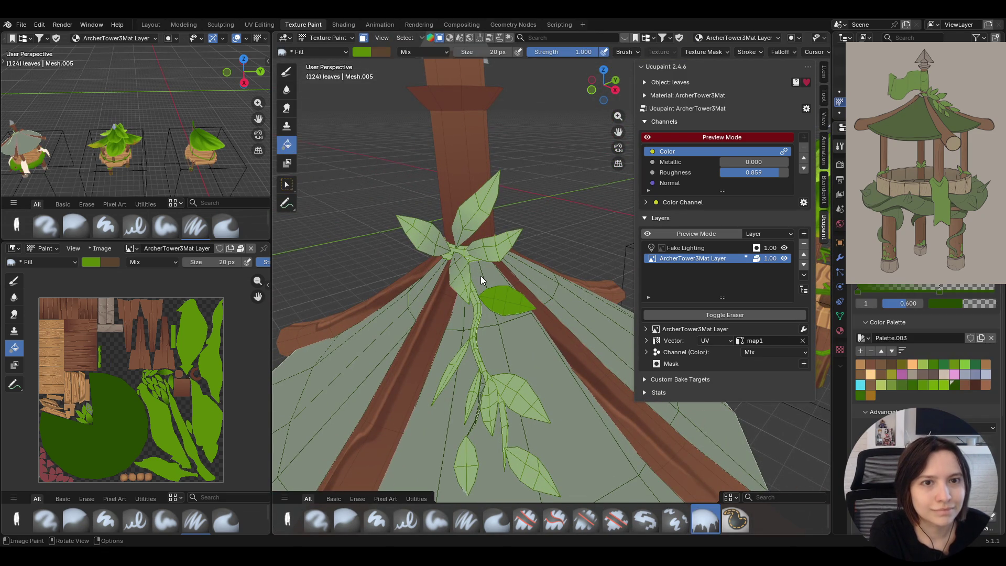
pyautogui.click(505, 299)
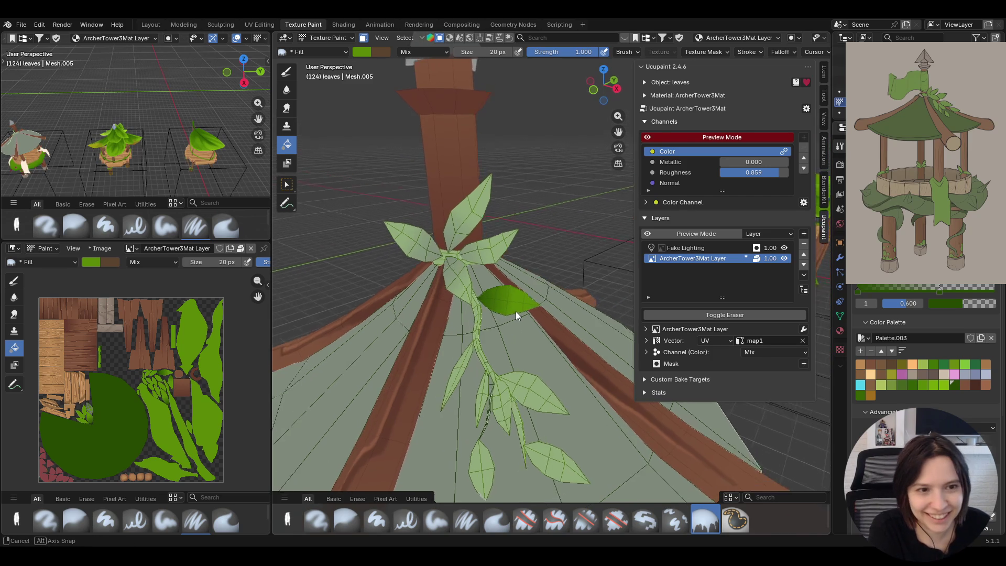
pyautogui.moveTo(530, 318); pyautogui.dragTo(355, 152, button='middle')
pyautogui.press('w')
pyautogui.hotkey('alt', 'a')
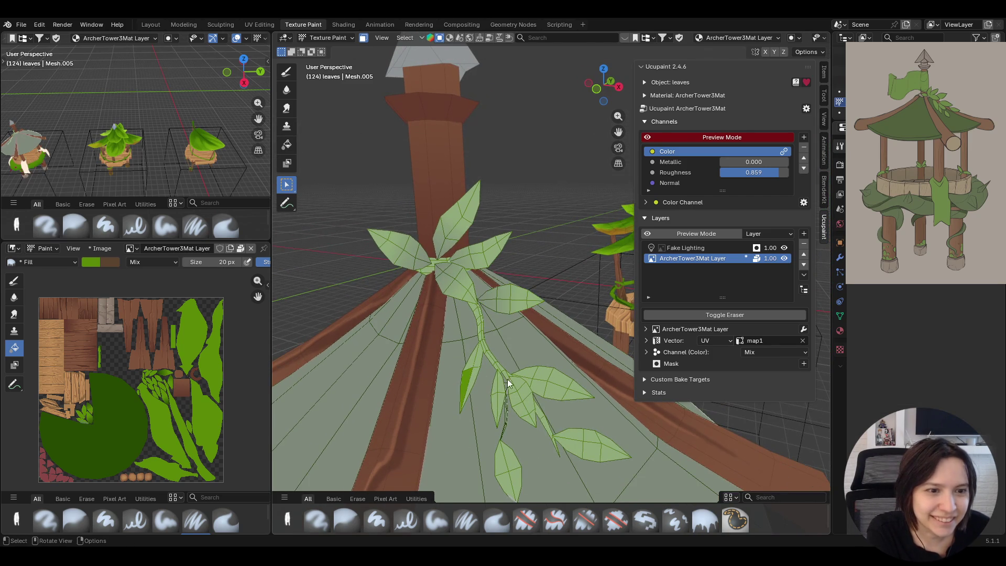
# - Select a lower-left leaf, then grow another leaf's selection with Ctrl+L and fill it green
pyautogui.moveTo(507, 379); pyautogui.dragTo(535, 374, button='middle')
pyautogui.keyDown('shift'); pyautogui.click(476, 377); pyautogui.keyUp('shift')
pyautogui.press('f')
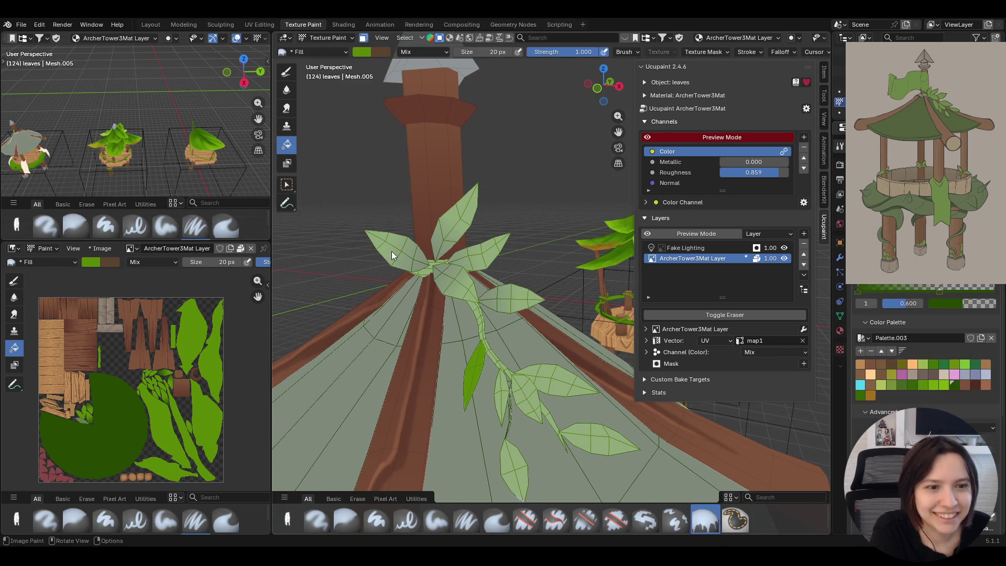
pyautogui.moveTo(479, 386)
pyautogui.mouseDown(button='middle')
pyautogui.moveTo(532, 397)
pyautogui.moveTo(499, 343)
pyautogui.mouseUp(button='middle')
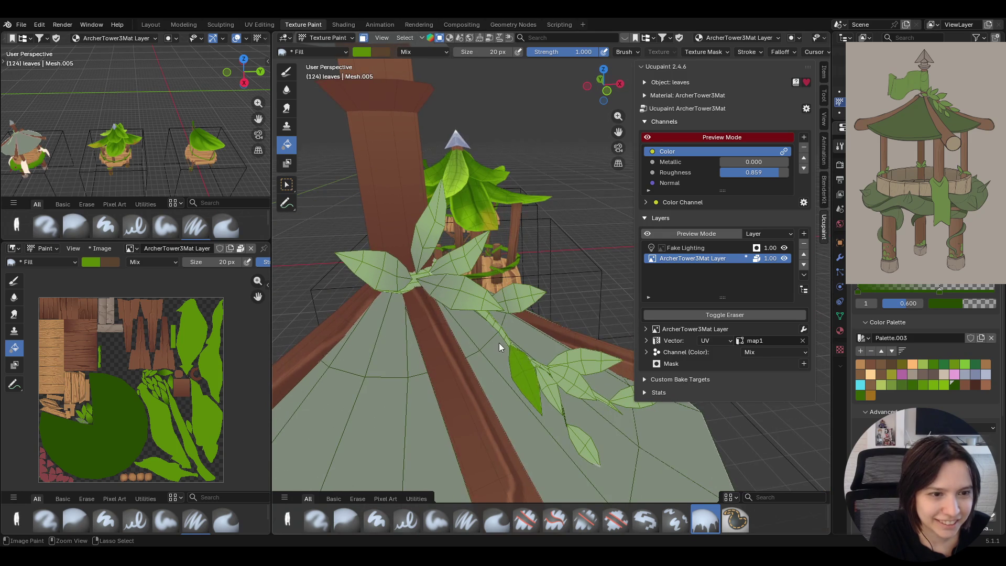
pyautogui.moveTo(561, 387); pyautogui.dragTo(515, 370, button='middle')
pyautogui.click(286, 184)
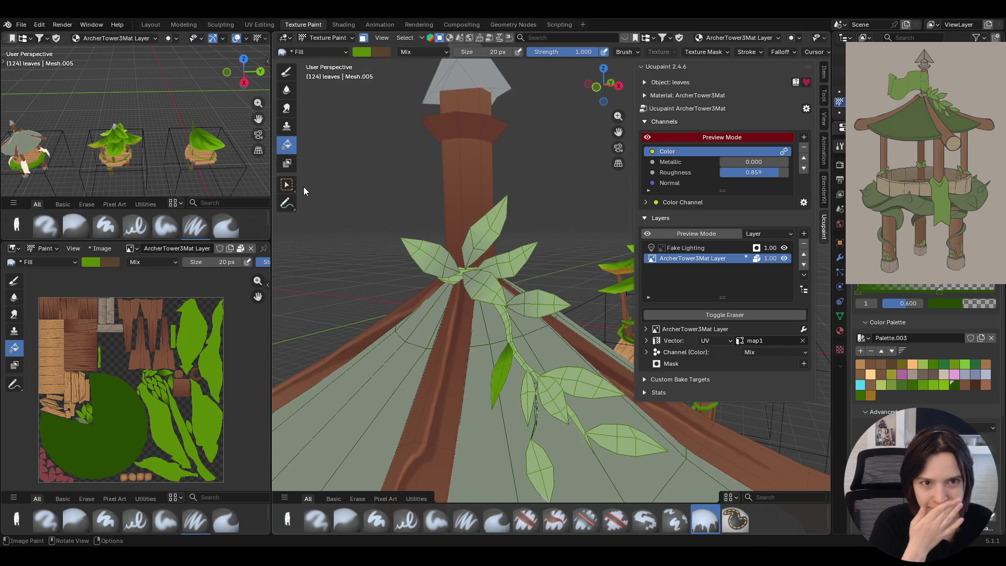
pyautogui.click(584, 388)
pyautogui.hotkey('ctrl', 'l')
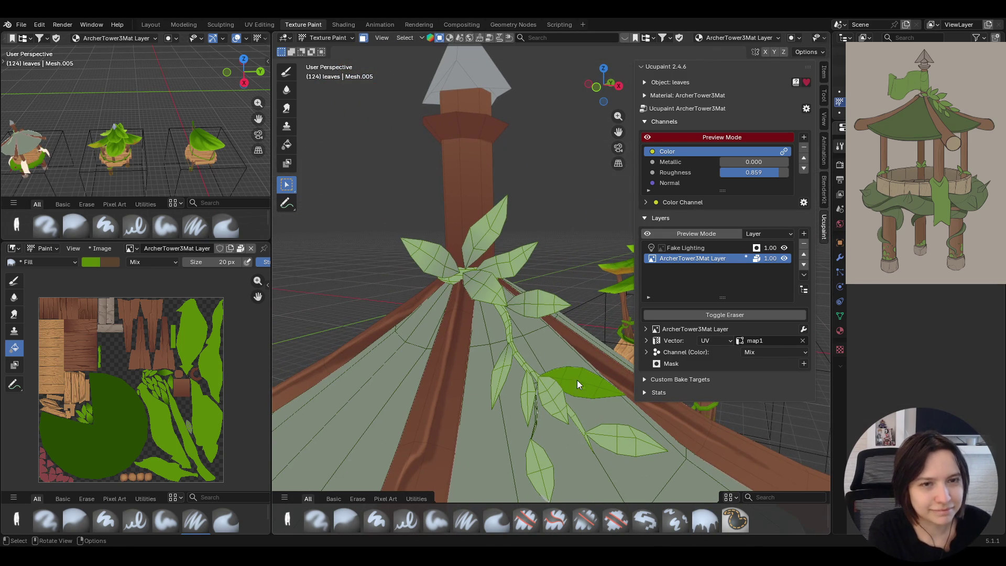
pyautogui.press('f')
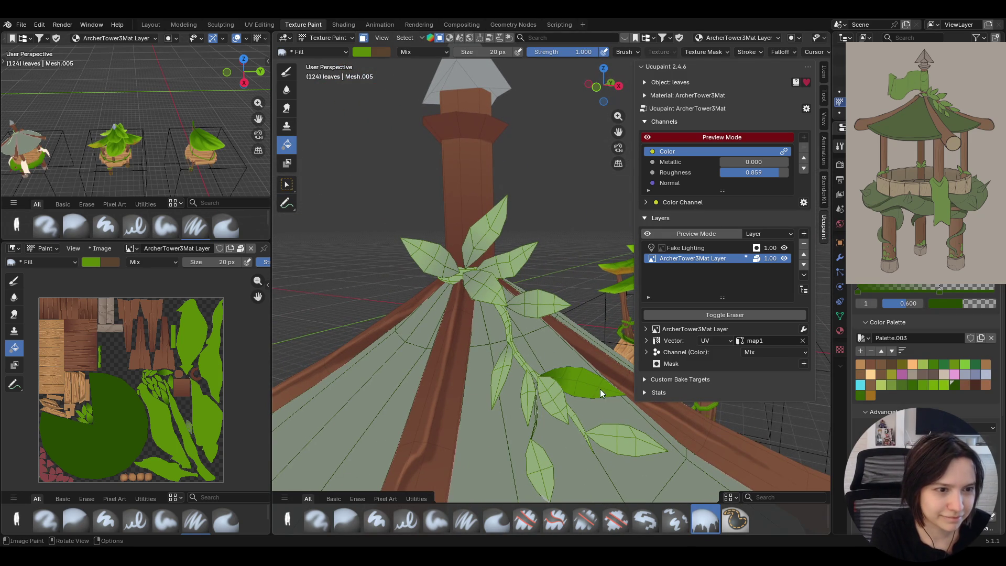
pyautogui.click(523, 366)
# - Select and fill the next two leaves along the vine with green
pyautogui.click(287, 184)
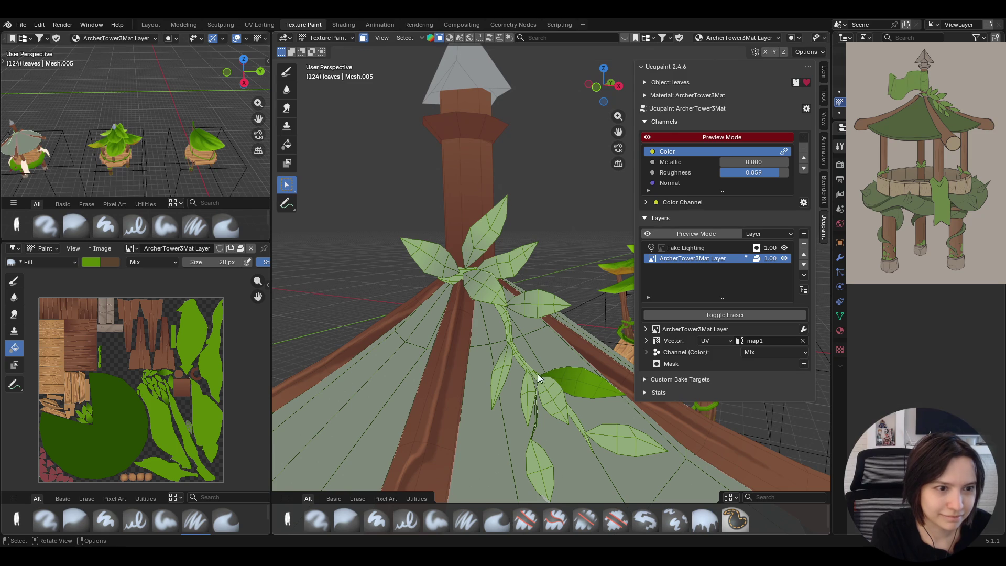
pyautogui.click(527, 384)
pyautogui.press('f')
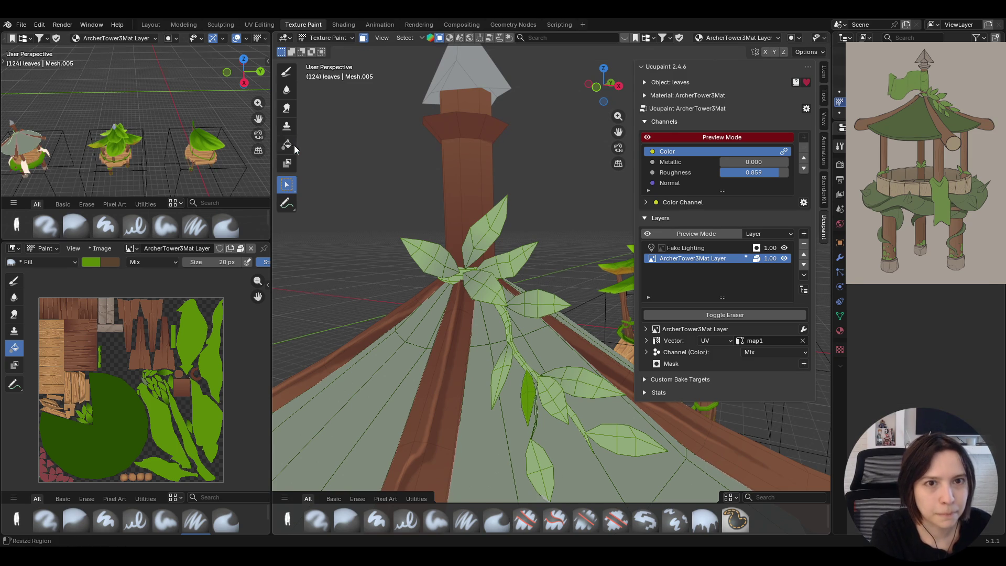
pyautogui.click(528, 377)
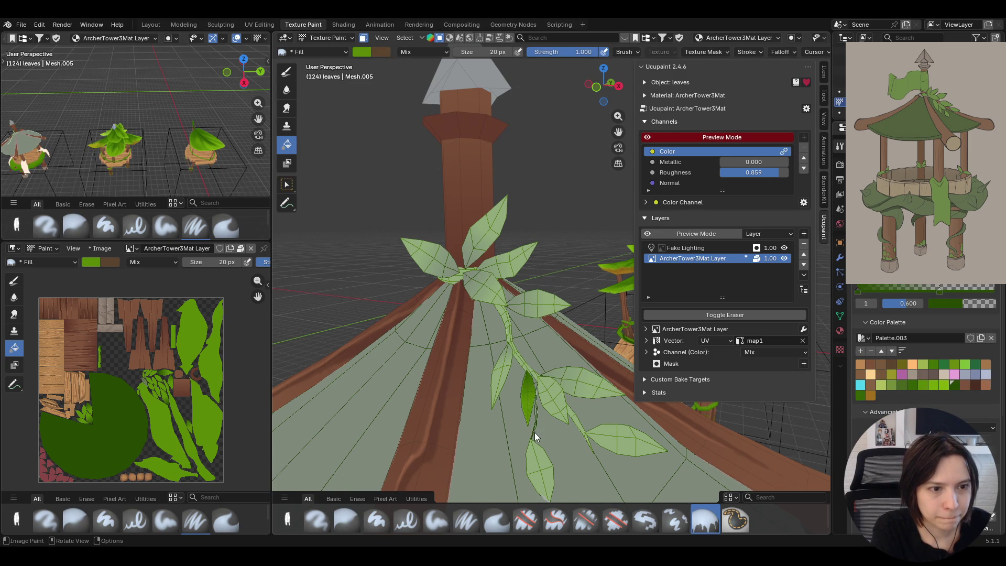
pyautogui.click(287, 184)
pyautogui.click(550, 393)
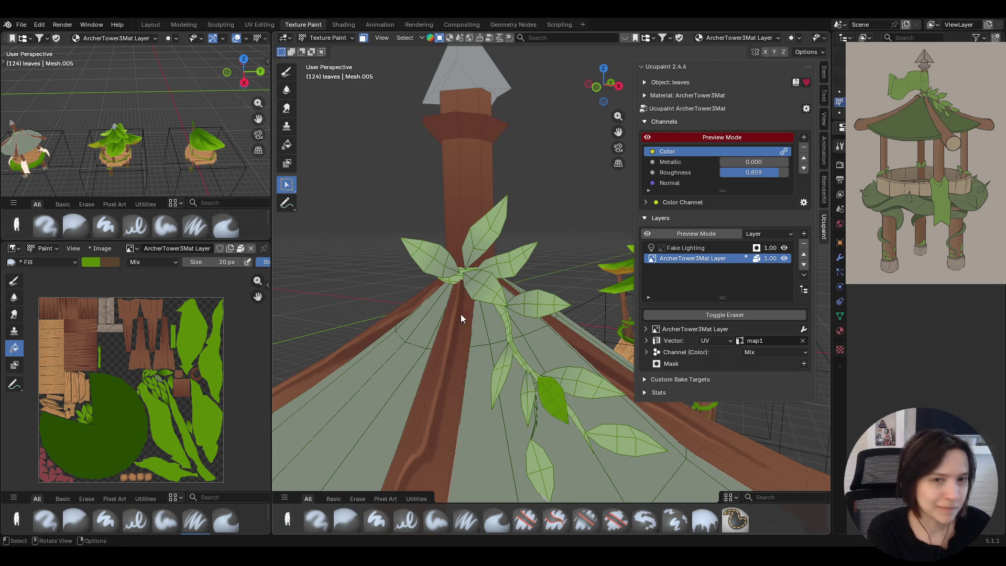
pyautogui.click(286, 144)
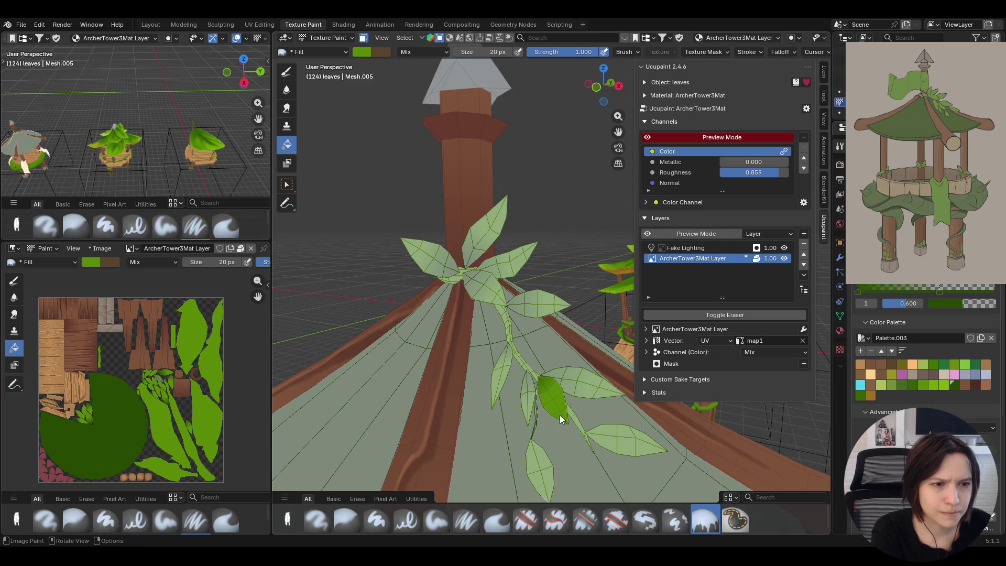
# - Fill a vine leaf near the spire and drag a gradient fill across it
pyautogui.press('w')
pyautogui.moveTo(570, 392); pyautogui.dragTo(521, 362, button='middle')
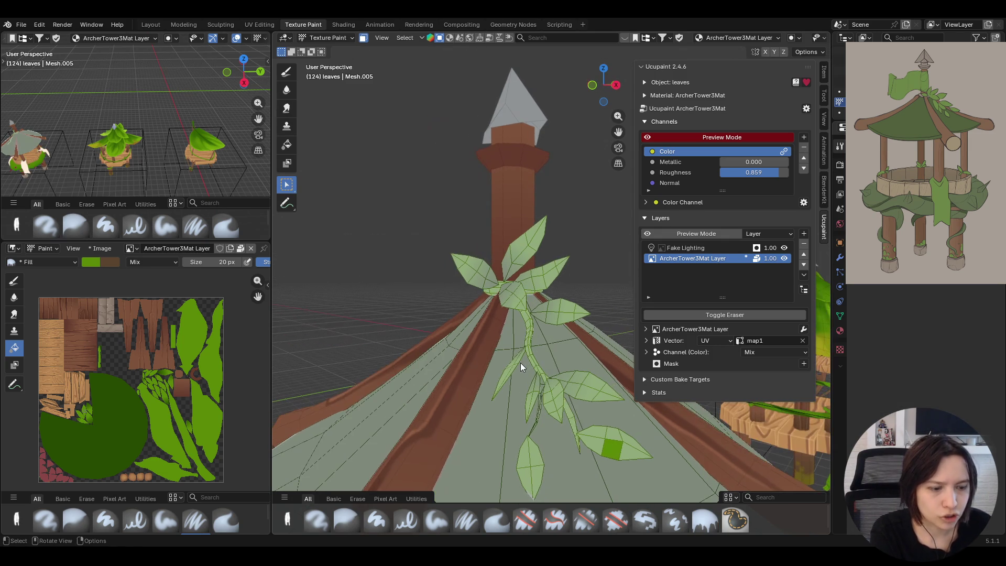
pyautogui.click(286, 145)
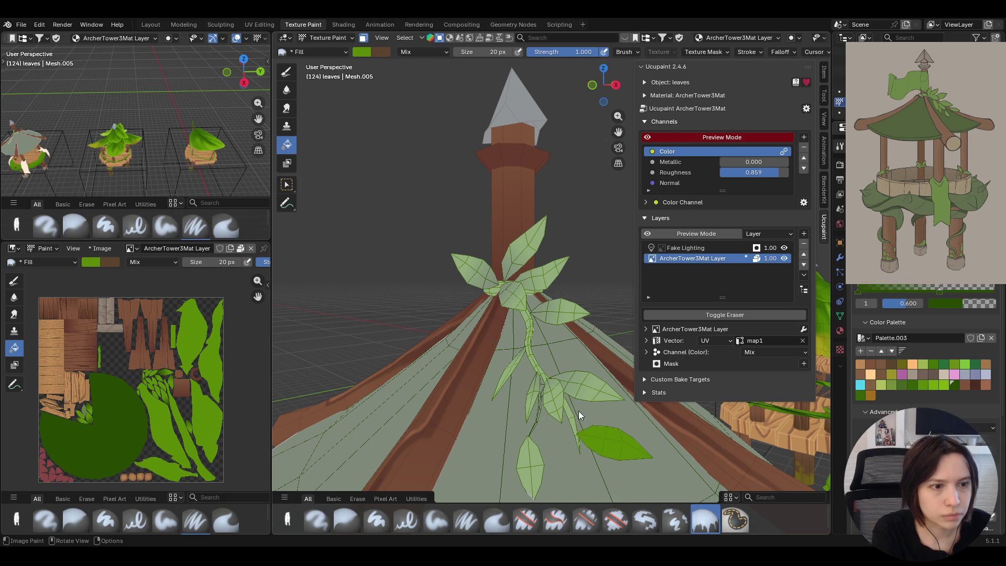
pyautogui.click(603, 436)
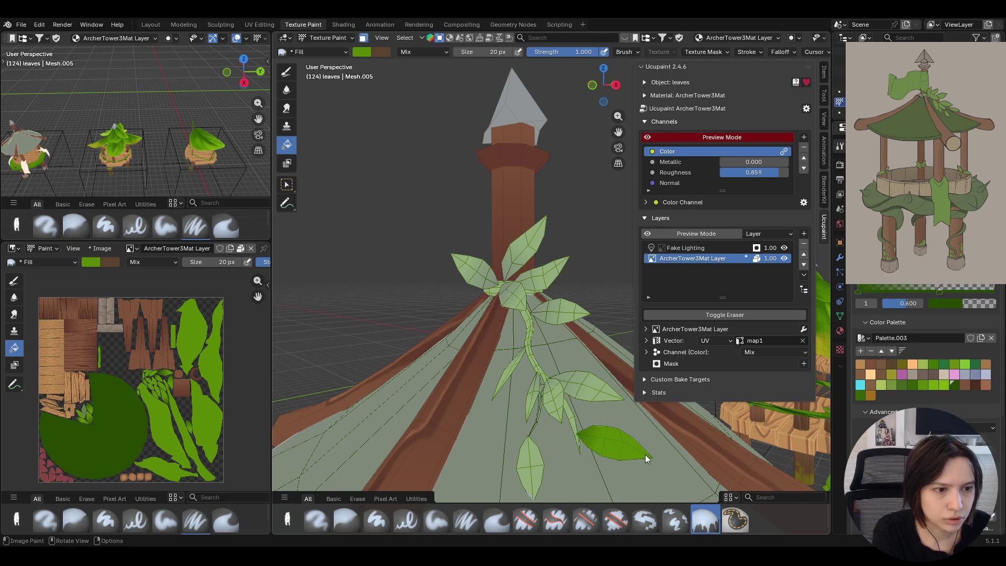
pyautogui.moveTo(668, 459)
pyautogui.mouseDown(button='middle')
pyautogui.moveTo(502, 374)
pyautogui.moveTo(627, 353)
pyautogui.moveTo(562, 462)
pyautogui.mouseUp(button='middle')
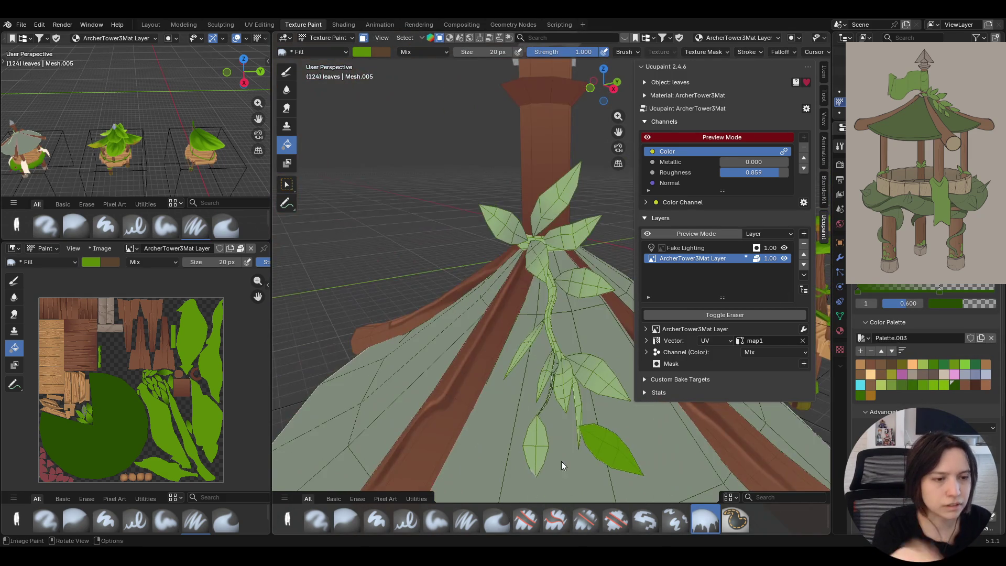
pyautogui.click(602, 447)
pyautogui.moveTo(575, 419); pyautogui.dragTo(617, 479)
# - Select the bottom leaf and give it a light-to-dark green gradient fill
pyautogui.click(287, 183)
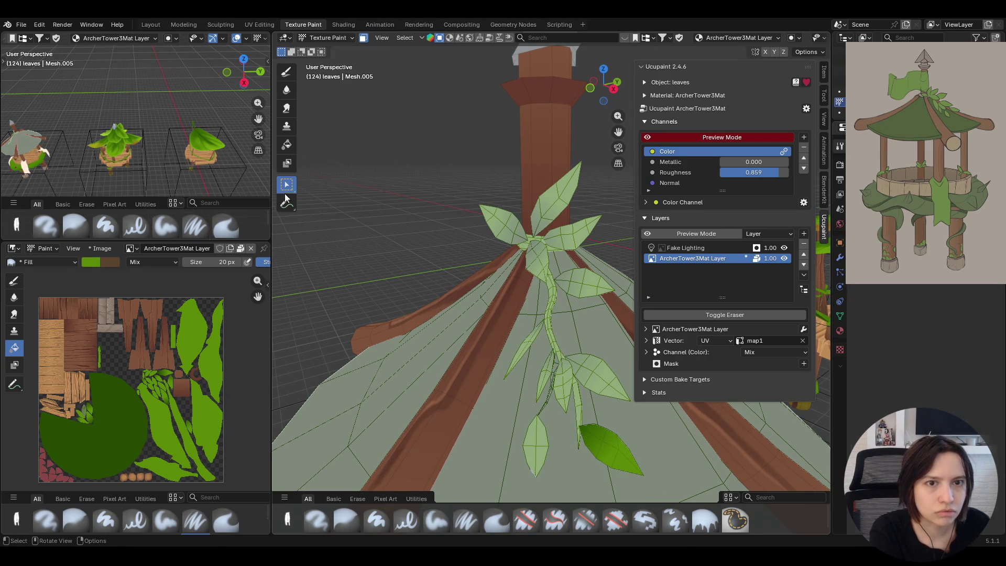
pyautogui.hotkey('ctrl', 'z')
pyautogui.click(538, 441)
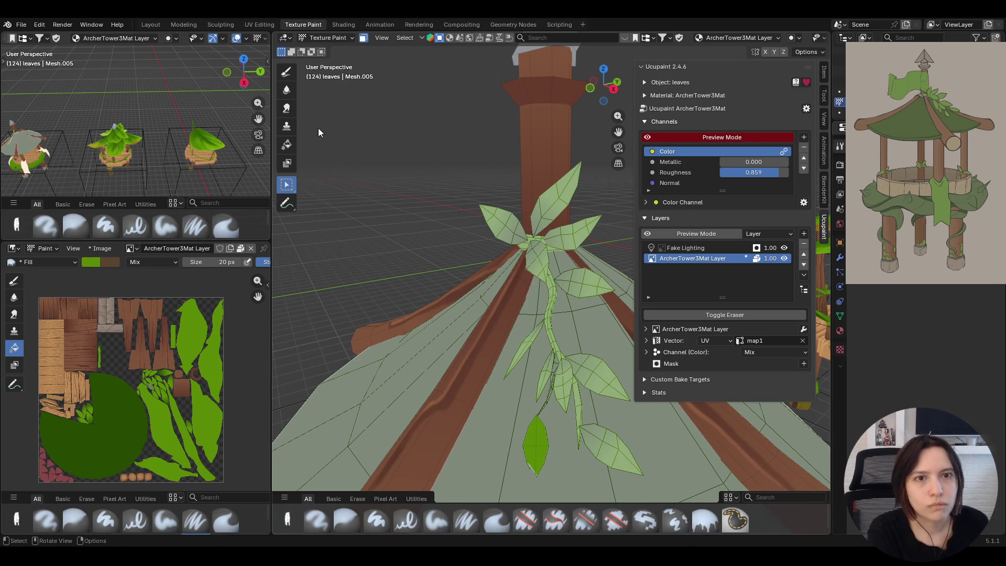
pyautogui.click(286, 144)
pyautogui.moveTo(527, 427); pyautogui.dragTo(536, 448)
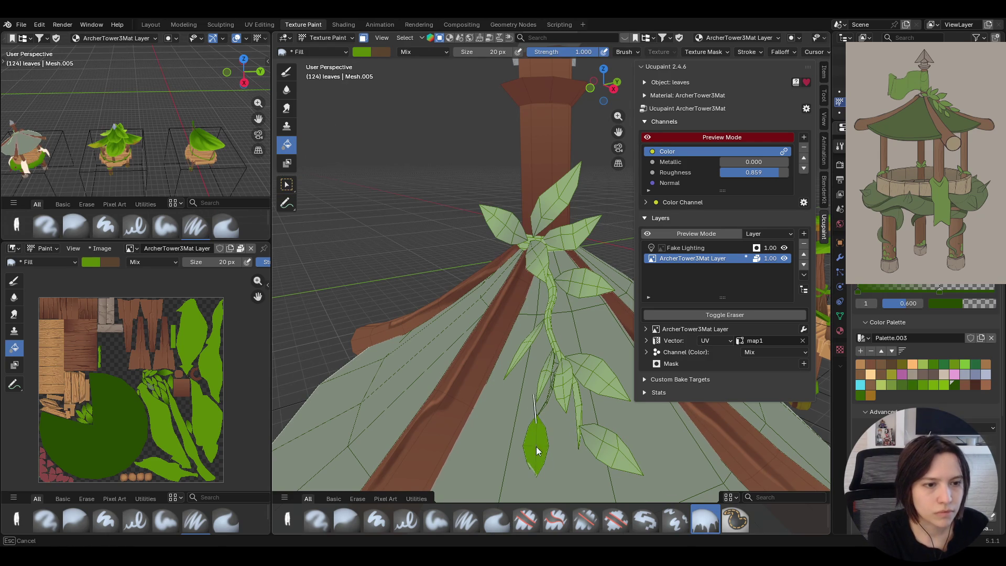
# - Toggle face masking off and on to inspect the painted vine from low angles, undoing one fill
pyautogui.moveTo(591, 425); pyautogui.dragTo(472, 236, button='middle')
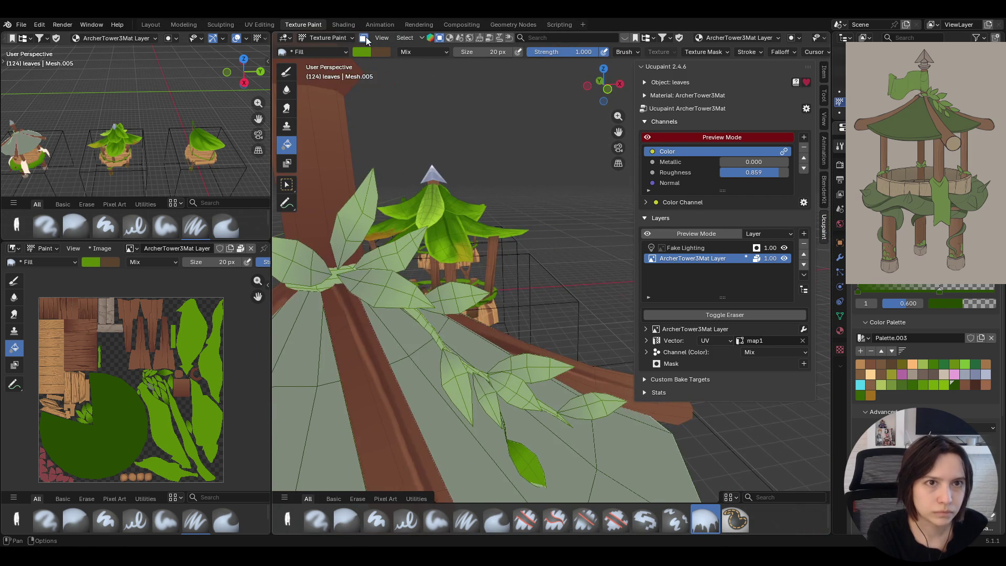
pyautogui.click(364, 39)
pyautogui.moveTo(416, 214)
pyautogui.mouseDown(button='middle')
pyautogui.moveTo(294, 203)
pyautogui.moveTo(337, 197)
pyautogui.moveTo(293, 105)
pyautogui.mouseUp(button='middle')
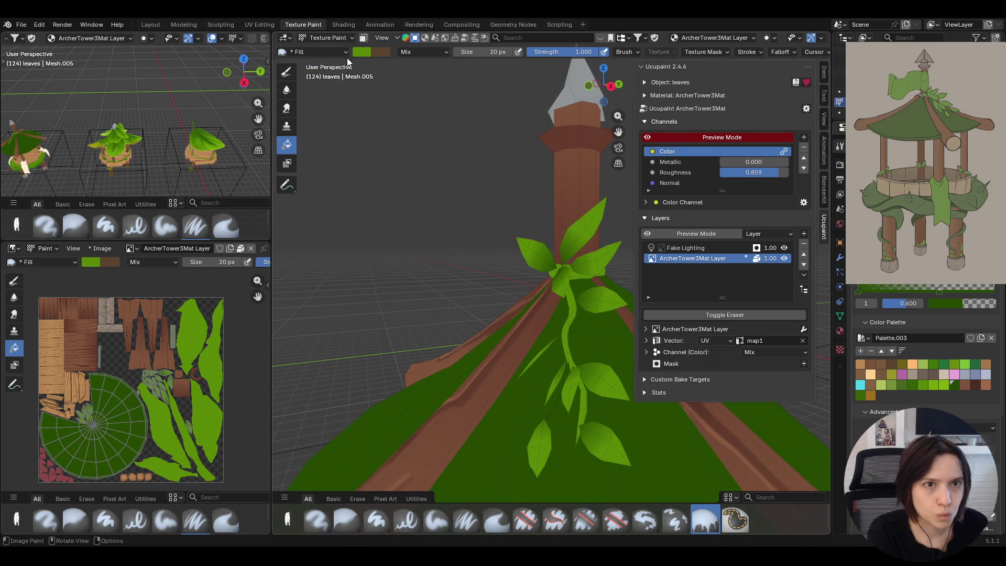
pyautogui.click(363, 38)
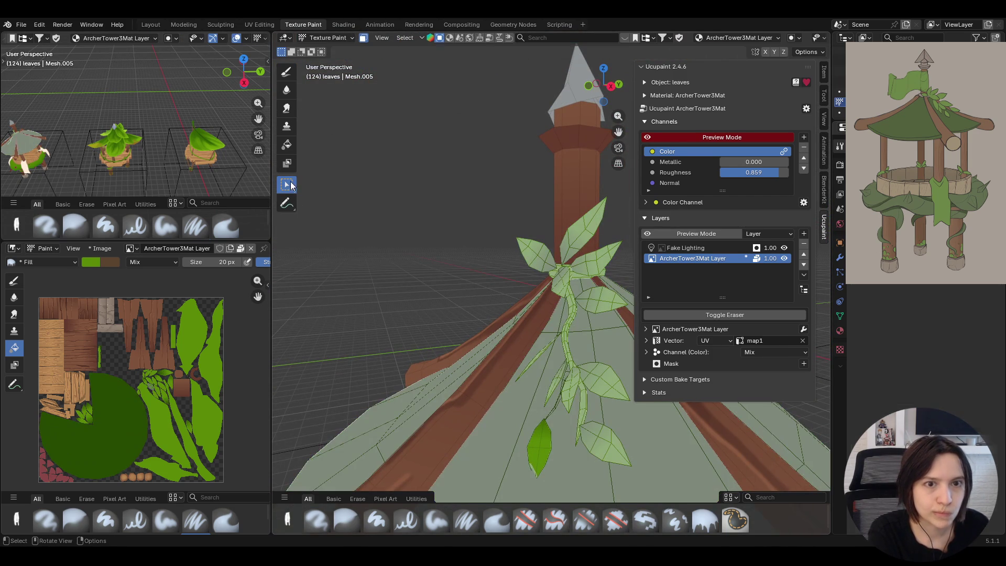
pyautogui.moveTo(574, 306)
pyautogui.mouseDown(button='middle')
pyautogui.moveTo(508, 307)
pyautogui.moveTo(620, 131)
pyautogui.moveTo(278, 126)
pyautogui.mouseUp(button='middle')
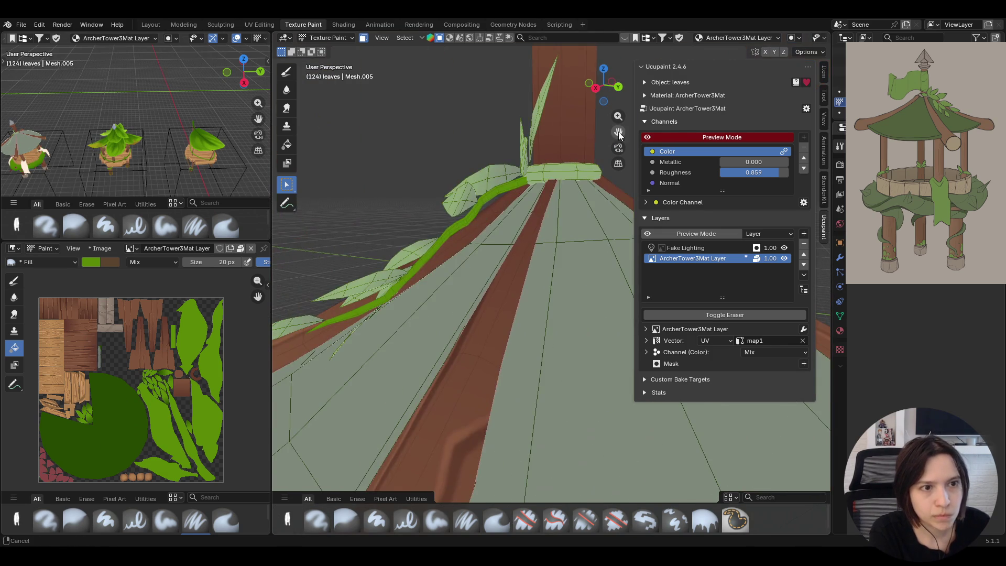
pyautogui.click(286, 144)
pyautogui.moveTo(438, 161)
pyautogui.mouseDown(button='middle')
pyautogui.moveTo(468, 174)
pyautogui.moveTo(479, 206)
pyautogui.moveTo(442, 167)
pyautogui.moveTo(473, 191)
pyautogui.moveTo(438, 199)
pyautogui.moveTo(396, 244)
pyautogui.moveTo(381, 236)
pyautogui.mouseUp(button='middle')
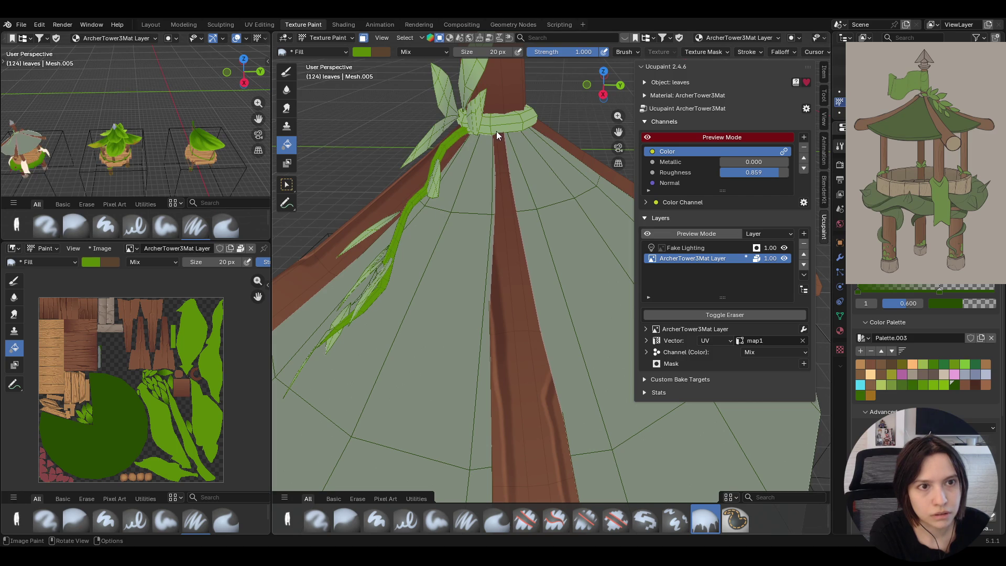
pyautogui.moveTo(408, 233)
pyautogui.mouseDown(button='middle')
pyautogui.moveTo(478, 214)
pyautogui.moveTo(436, 191)
pyautogui.moveTo(404, 274)
pyautogui.moveTo(487, 242)
pyautogui.moveTo(533, 255)
pyautogui.moveTo(490, 285)
pyautogui.moveTo(407, 270)
pyautogui.mouseUp(button='middle')
pyautogui.hotkey('ctrl', 'z')
pyautogui.hotkey('ctrl', 'z')
pyautogui.hotkey('ctrl', 'z')
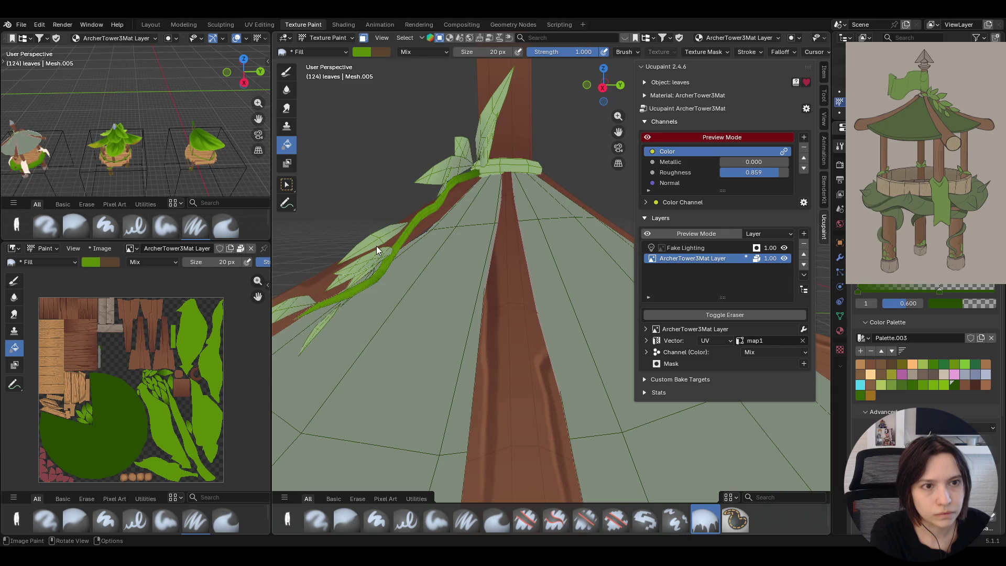
# - Select the vine ring wrapped around the trunk above the roof and fill it bright green
pyautogui.moveTo(402, 252)
pyautogui.mouseDown(button='middle')
pyautogui.moveTo(486, 236)
pyautogui.moveTo(586, 248)
pyautogui.moveTo(598, 283)
pyautogui.moveTo(449, 230)
pyautogui.moveTo(472, 260)
pyautogui.moveTo(440, 236)
pyautogui.moveTo(489, 274)
pyautogui.moveTo(477, 296)
pyautogui.moveTo(524, 304)
pyautogui.moveTo(514, 346)
pyautogui.mouseUp(button='middle')
pyautogui.press('w')
pyautogui.click(495, 278)
pyautogui.press('w')
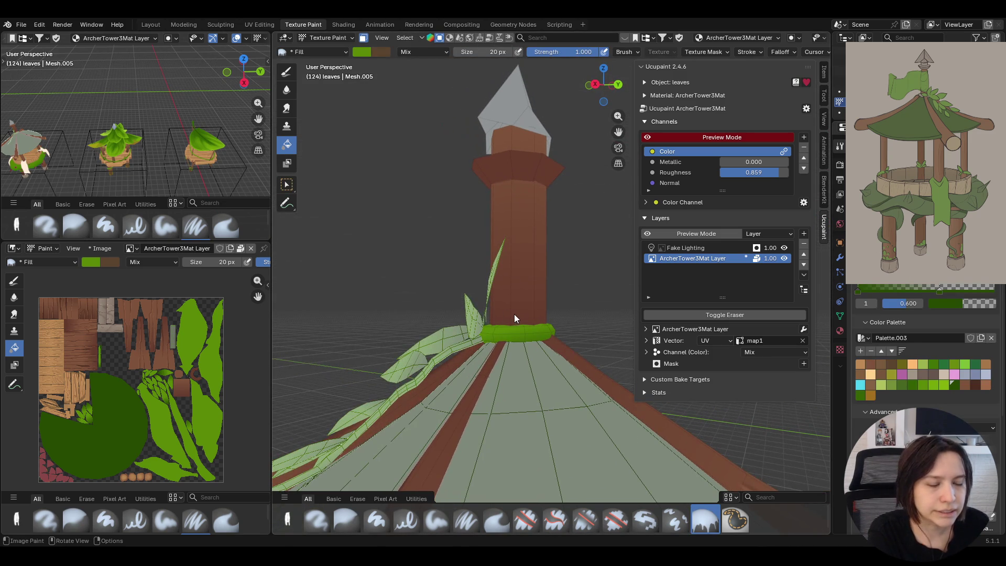
pyautogui.moveTo(509, 366)
pyautogui.mouseDown(button='middle')
pyautogui.moveTo(691, 374)
pyautogui.moveTo(566, 382)
pyautogui.mouseUp(button='middle')
pyautogui.moveTo(515, 345)
pyautogui.mouseDown(button='middle')
pyautogui.moveTo(551, 297)
pyautogui.moveTo(569, 310)
pyautogui.mouseUp(button='middle')
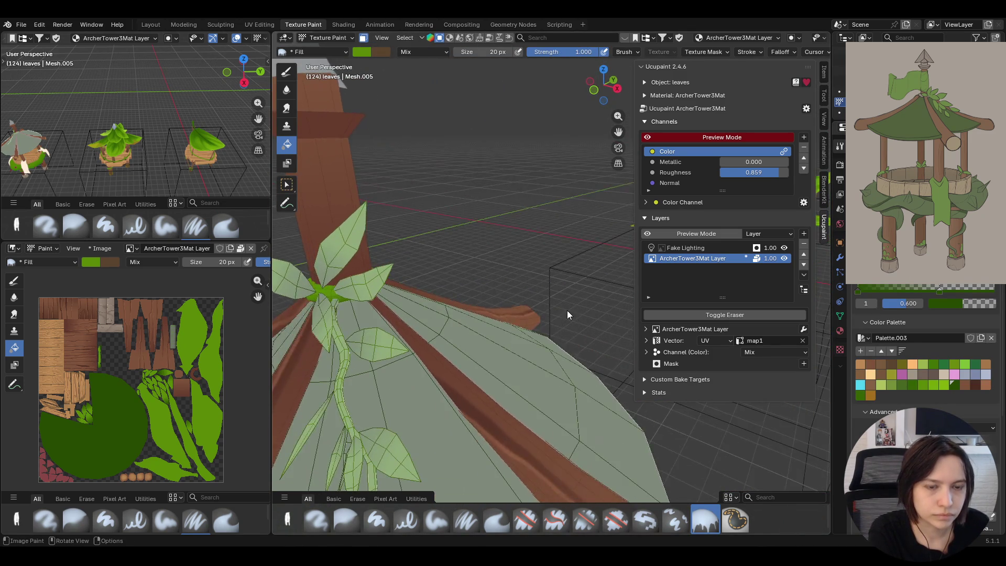
pyautogui.scroll(-3, 568, 310)
# - Turn off face-selection masking so the whole leaves mesh can be painted, then look down on the tower
pyautogui.click(362, 39)
pyautogui.scroll(-3, 562, 198)
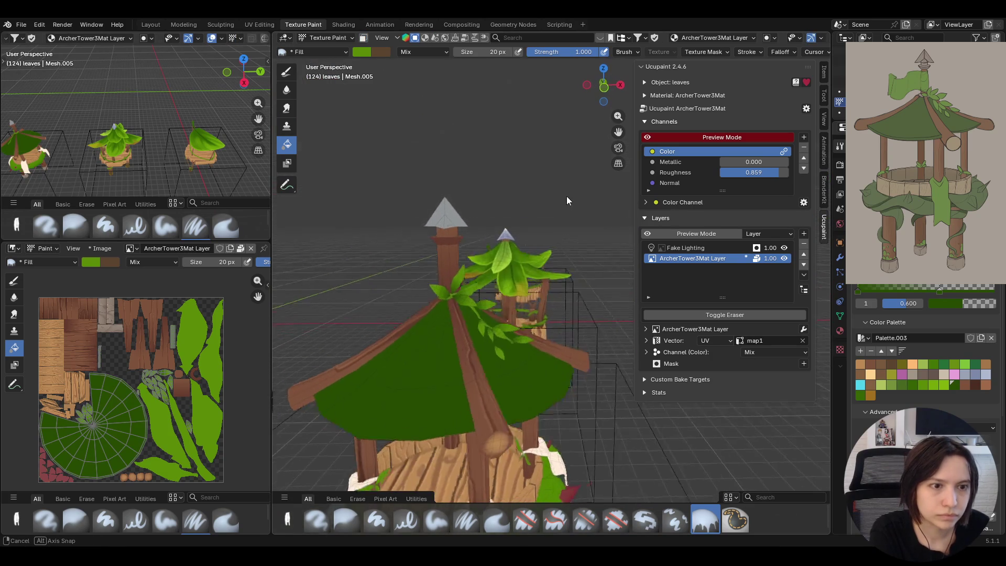
pyautogui.scroll(-3, 555, 213)
pyautogui.moveTo(555, 213)
pyautogui.mouseDown(button='middle')
pyautogui.moveTo(590, 314)
pyautogui.moveTo(502, 412)
pyautogui.moveTo(490, 332)
pyautogui.moveTo(482, 356)
pyautogui.mouseUp(button='middle')
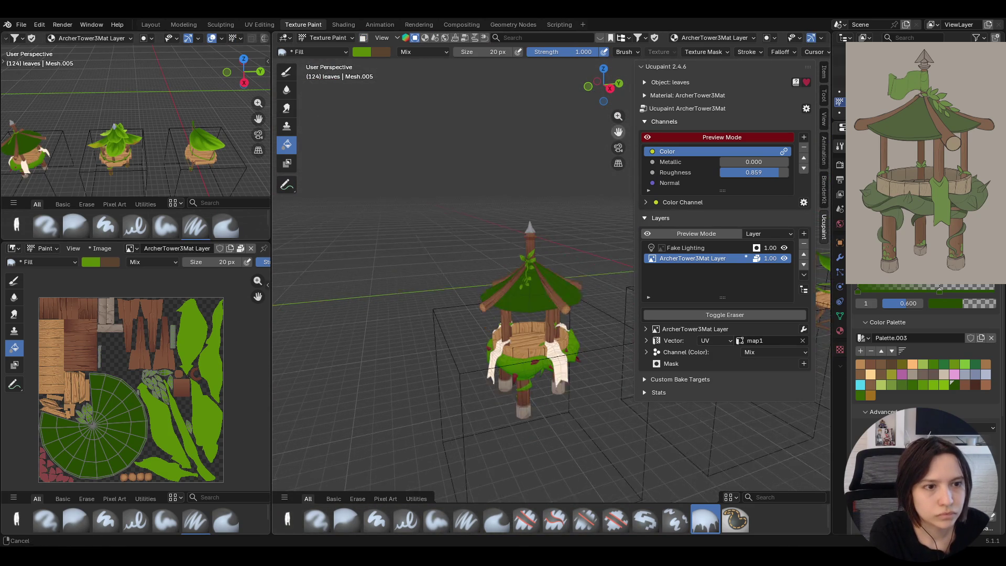
pyautogui.scroll(3, 508, 335)
pyautogui.scroll(3, 512, 330)
pyautogui.scroll(3, 511, 327)
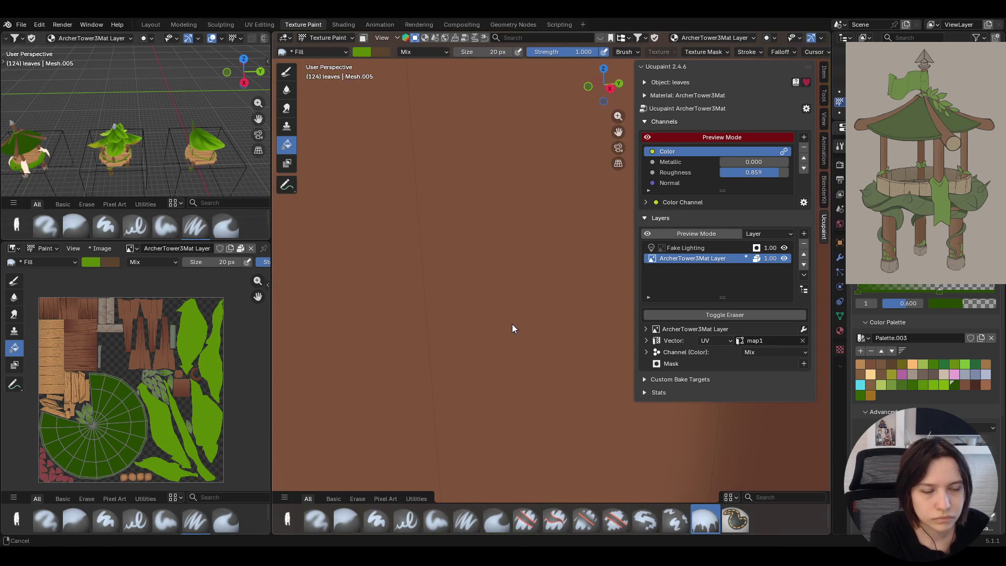
pyautogui.scroll(-2, 606, 153)
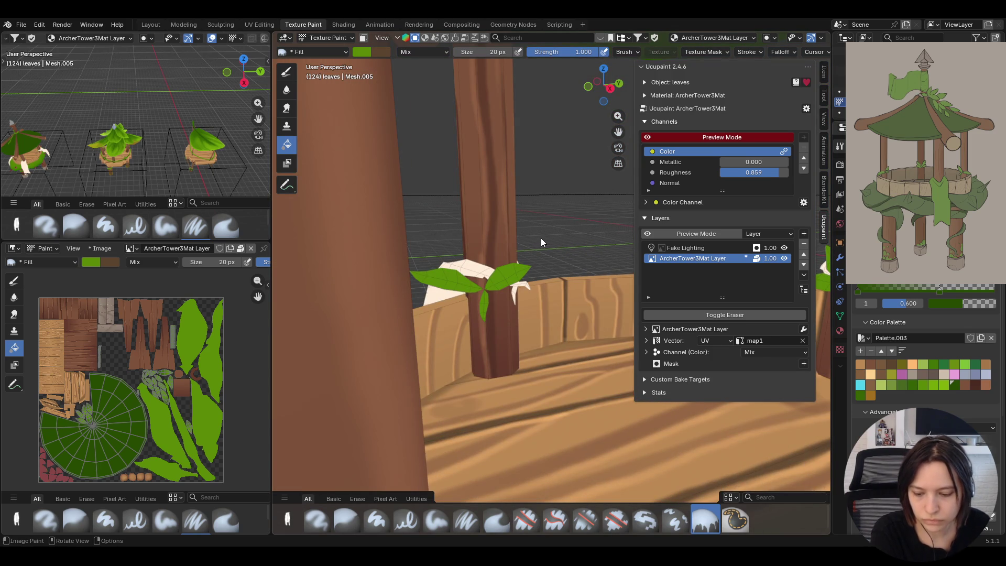
# - Re-enable face masking, select the first leaf on the well post with L and fill it bright green
pyautogui.moveTo(539, 237)
pyautogui.mouseDown(button='middle')
pyautogui.moveTo(532, 244)
pyautogui.moveTo(312, 100)
pyautogui.mouseUp(button='middle')
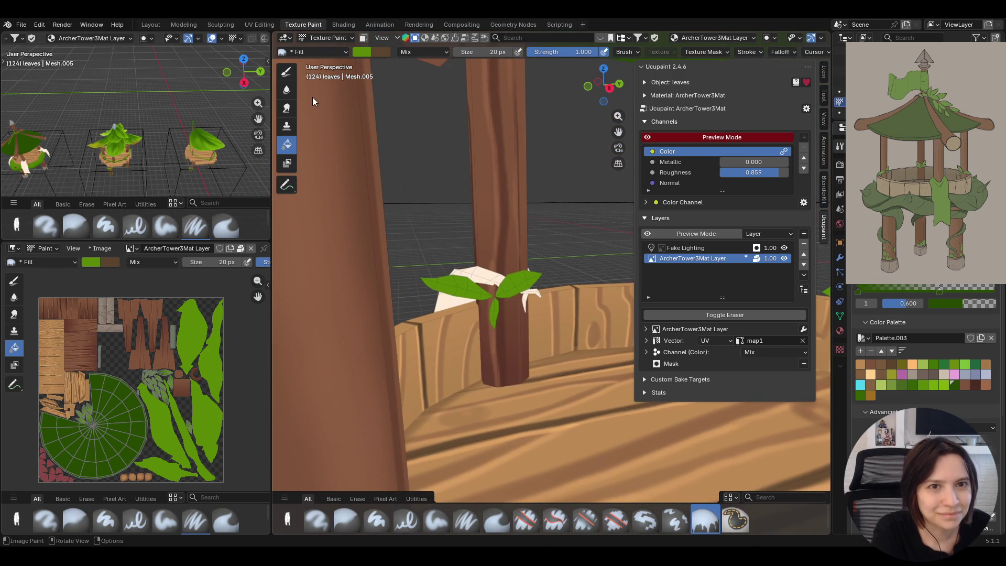
pyautogui.press('m')
pyautogui.click(287, 185)
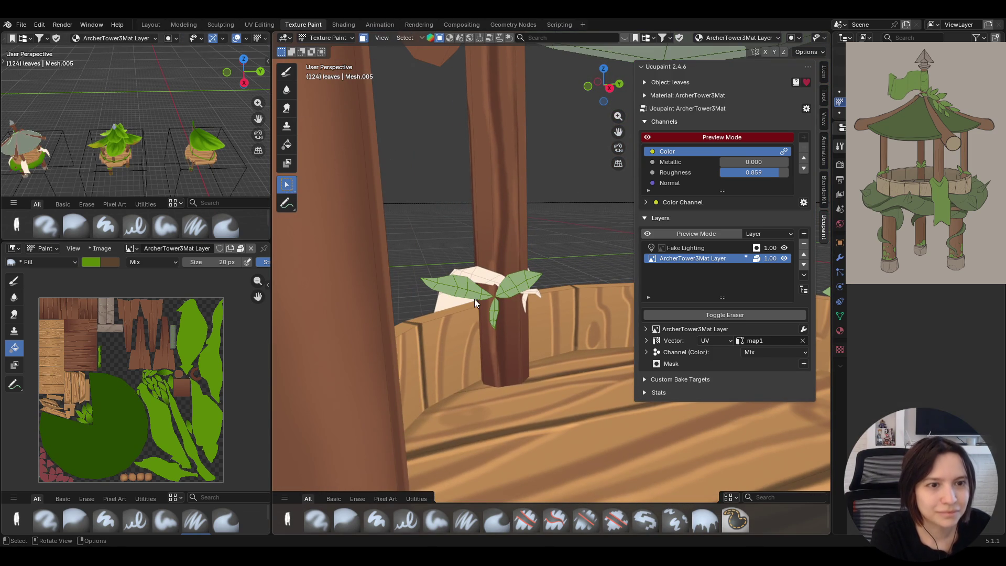
pyautogui.press('l')
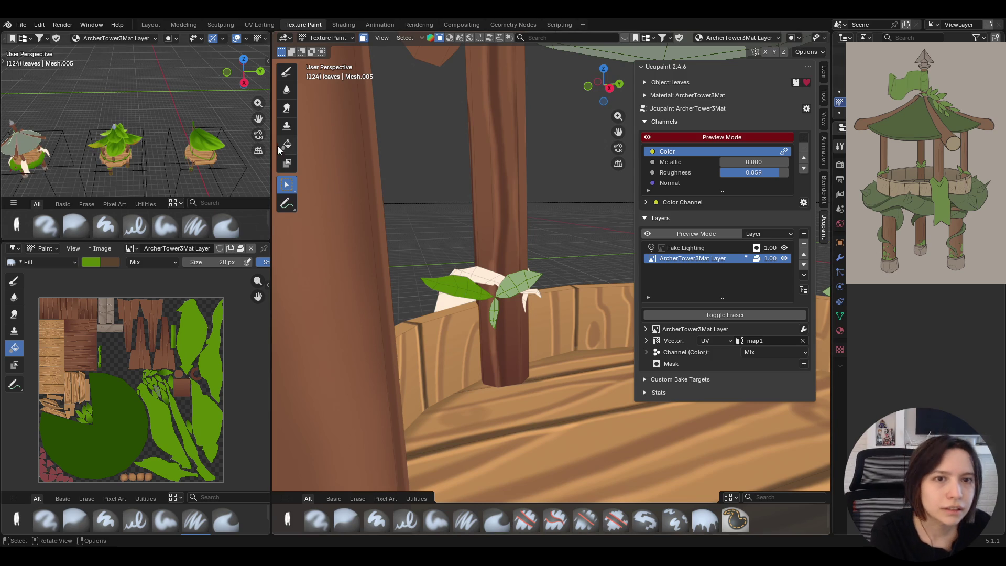
pyautogui.click(286, 144)
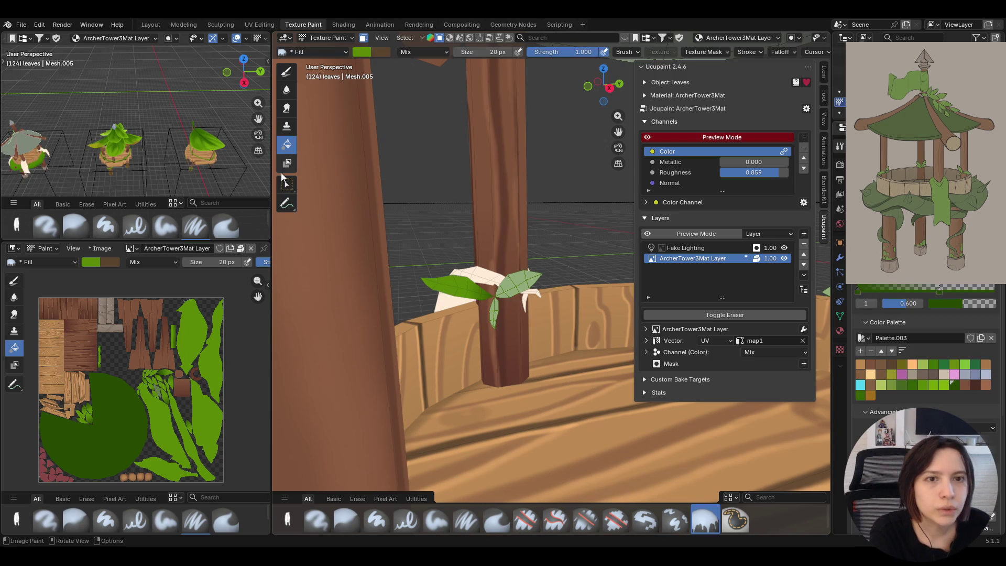
pyautogui.click(513, 281)
# - Select the lower leaf's faces on the post and fill them bright green as well
pyautogui.press('w')
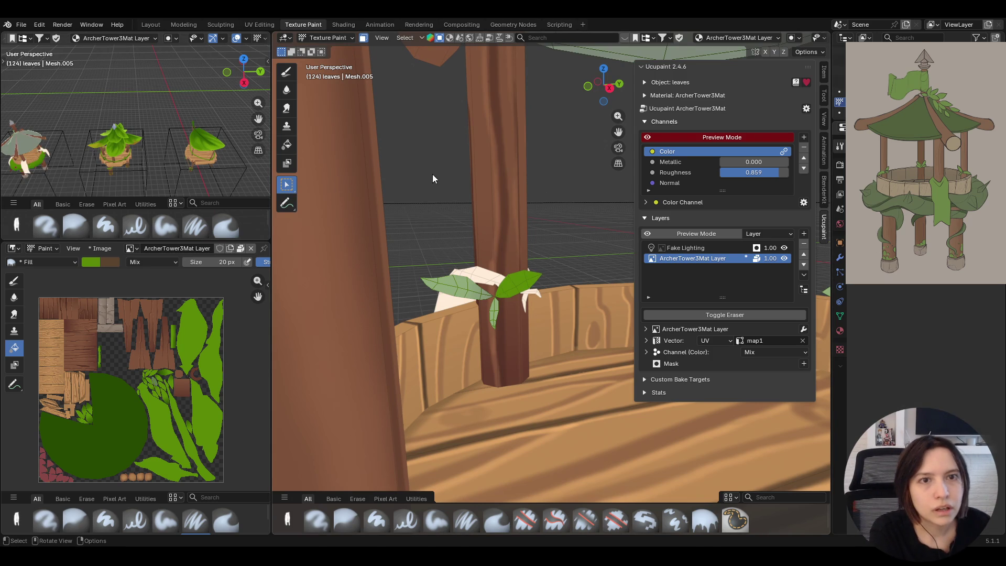
pyautogui.click(286, 144)
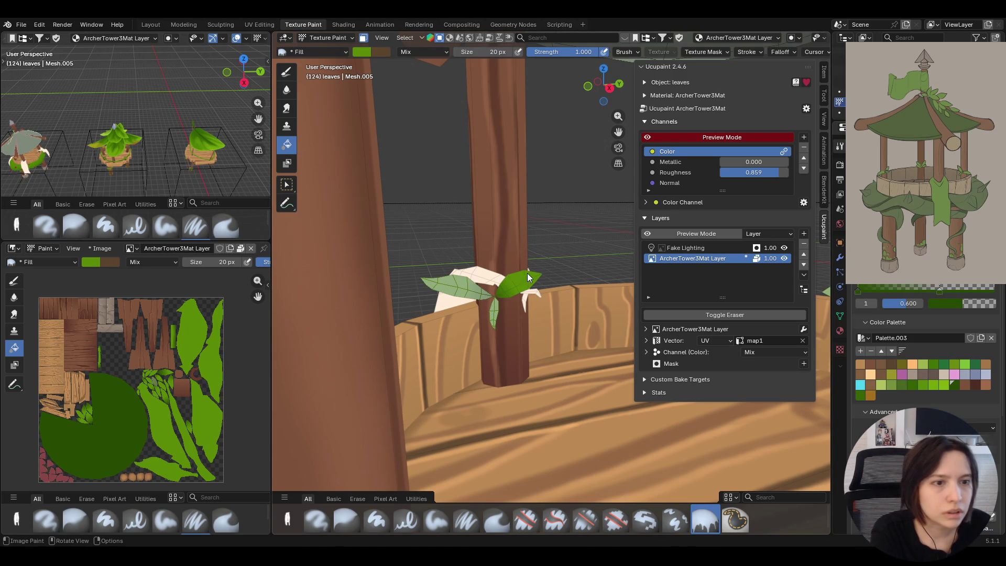
pyautogui.click(295, 191)
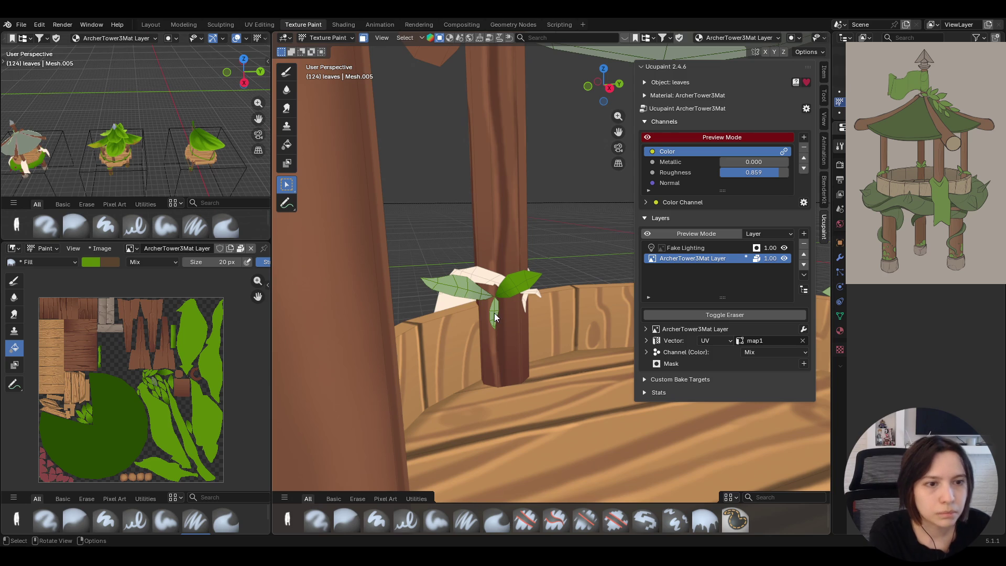
pyautogui.keyDown('shift'); pyautogui.click(515, 286); pyautogui.keyUp('shift')
pyautogui.keyDown('shift'); pyautogui.click(494, 315); pyautogui.keyUp('shift')
pyautogui.click(287, 144)
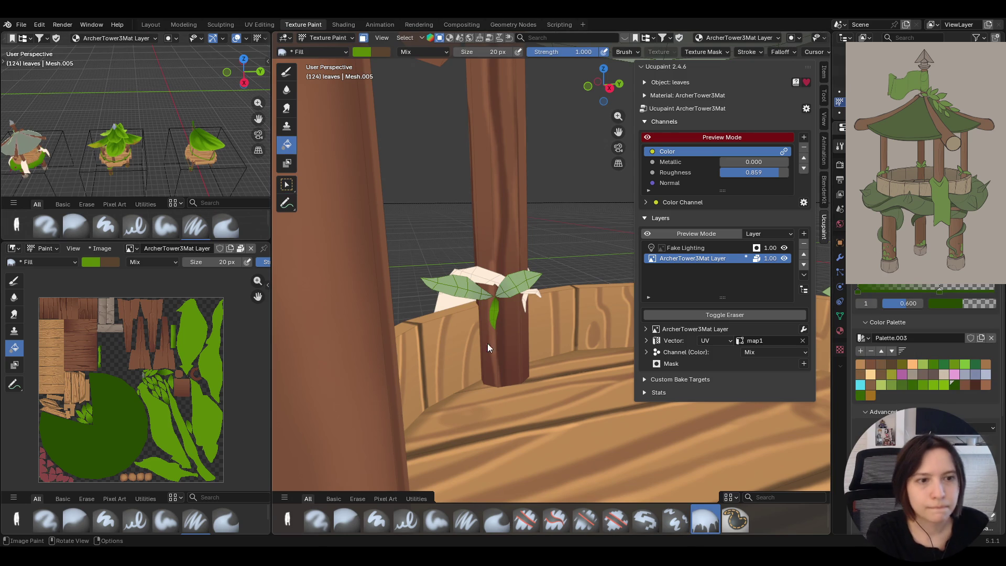
pyautogui.moveTo(621, 318)
pyautogui.mouseDown(button='middle')
pyautogui.moveTo(403, 323)
pyautogui.moveTo(544, 190)
pyautogui.moveTo(413, 263)
pyautogui.mouseUp(button='middle')
pyautogui.scroll(-3, 413, 263)
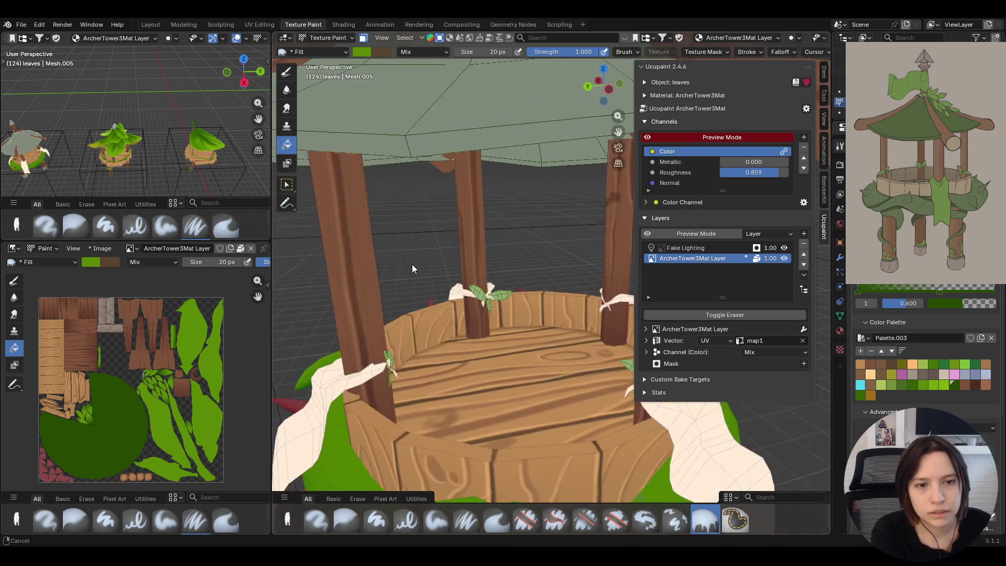
# - Select the leaf wrapped around the wooden post and fill its faces with green
pyautogui.click(287, 183)
pyautogui.click(478, 292)
pyautogui.click(287, 144)
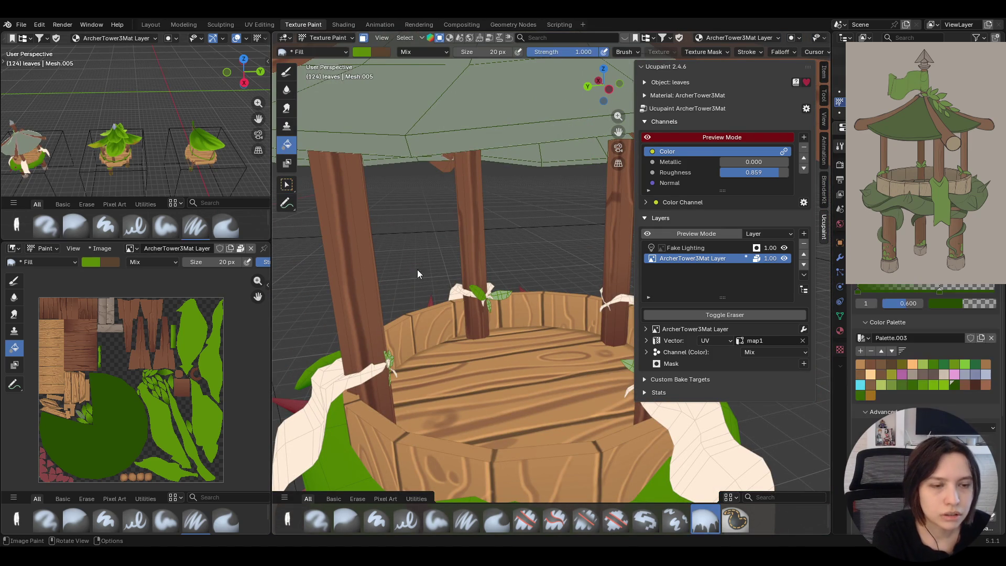
pyautogui.scroll(3, 482, 303)
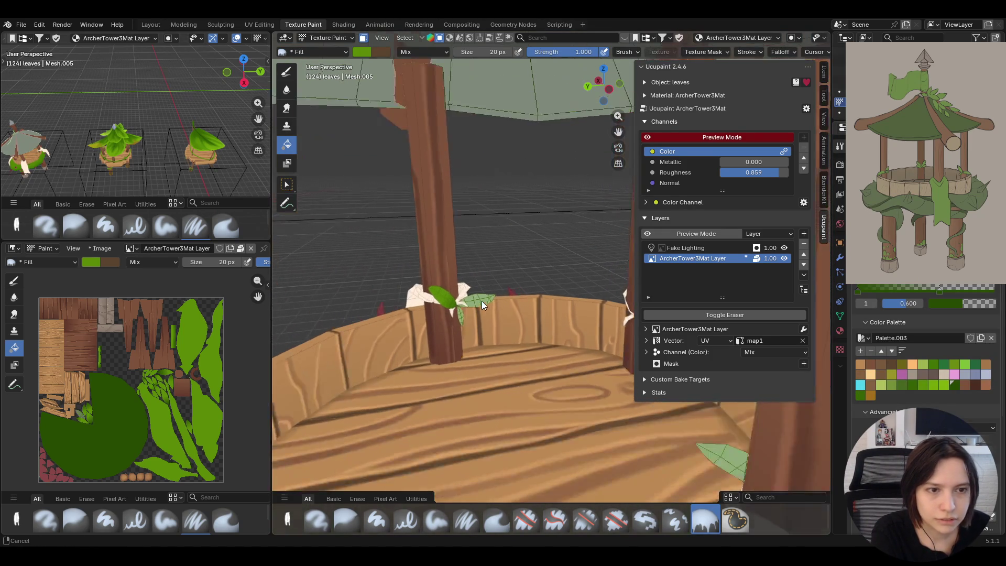
pyautogui.moveTo(482, 302); pyautogui.dragTo(356, 227, button='middle')
pyautogui.click(288, 185)
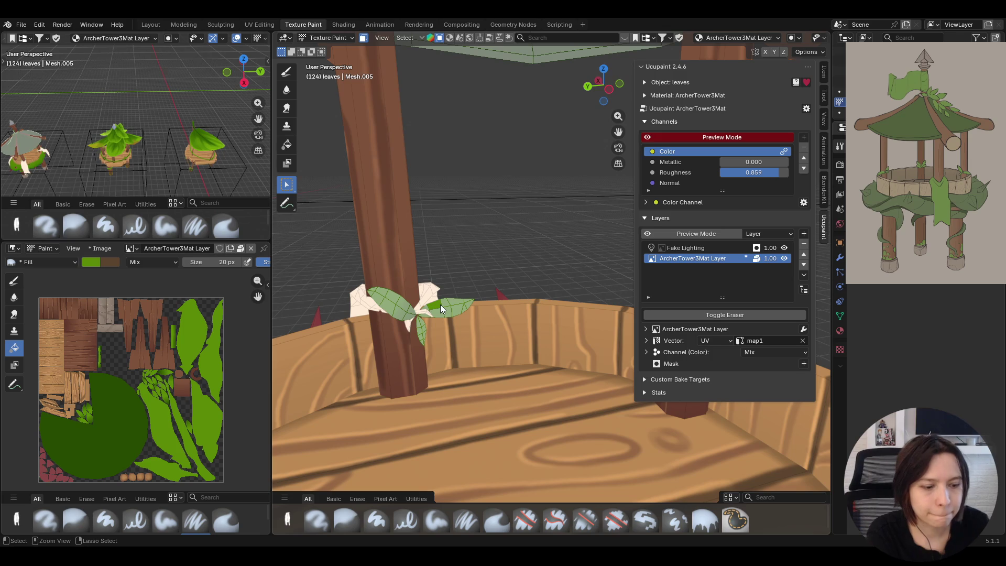
pyautogui.hotkey('ctrl', 'z')
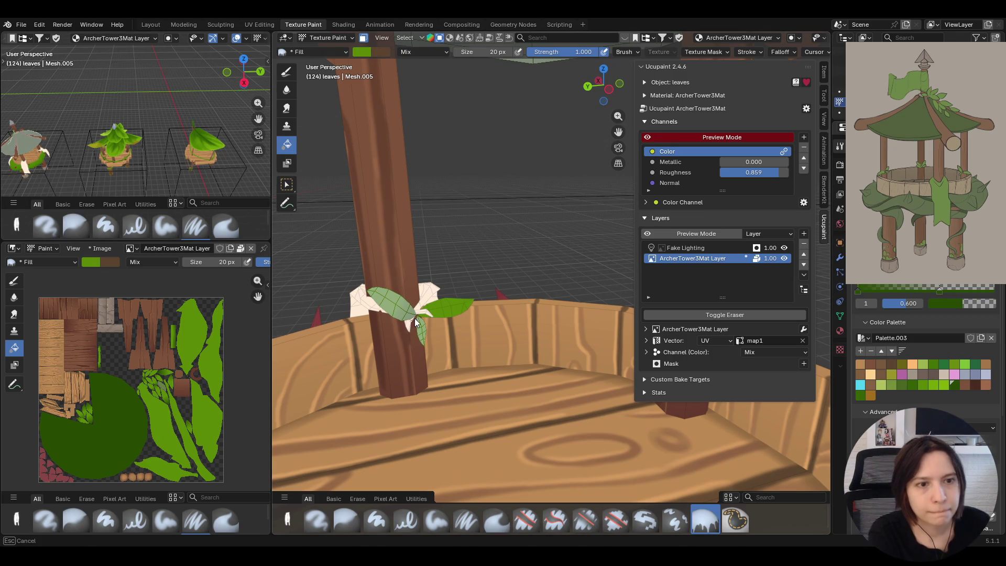
pyautogui.moveTo(448, 306)
pyautogui.mouseDown()
pyautogui.moveTo(411, 315)
pyautogui.moveTo(361, 259)
pyautogui.mouseUp()
# - Fill another leaf face green and orbit around the post to check the remaining white leaves
pyautogui.click(286, 185)
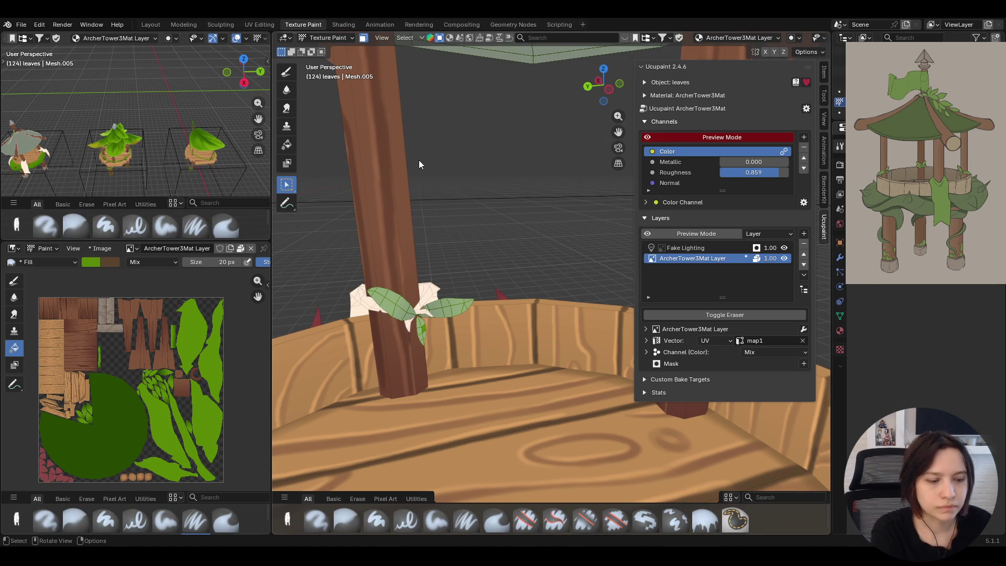
pyautogui.click(286, 144)
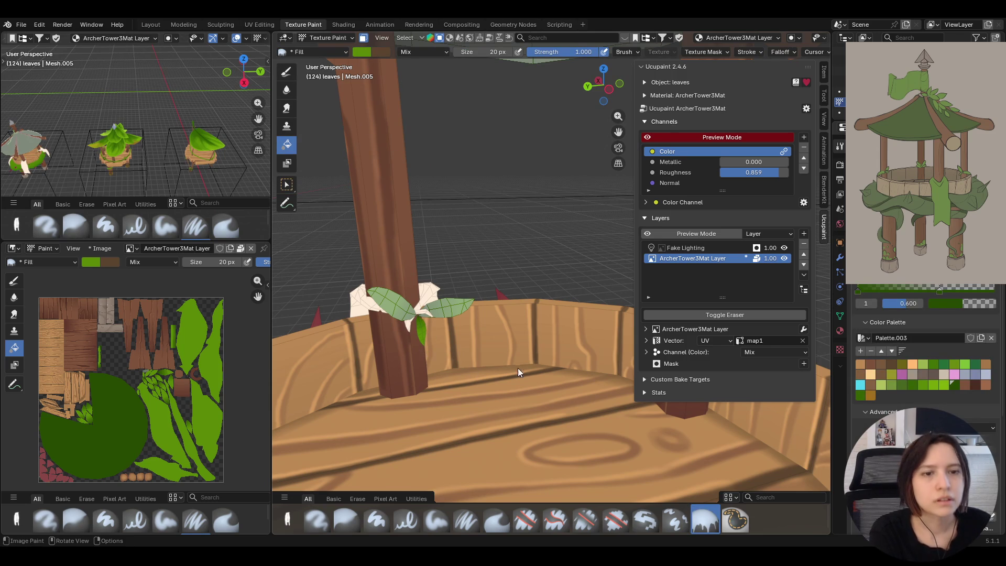
pyautogui.moveTo(518, 368); pyautogui.dragTo(388, 369, button='middle')
pyautogui.moveTo(445, 273); pyautogui.dragTo(321, 166, button='middle')
pyautogui.press('w')
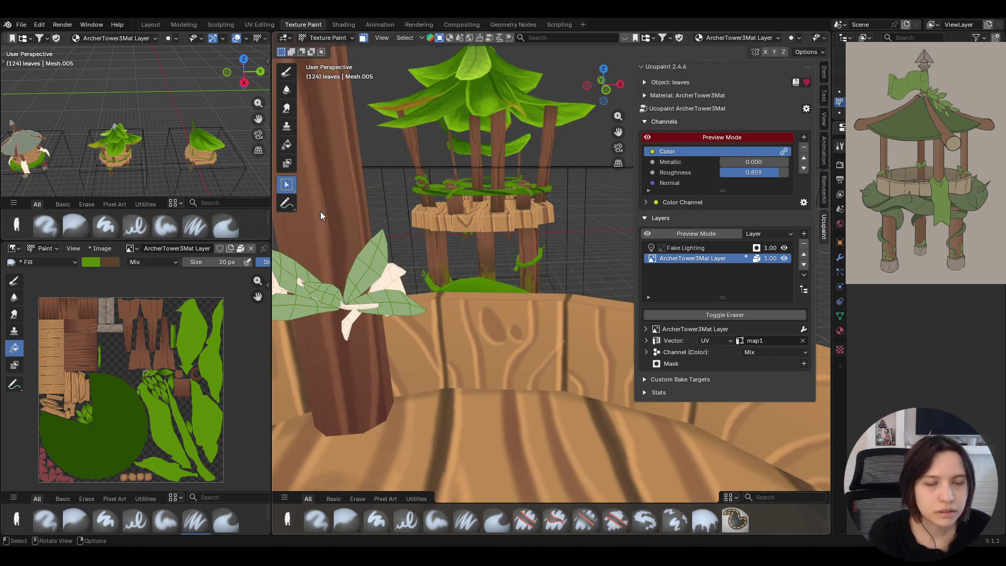
# - Fill the whole connected leaf green, then select and fill the small leaf on the post
pyautogui.press('l')
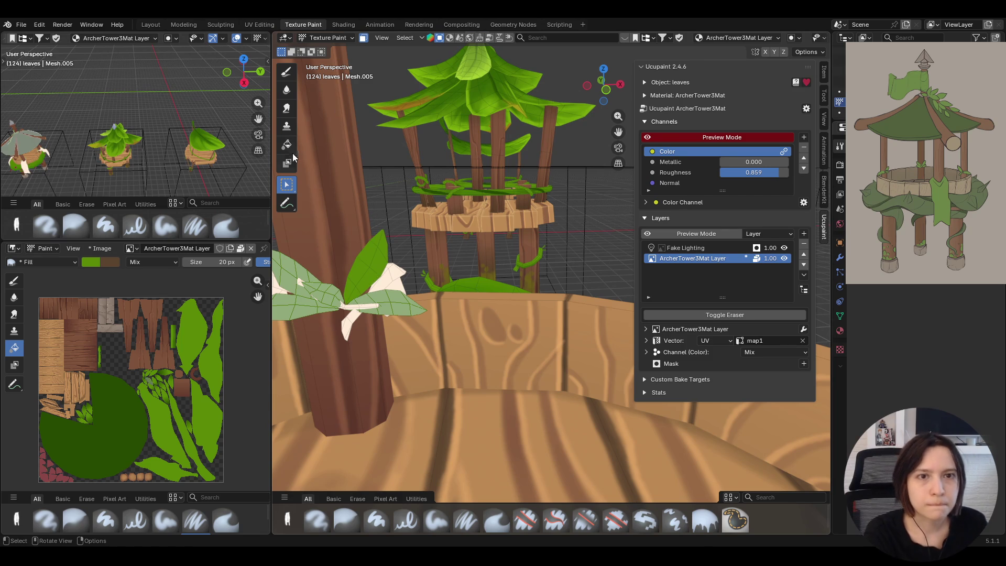
pyautogui.click(288, 145)
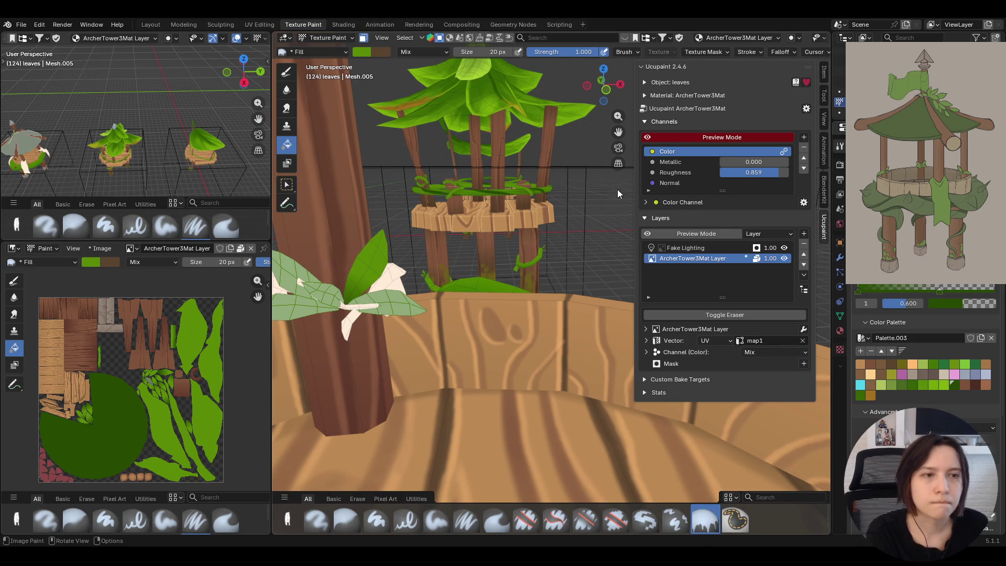
pyautogui.moveTo(618, 132); pyautogui.dragTo(692, 133)
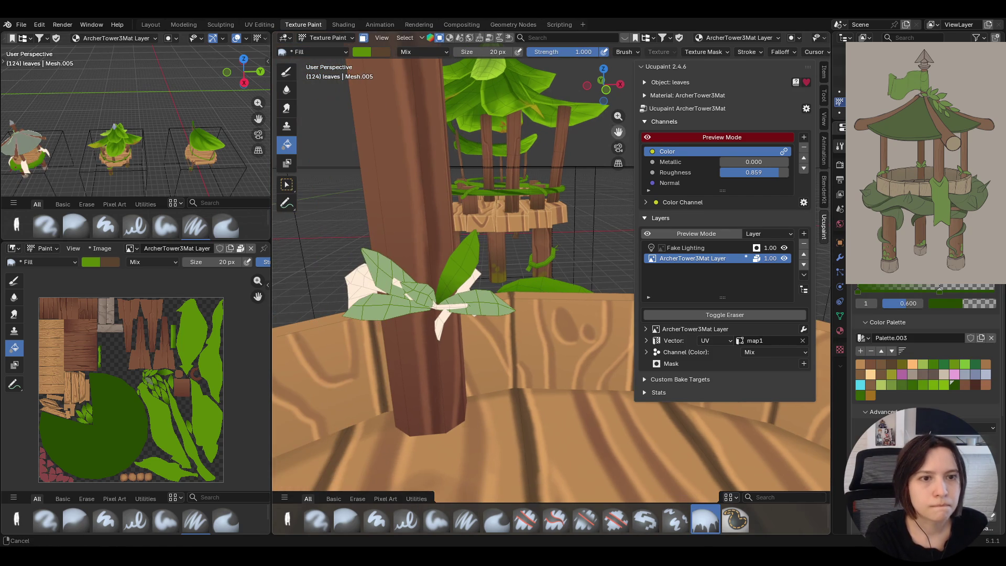
pyautogui.click(287, 185)
pyautogui.click(417, 297)
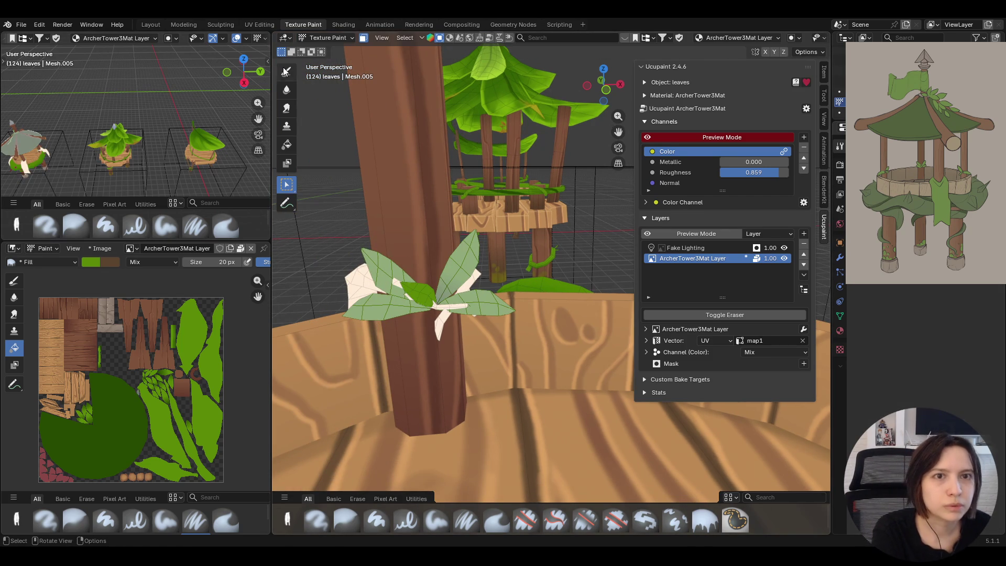
pyautogui.click(287, 145)
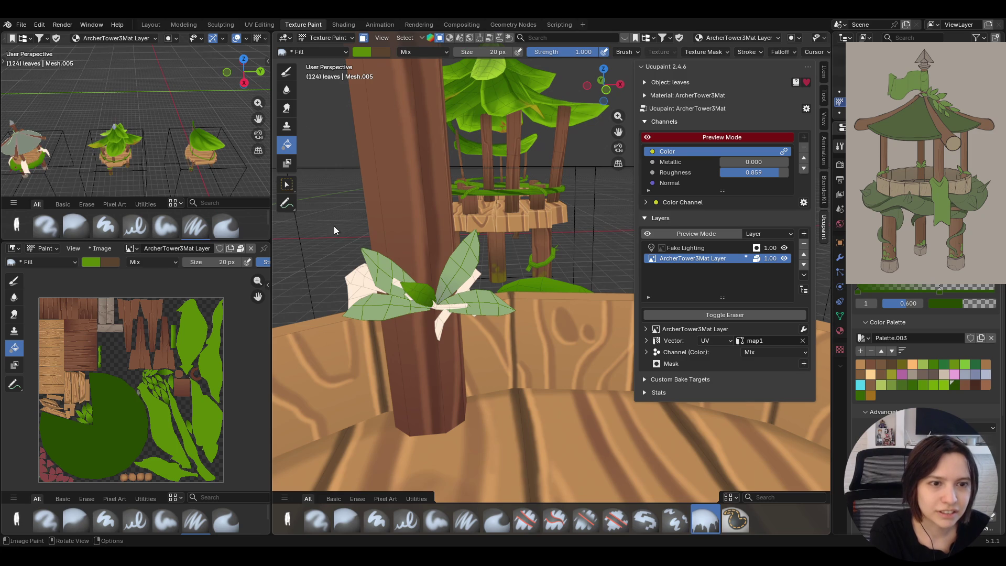
# - Pick the remaining white leaf faces one by one and fill each with green
pyautogui.click(286, 185)
pyautogui.click(378, 273)
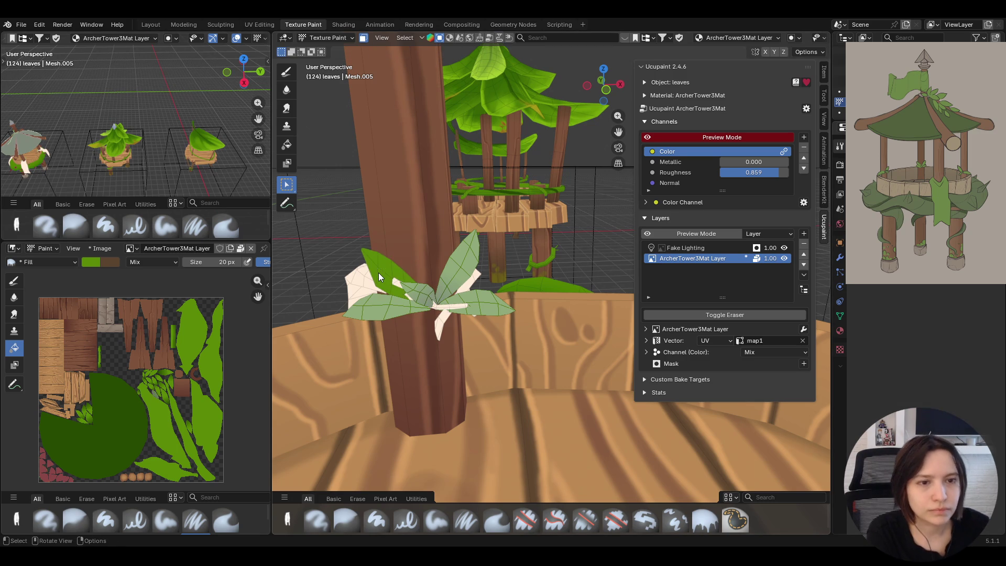
pyautogui.click(286, 145)
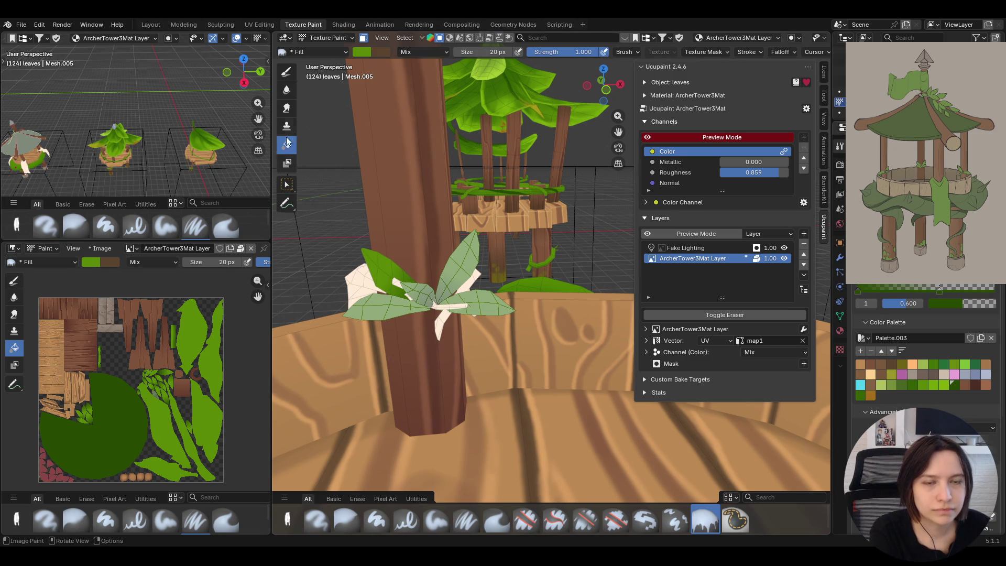
pyautogui.click(287, 183)
pyautogui.click(375, 299)
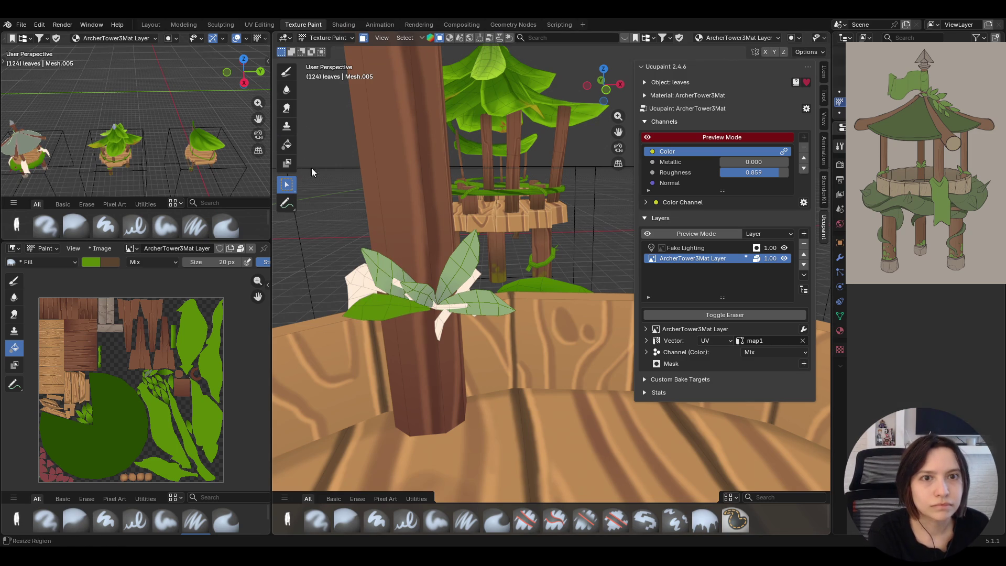
pyautogui.click(285, 146)
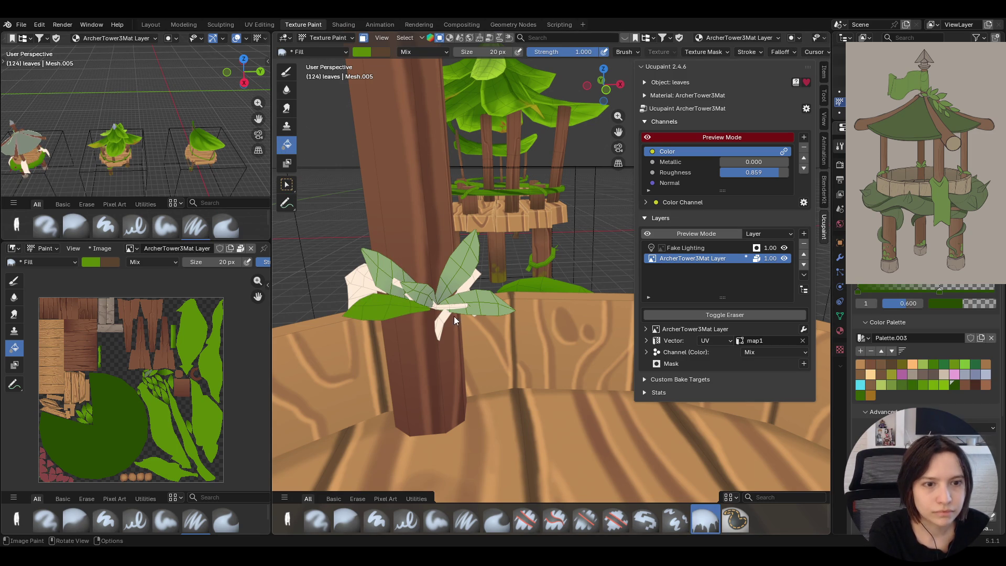
pyautogui.click(286, 185)
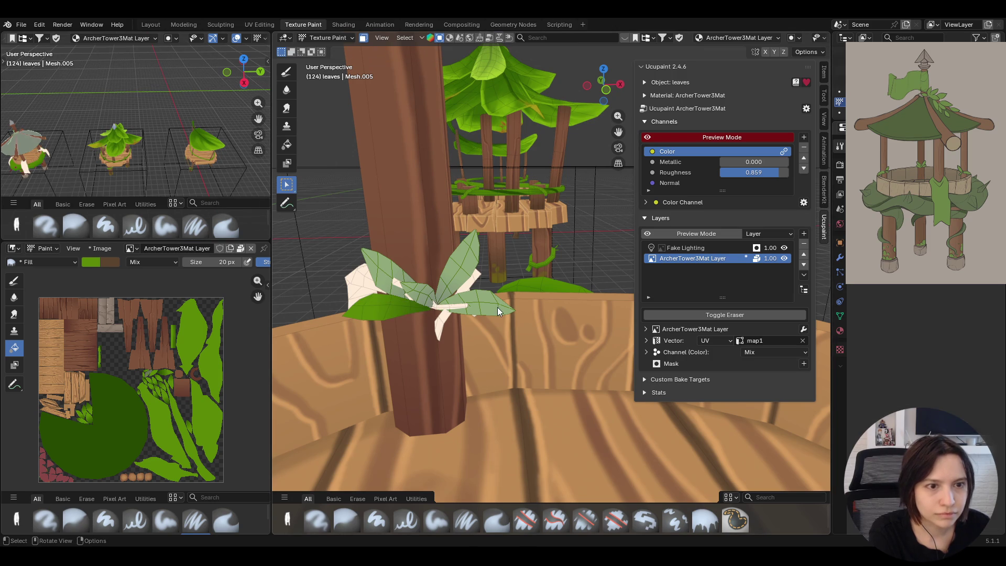
pyautogui.click(287, 144)
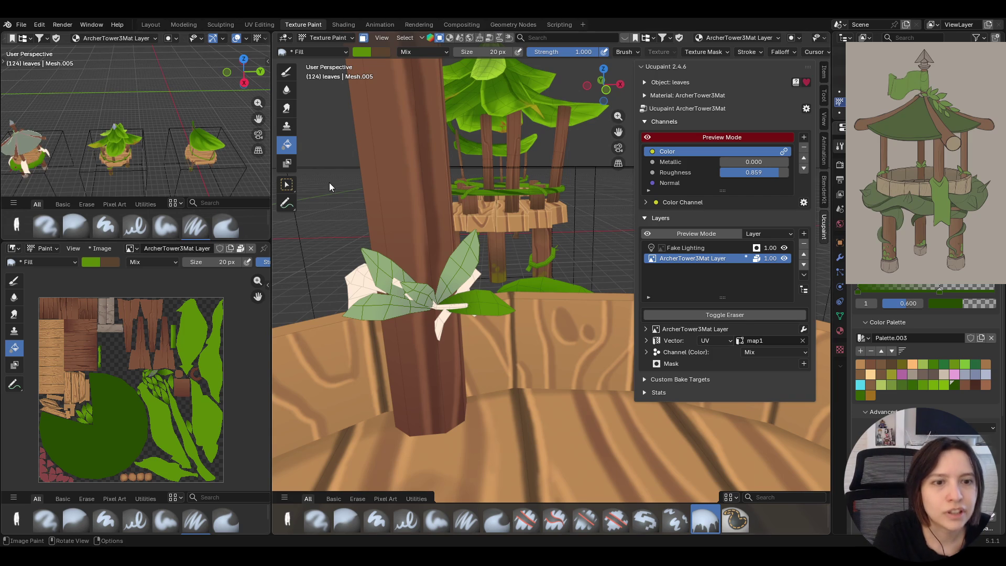
# - Select the canopy roof so its UV layout shows in the Image Editor
pyautogui.click(286, 184)
pyautogui.click(510, 180)
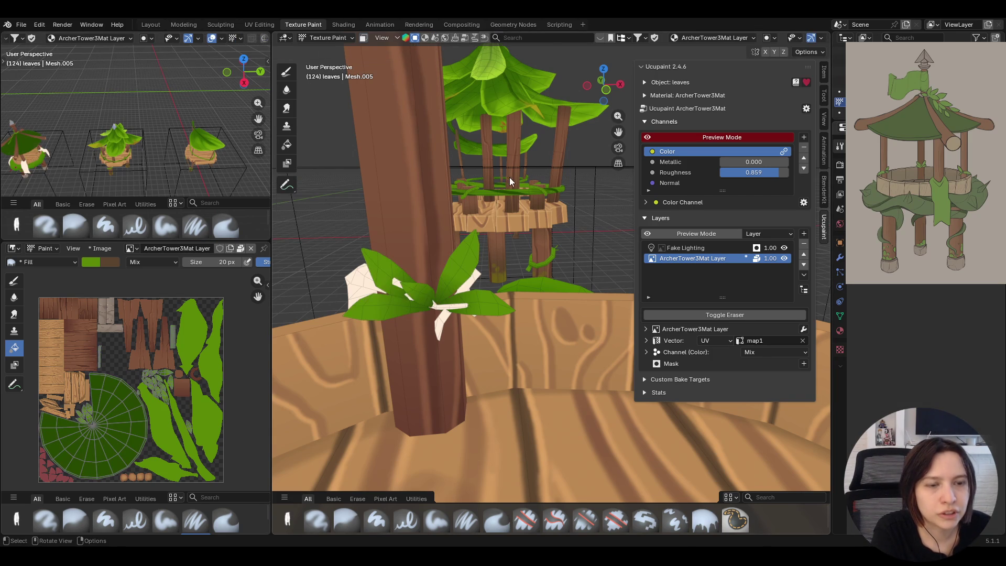
# - Orbit and zoom around the tower, then pan the Image Editor onto the wood-plank area of the texture
pyautogui.moveTo(510, 177); pyautogui.dragTo(497, 225, button='middle')
pyautogui.scroll(-5, 530, 207)
pyautogui.scroll(5, 539, 226)
pyautogui.scroll(-5, 538, 226)
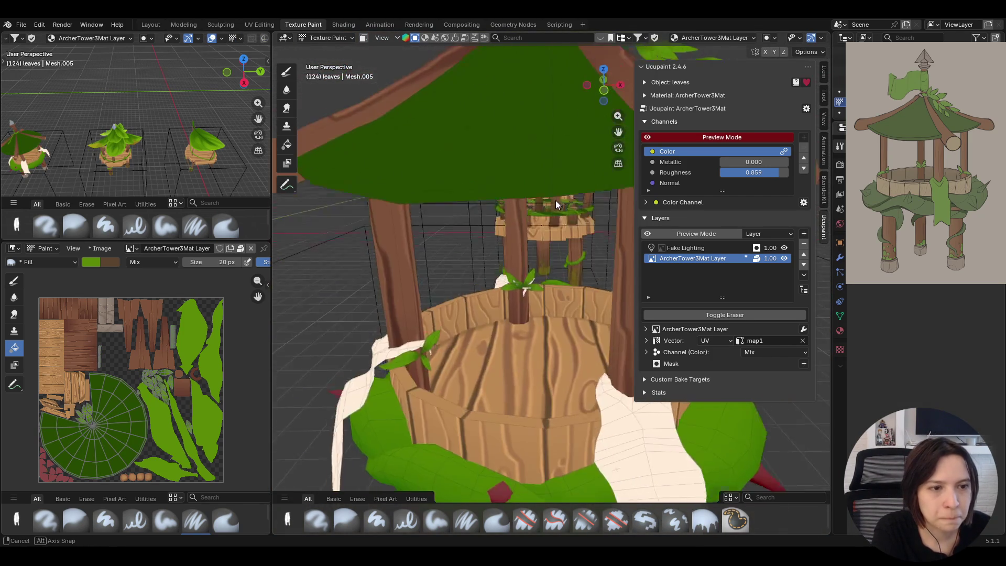
pyautogui.moveTo(556, 200); pyautogui.dragTo(539, 202, button='middle')
pyautogui.scroll(1, 537, 202)
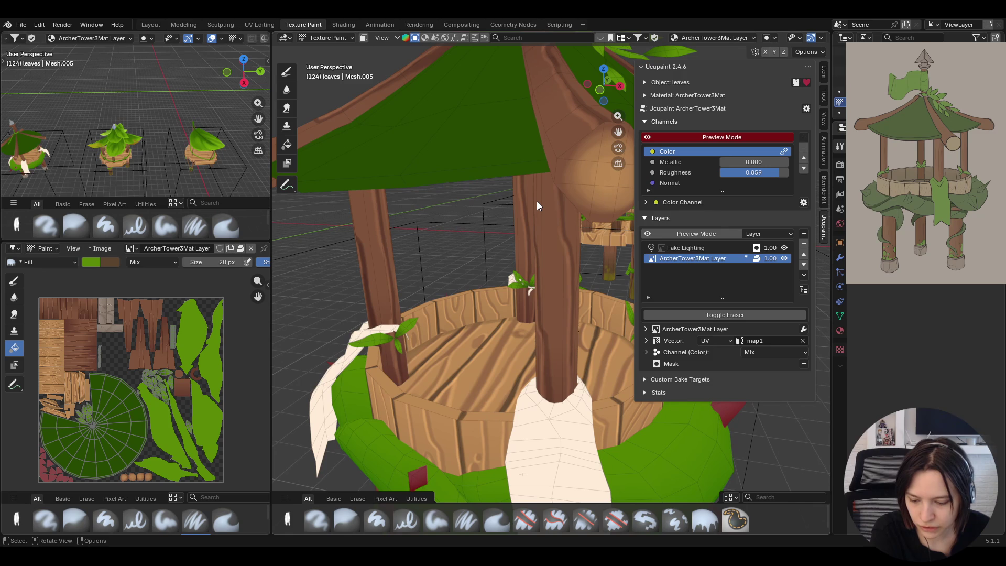
pyautogui.scroll(-5, 537, 202)
pyautogui.moveTo(527, 197)
pyautogui.mouseDown(button='middle')
pyautogui.moveTo(455, 223)
pyautogui.moveTo(494, 226)
pyautogui.mouseUp(button='middle')
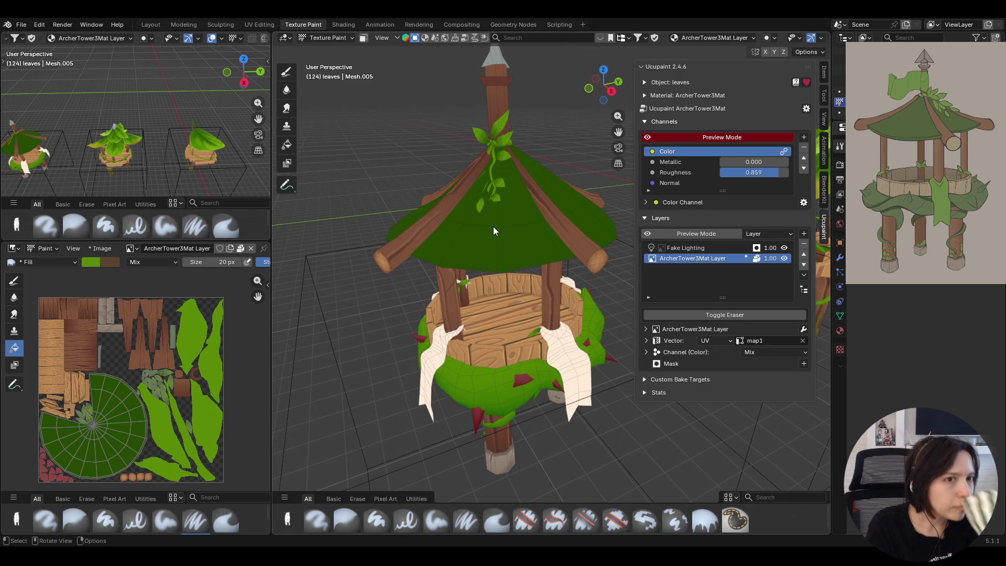
pyautogui.moveTo(493, 227)
pyautogui.mouseDown(button='middle')
pyautogui.moveTo(456, 204)
pyautogui.moveTo(526, 242)
pyautogui.moveTo(389, 248)
pyautogui.moveTo(336, 220)
pyautogui.moveTo(442, 242)
pyautogui.moveTo(558, 252)
pyautogui.moveTo(558, 239)
pyautogui.moveTo(497, 247)
pyautogui.moveTo(507, 311)
pyautogui.moveTo(524, 295)
pyautogui.moveTo(459, 282)
pyautogui.moveTo(472, 283)
pyautogui.mouseUp(button='middle')
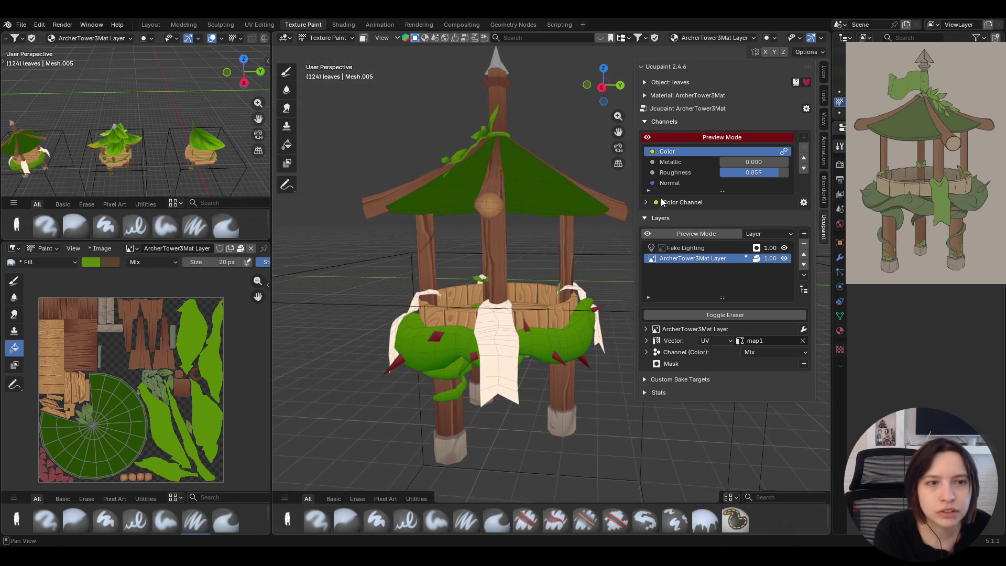
pyautogui.moveTo(618, 132); pyautogui.dragTo(618, 130)
pyautogui.moveTo(618, 131)
pyautogui.mouseDown(button='middle')
pyautogui.moveTo(556, 298)
pyautogui.moveTo(556, 339)
pyautogui.moveTo(520, 322)
pyautogui.moveTo(461, 316)
pyautogui.moveTo(625, 328)
pyautogui.moveTo(545, 342)
pyautogui.moveTo(531, 324)
pyautogui.moveTo(547, 175)
pyautogui.mouseUp(button='middle')
pyautogui.scroll(4, 554, 293)
pyautogui.scroll(3, 142, 338)
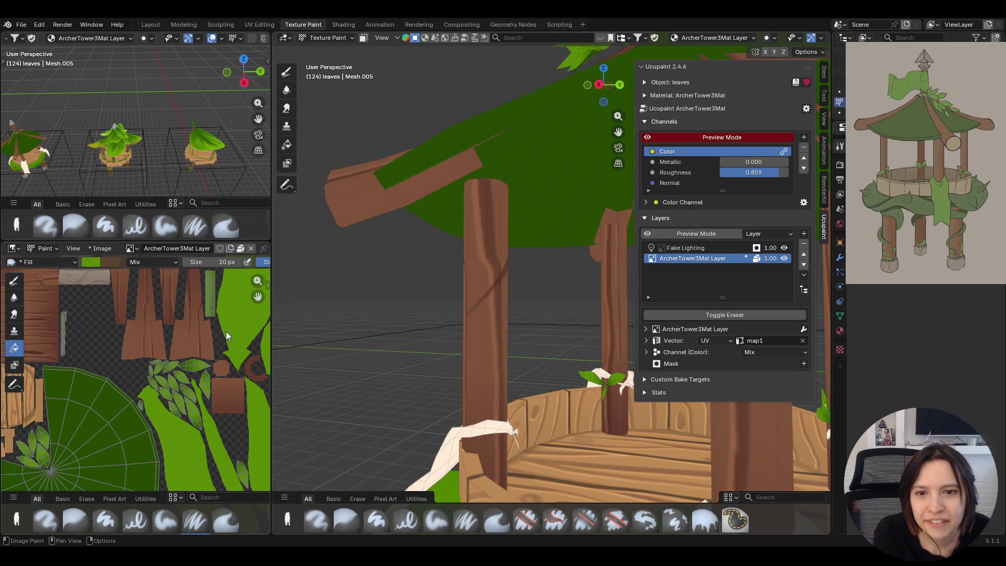
pyautogui.moveTo(258, 296); pyautogui.dragTo(378, 440)
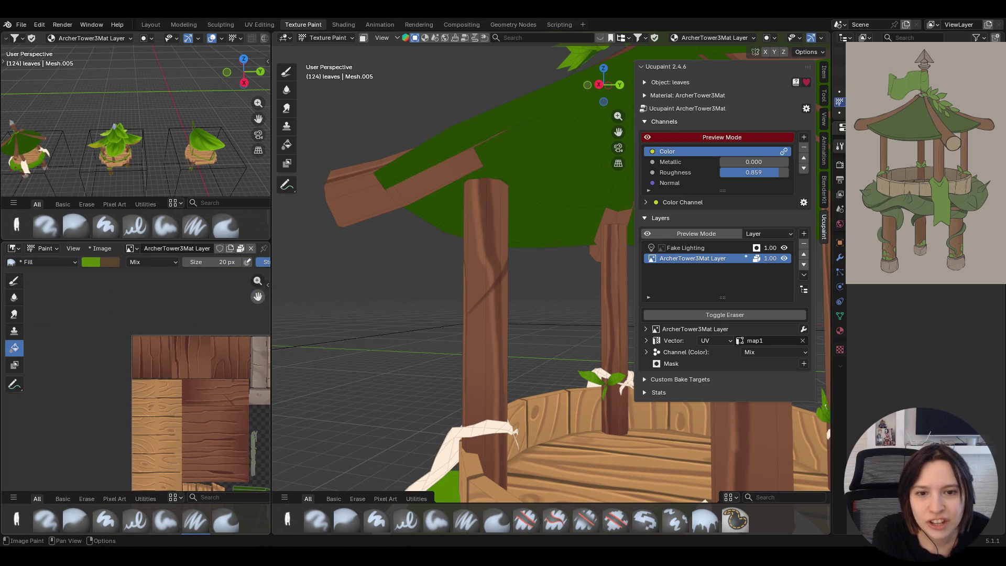
pyautogui.scroll(1, 203, 417)
pyautogui.scroll(1, 203, 417)
pyautogui.scroll(1, 203, 417)
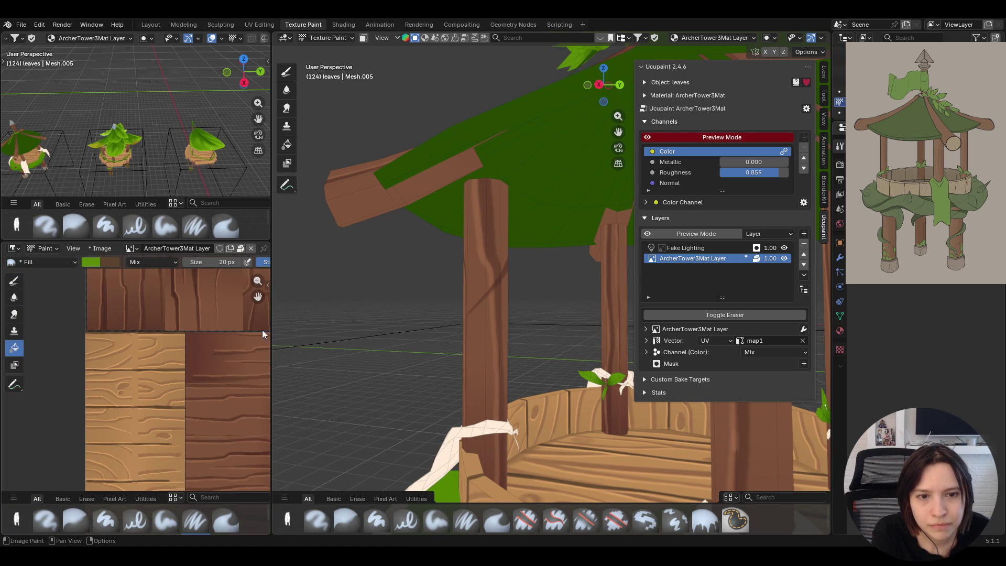
pyautogui.scroll(1, 203, 416)
# - Paint a dark streak across the wood-plank texture and pick the Blur brush to soften it
pyautogui.moveTo(196, 377); pyautogui.dragTo(110, 379, button='middle')
pyautogui.moveTo(153, 370); pyautogui.dragTo(169, 384)
pyautogui.moveTo(537, 269); pyautogui.dragTo(519, 270, button='middle')
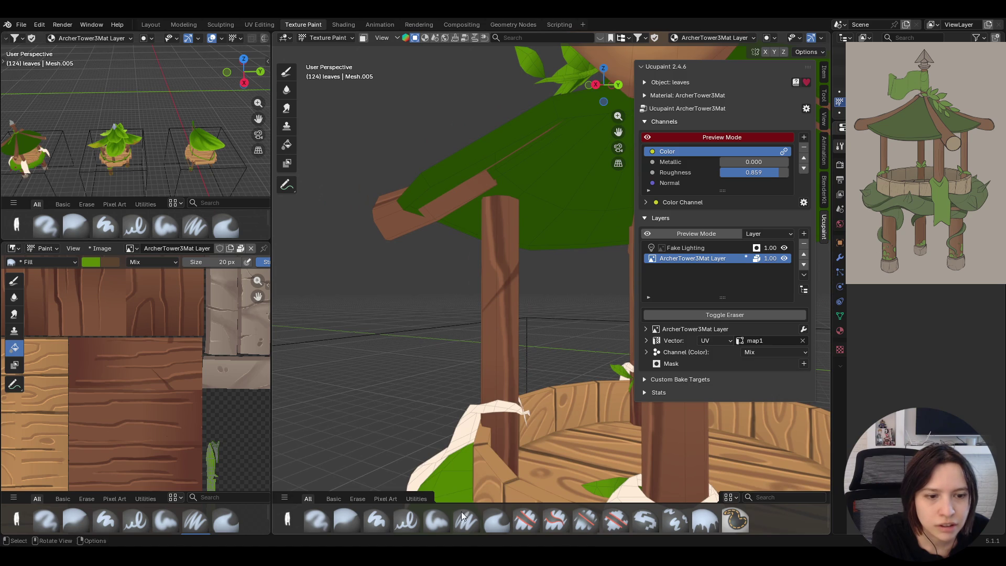
pyautogui.click(75, 519)
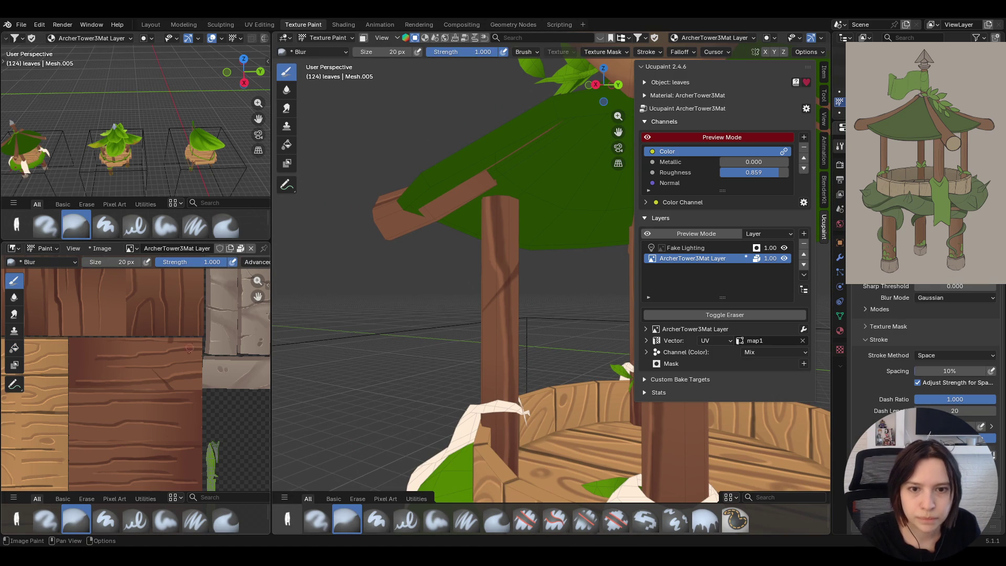
# - Blur the dark streak on the wood, move in on the post and return to the Paint Soft Pressure brush
pyautogui.moveTo(160, 366)
pyautogui.mouseDown()
pyautogui.moveTo(166, 370)
pyautogui.moveTo(151, 375)
pyautogui.moveTo(180, 384)
pyautogui.mouseUp()
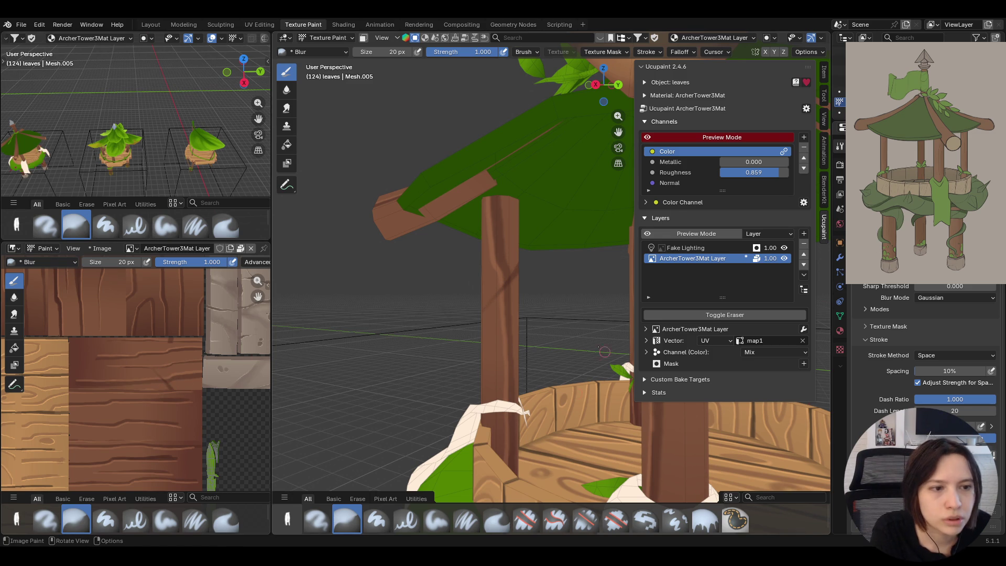
pyautogui.moveTo(411, 364); pyautogui.dragTo(430, 309, button='middle')
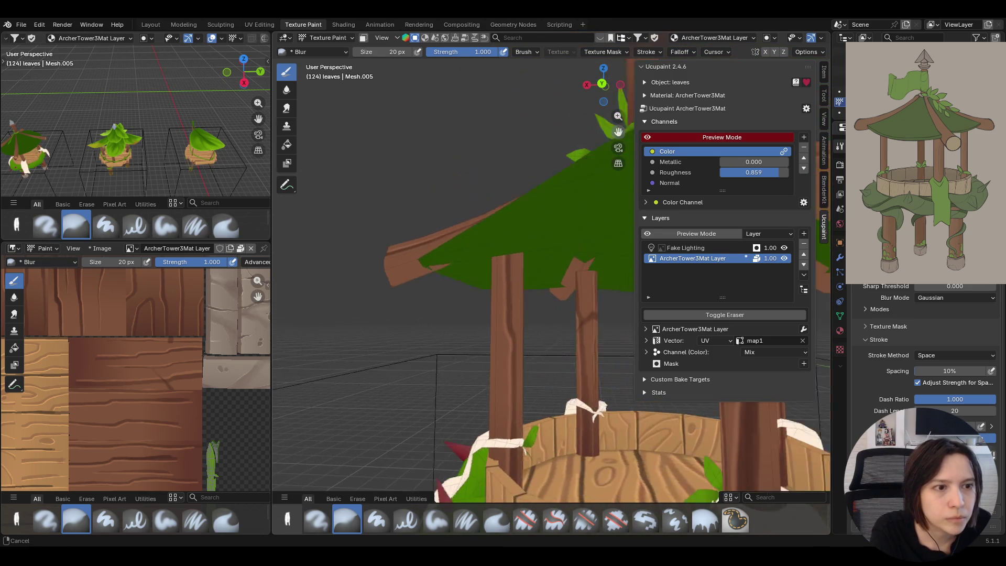
pyautogui.moveTo(429, 309)
pyautogui.mouseDown(button='middle')
pyautogui.moveTo(567, 331)
pyautogui.moveTo(504, 314)
pyautogui.mouseUp(button='middle')
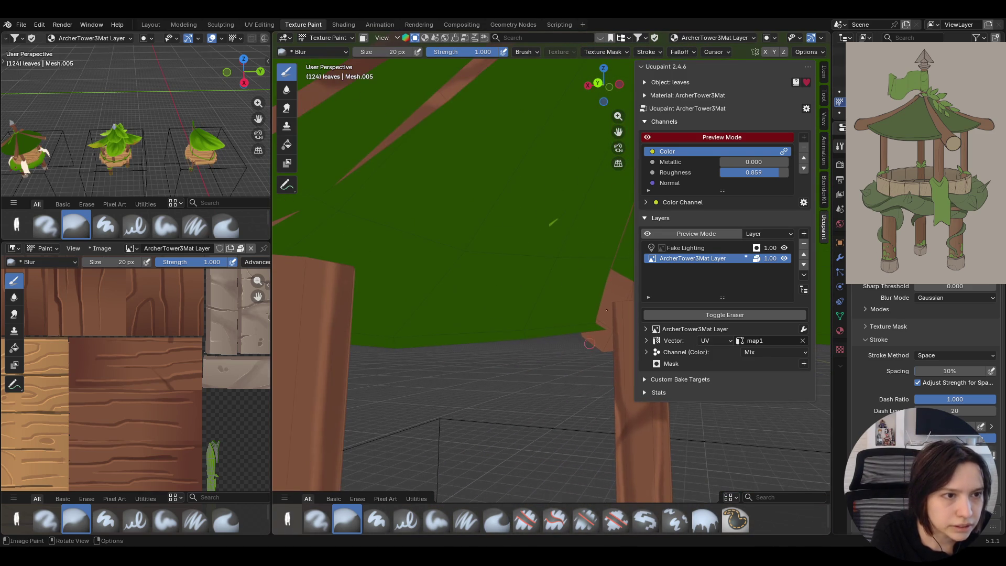
pyautogui.moveTo(354, 122); pyautogui.dragTo(618, 132, button='middle')
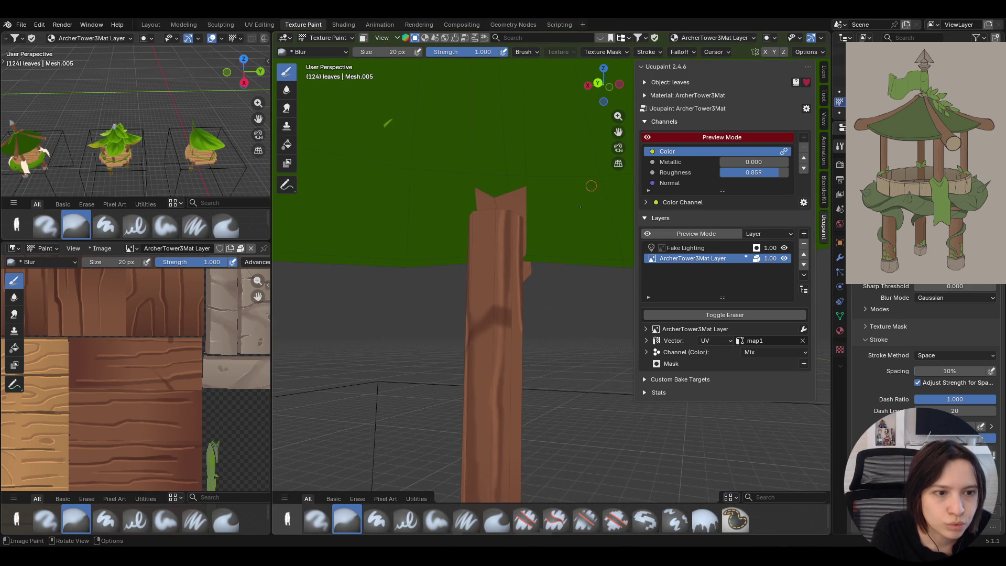
pyautogui.scroll(4, 591, 186)
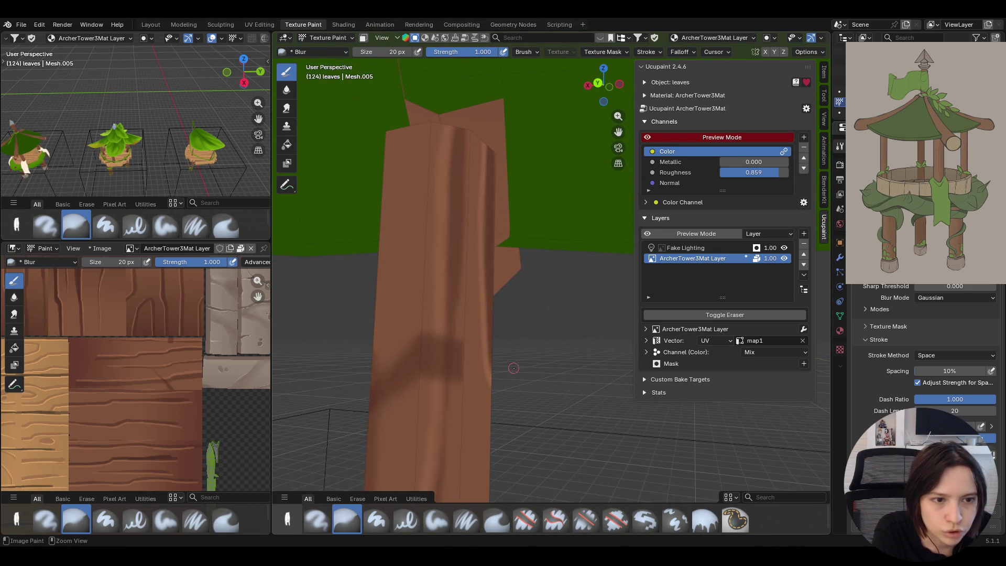
pyautogui.click(466, 520)
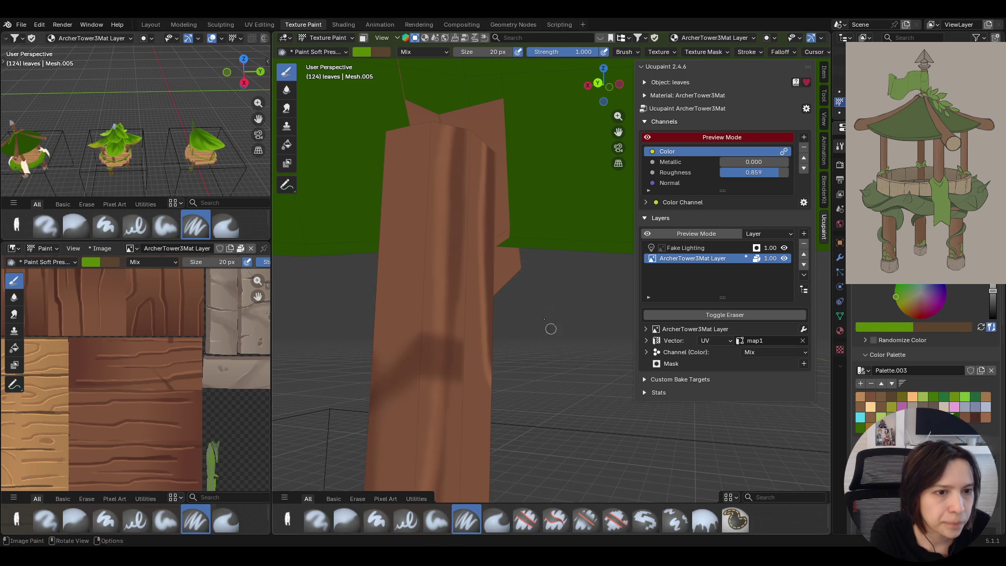
# - Sample the post's brown as paint colour, stroke the post, then select the frame object in Object Mode
pyautogui.press('s')
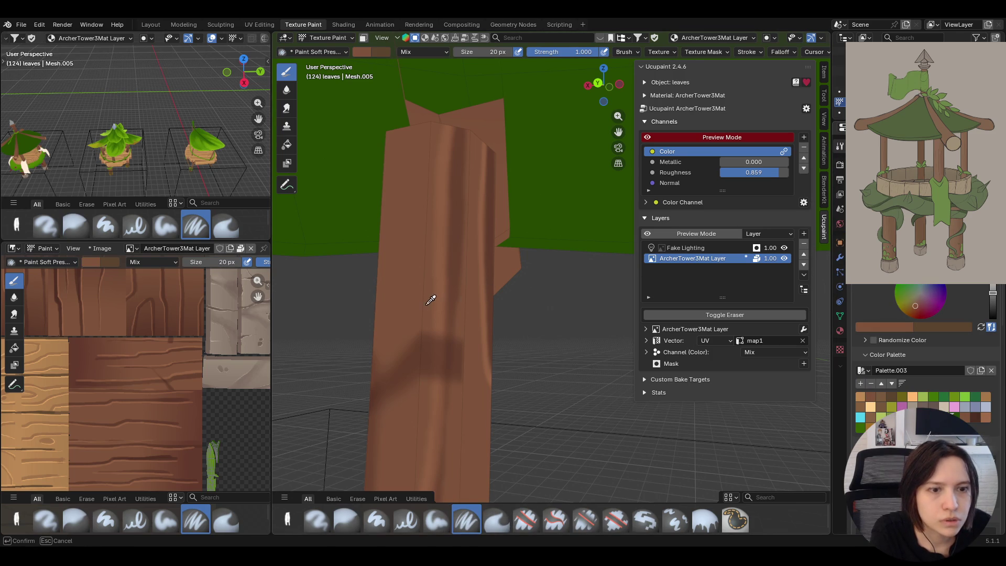
pyautogui.click(425, 303)
pyautogui.moveTo(457, 324); pyautogui.dragTo(458, 332)
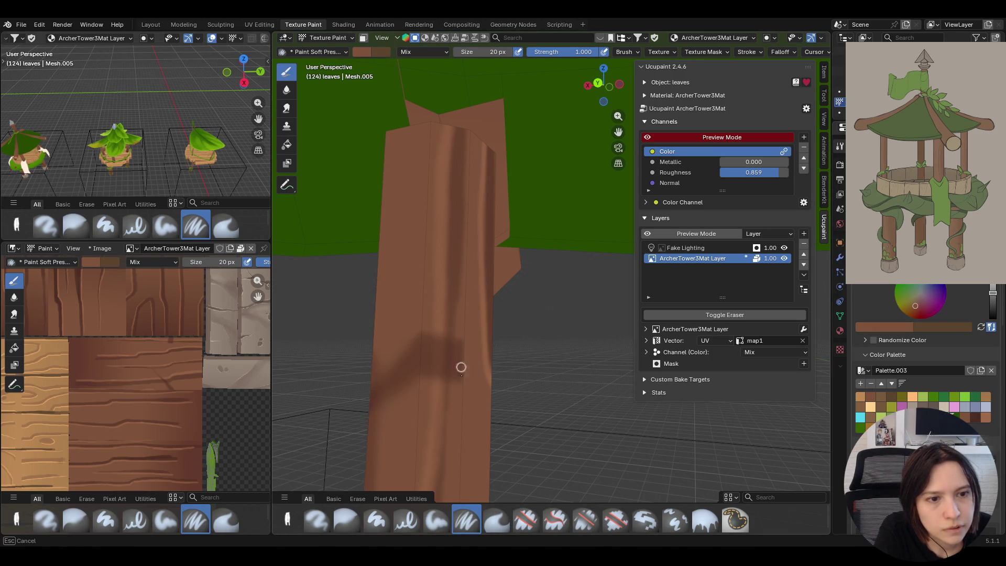
pyautogui.click(328, 36)
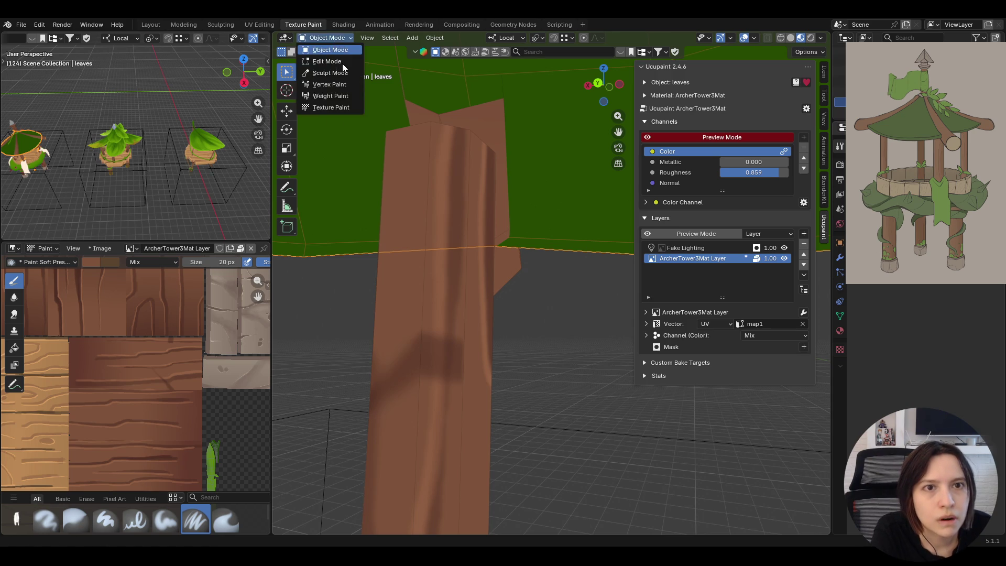
pyautogui.click(442, 331)
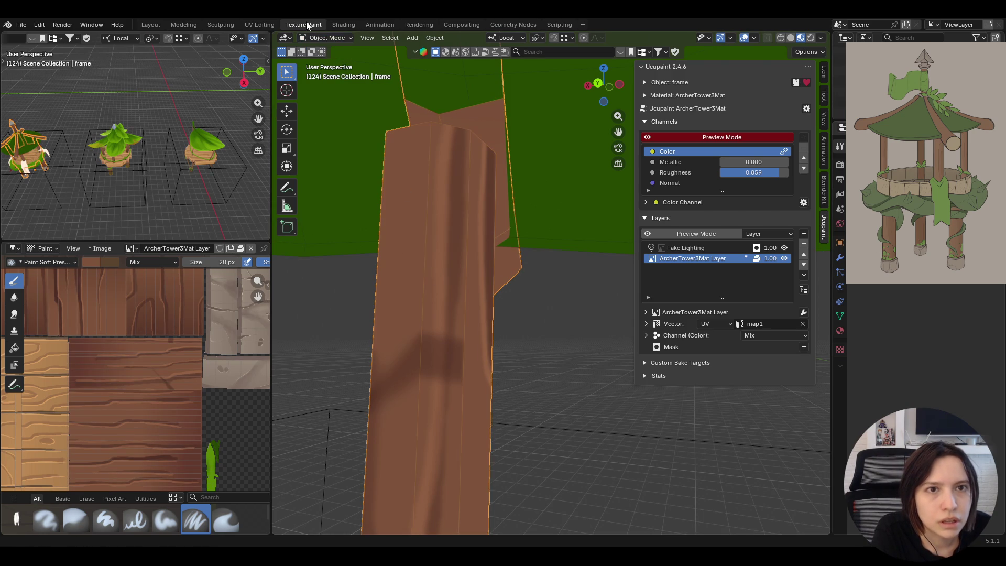
# - Return to Texture Paint on the frame, enable face masking, select all post faces and choose the Draw tool
pyautogui.click(317, 37)
pyautogui.click(327, 112)
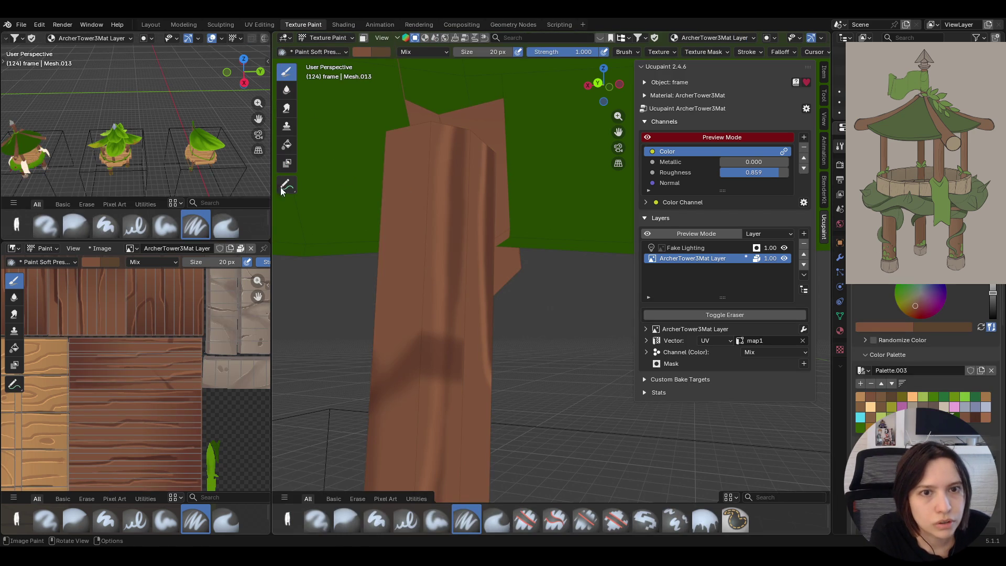
pyautogui.click(364, 37)
pyautogui.click(406, 240)
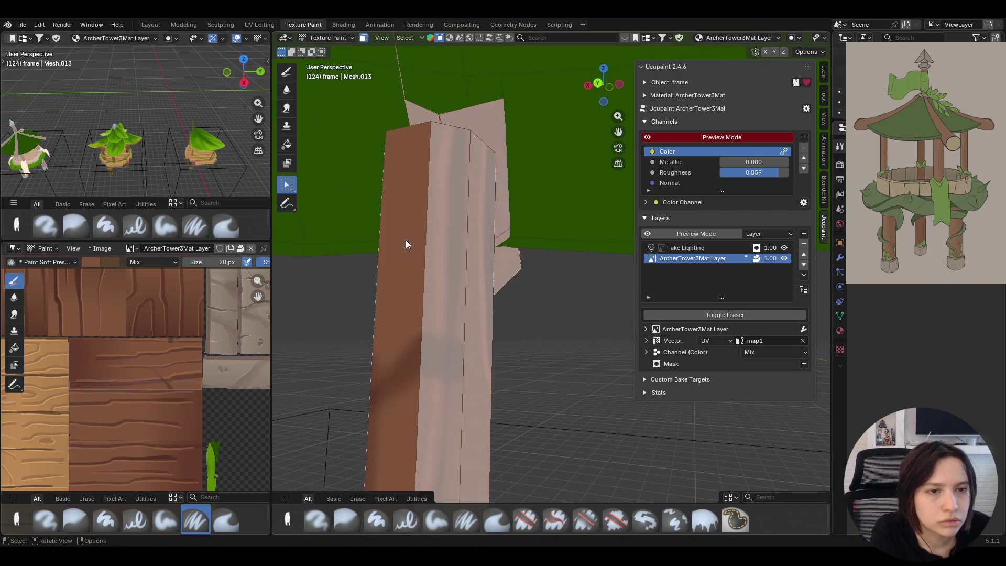
pyautogui.press('l')
pyautogui.click(288, 72)
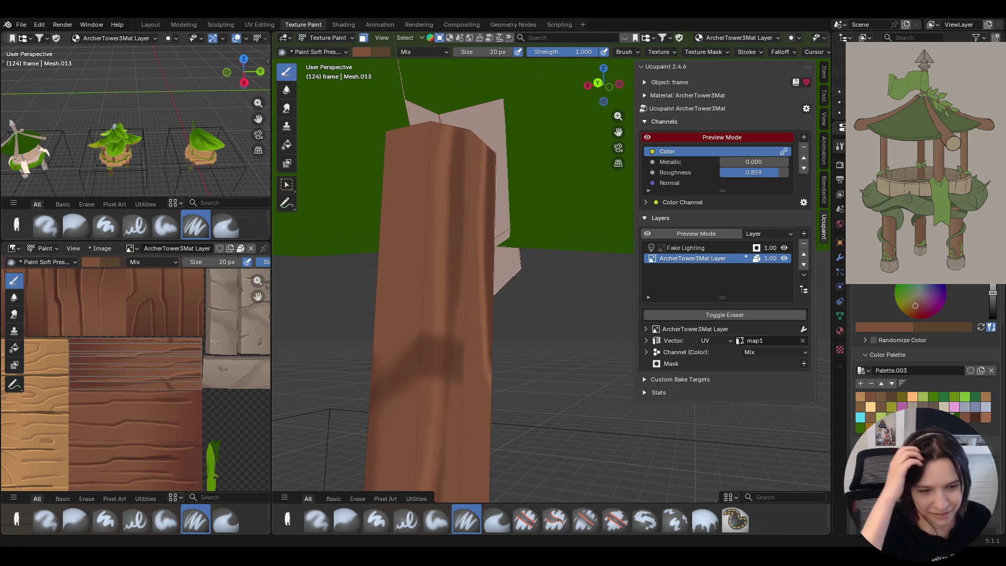
# - Paint darker brown wood-grain streaks down the post using browns from the palette
pyautogui.moveTo(433, 366); pyautogui.dragTo(515, 307, button='middle')
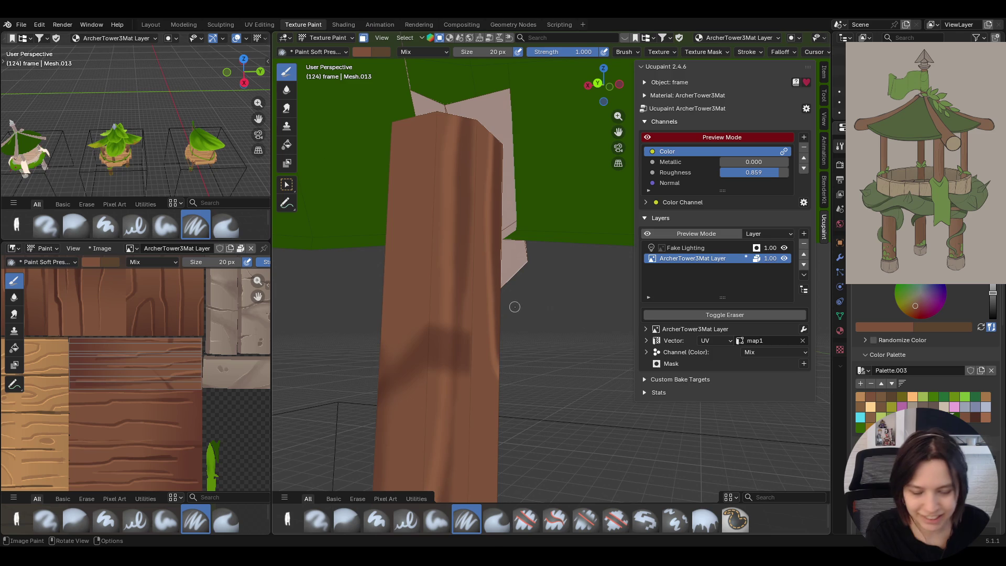
pyautogui.moveTo(448, 350); pyautogui.dragTo(465, 363)
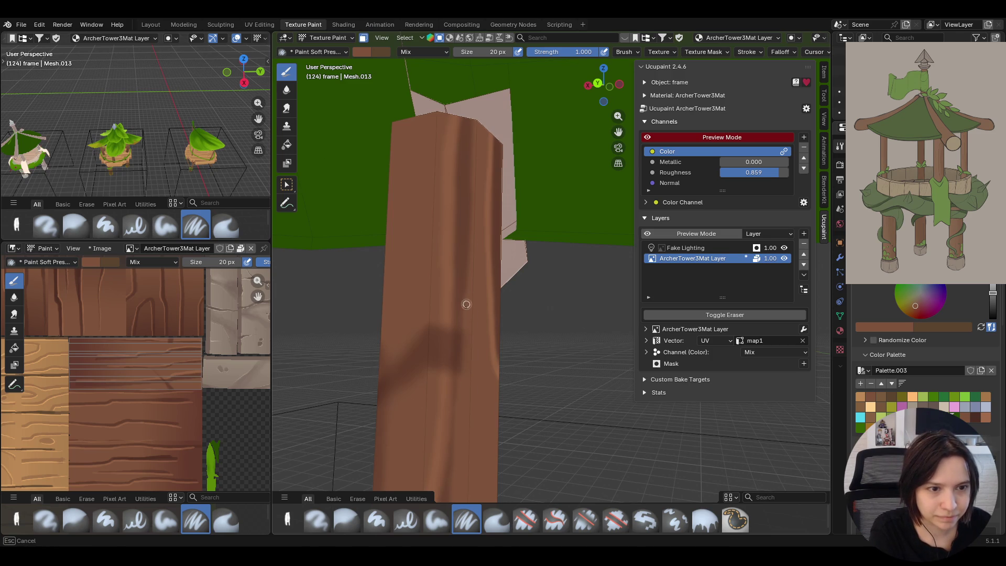
pyautogui.moveTo(465, 299); pyautogui.dragTo(421, 377)
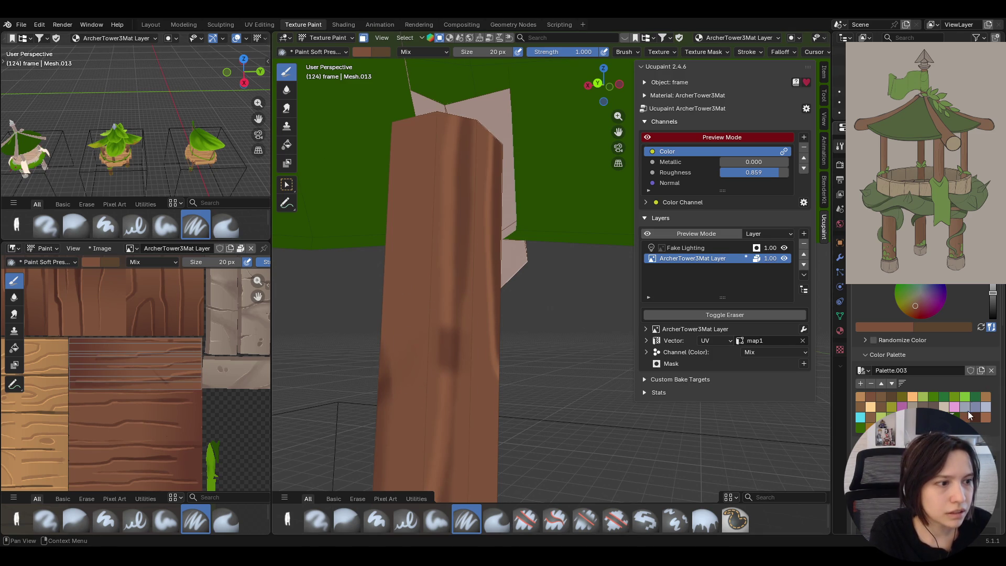
pyautogui.click(986, 419)
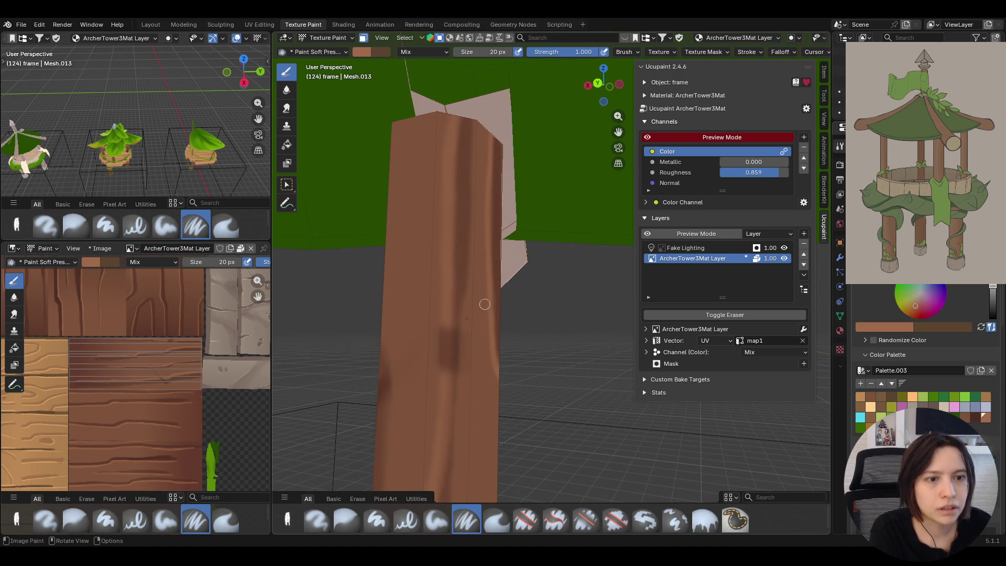
pyautogui.moveTo(450, 335); pyautogui.dragTo(455, 370)
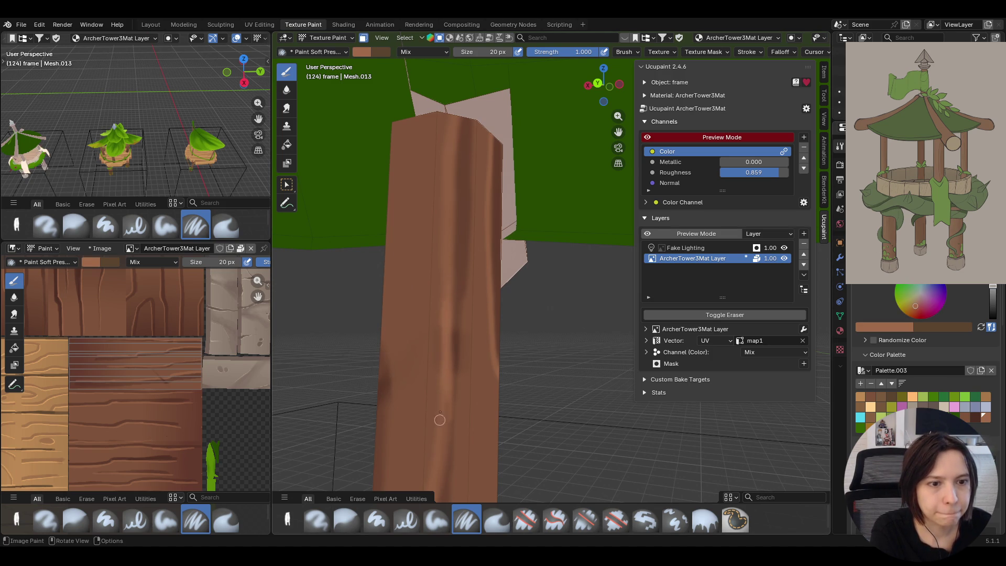
pyautogui.click(975, 418)
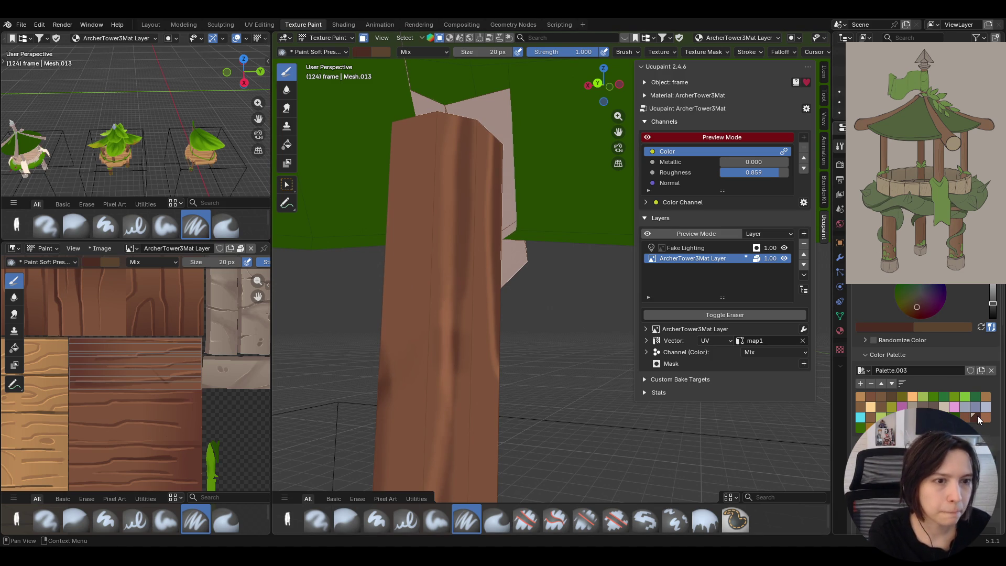
pyautogui.moveTo(451, 308); pyautogui.dragTo(456, 303)
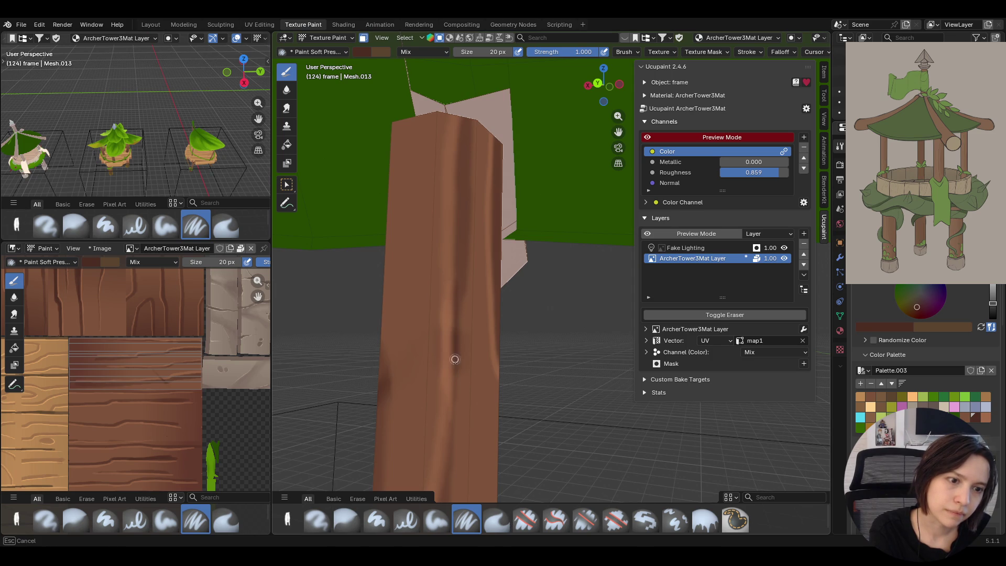
pyautogui.moveTo(451, 411); pyautogui.dragTo(449, 472)
pyautogui.moveTo(449, 472)
pyautogui.mouseDown(button='middle')
pyautogui.moveTo(518, 270)
pyautogui.moveTo(582, 267)
pyautogui.moveTo(519, 267)
pyautogui.moveTo(586, 268)
pyautogui.mouseUp(button='middle')
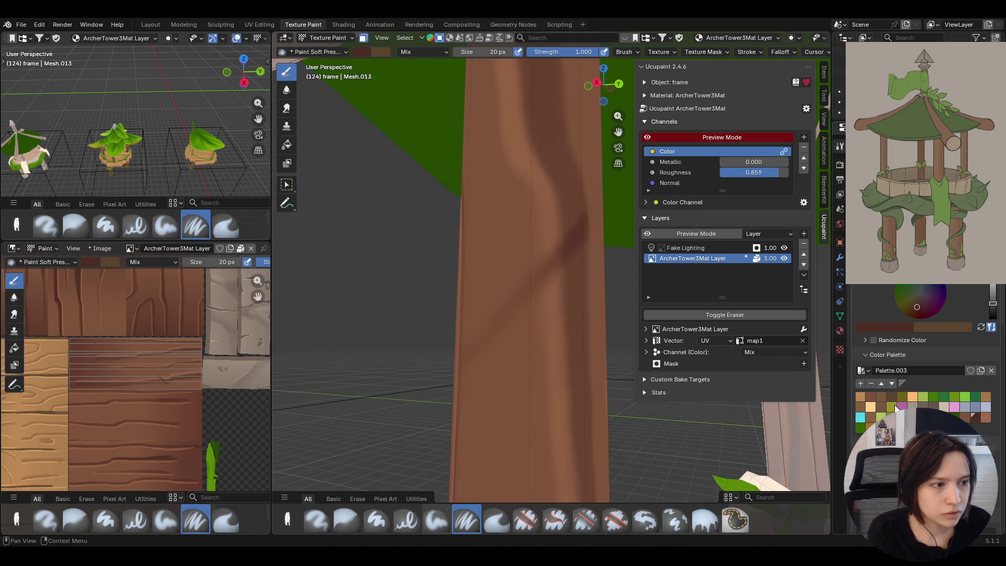
# - Soften the streaks with the Blur brush, then reload the soft-pressure brush with a lighter brown
pyautogui.press('s')
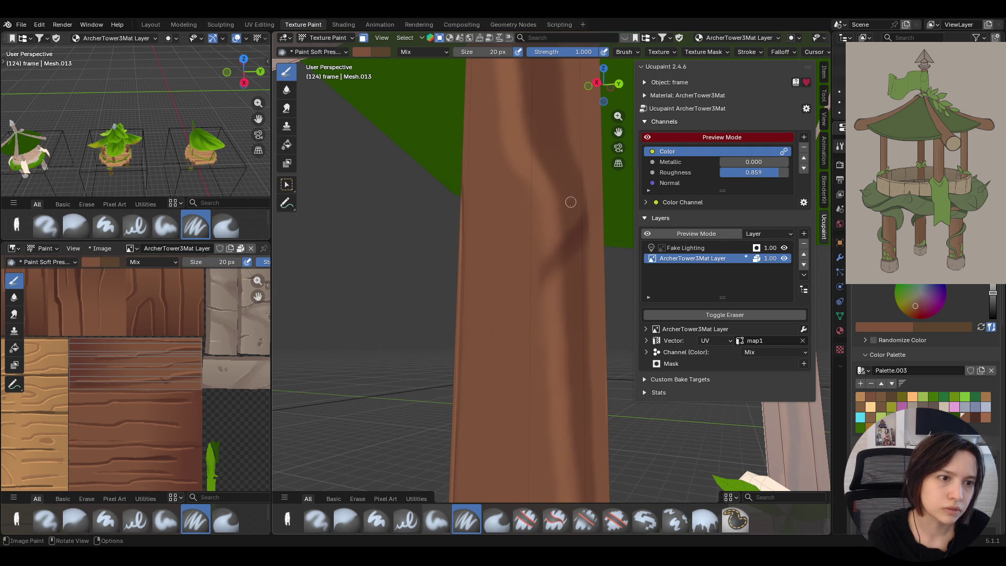
pyautogui.click(973, 417)
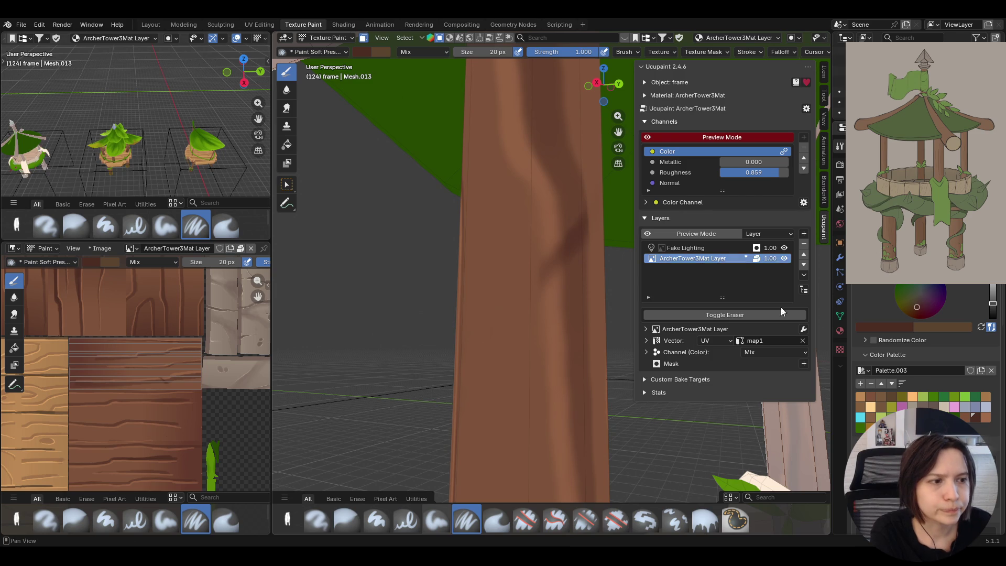
pyautogui.click(345, 520)
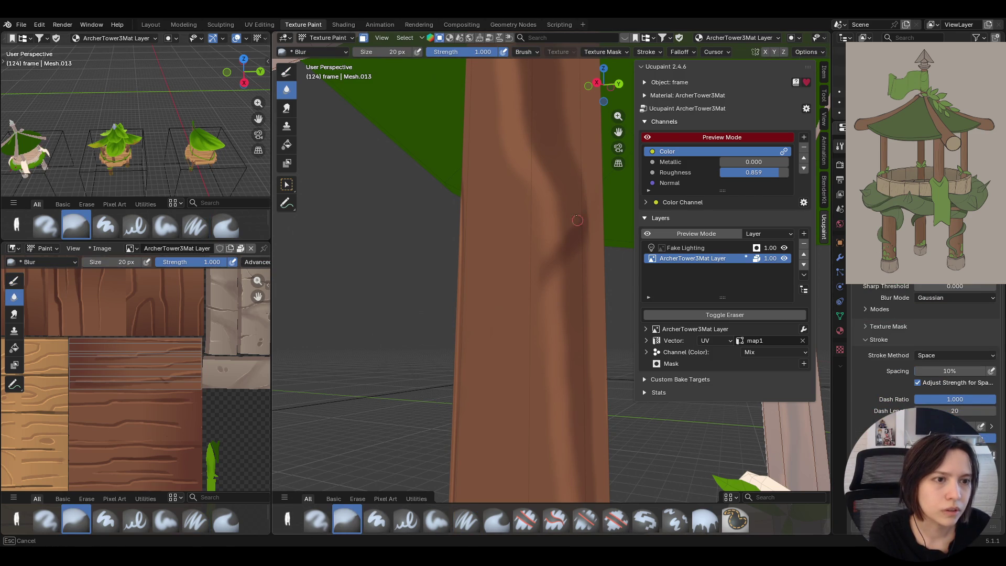
pyautogui.moveTo(577, 193); pyautogui.dragTo(583, 220)
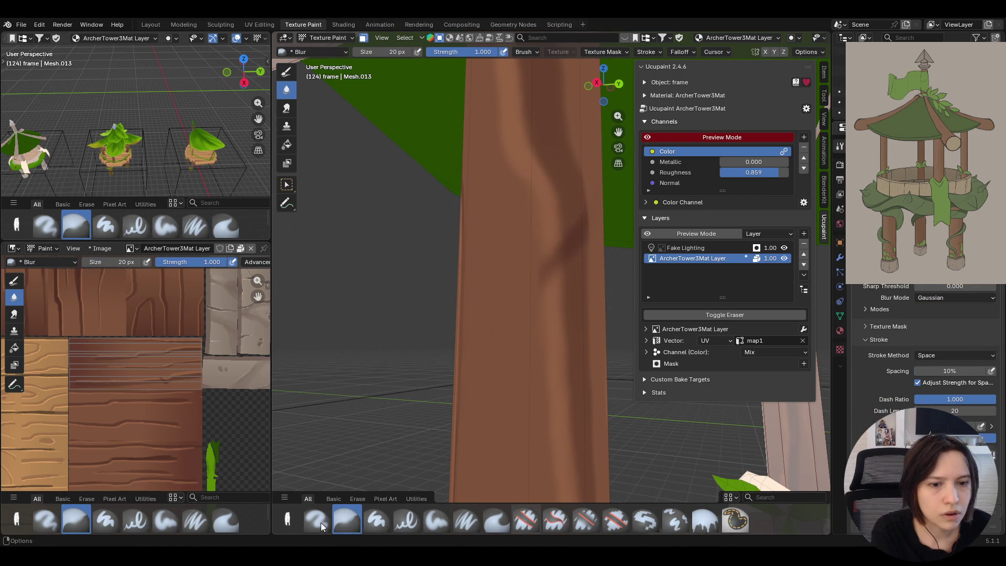
pyautogui.click(467, 520)
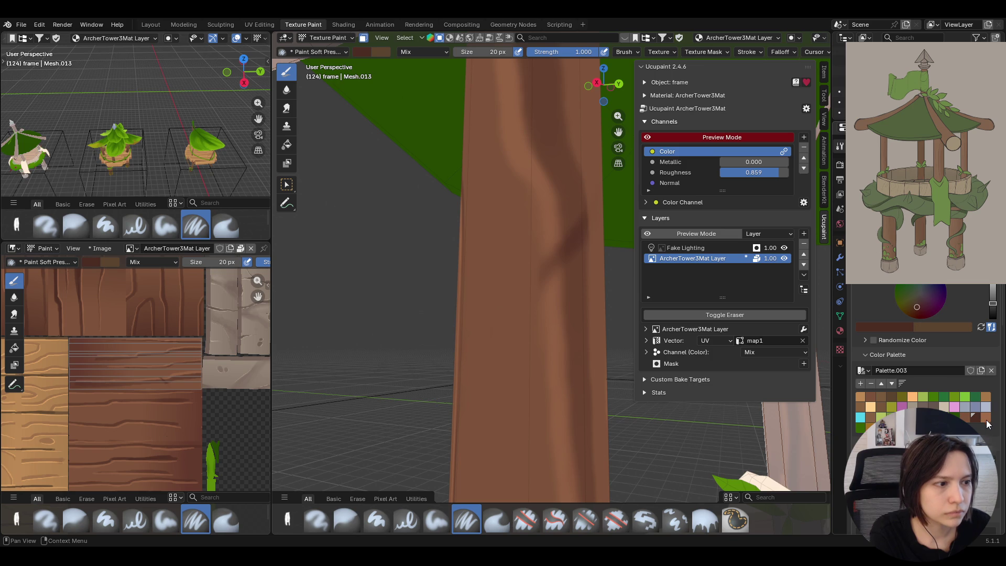
pyautogui.click(986, 418)
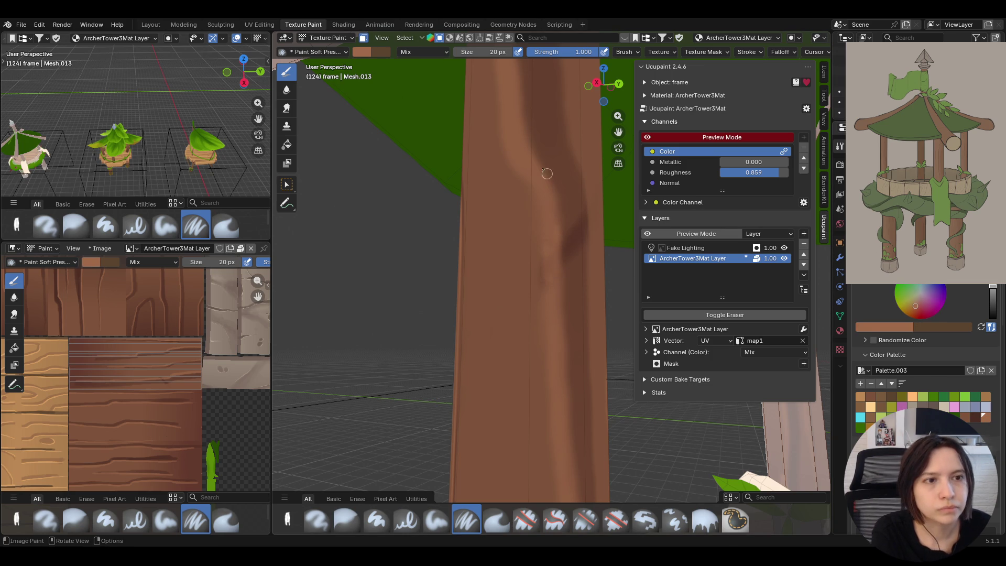
pyautogui.scroll(-5, 547, 243)
pyautogui.scroll(1, 547, 244)
pyautogui.scroll(-2, 162, 345)
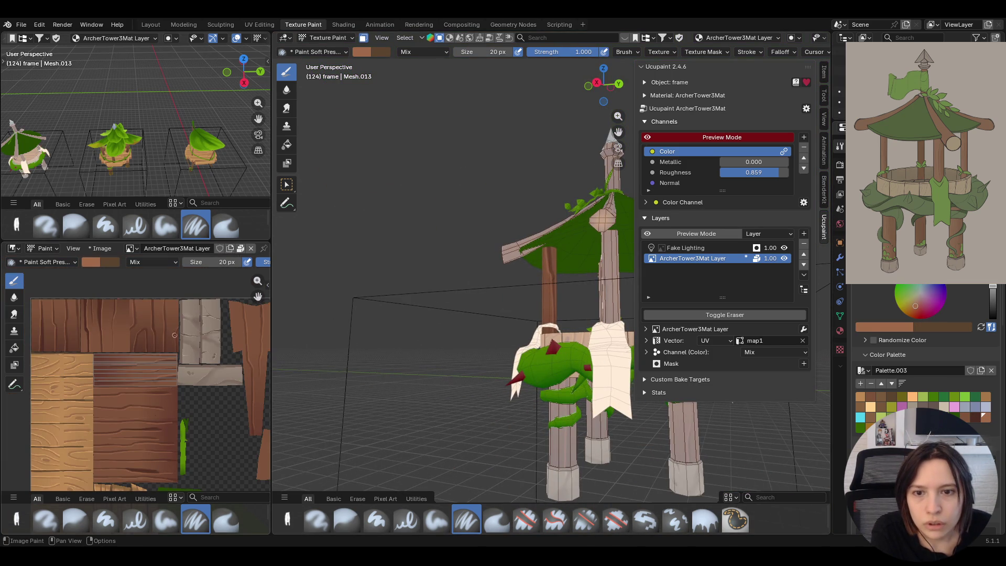
# - Zoom out over the texture atlas, orbit to a front view of the tower and return to Object Mode
pyautogui.moveTo(221, 402)
pyautogui.mouseDown(button='middle')
pyautogui.moveTo(186, 359)
pyautogui.moveTo(194, 393)
pyautogui.mouseUp(button='middle')
pyautogui.scroll(-1, 194, 393)
pyautogui.scroll(-2, 197, 409)
pyautogui.scroll(-1, 201, 434)
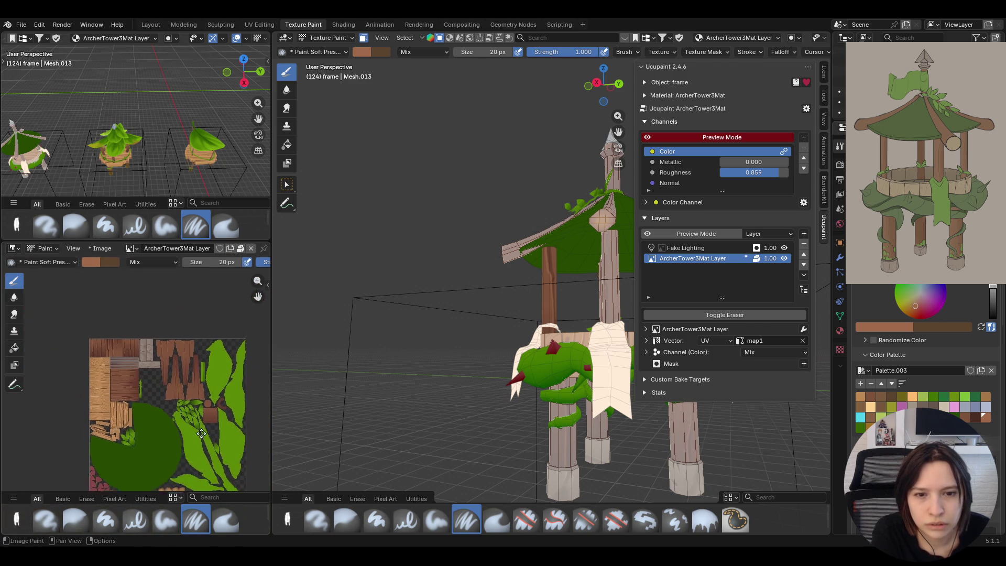
pyautogui.moveTo(202, 433); pyautogui.dragTo(193, 385, button='middle')
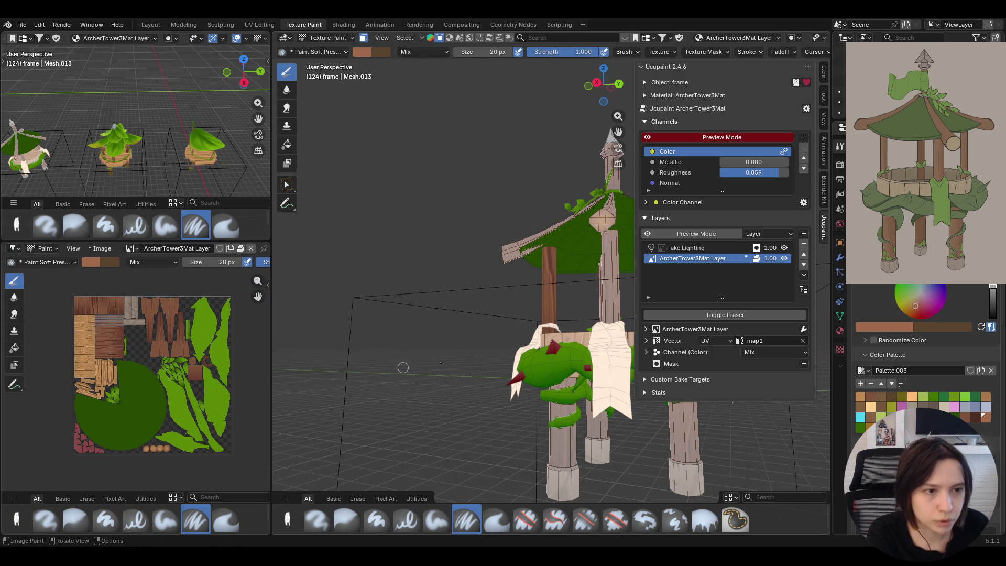
pyautogui.moveTo(403, 367); pyautogui.dragTo(451, 71, button='middle')
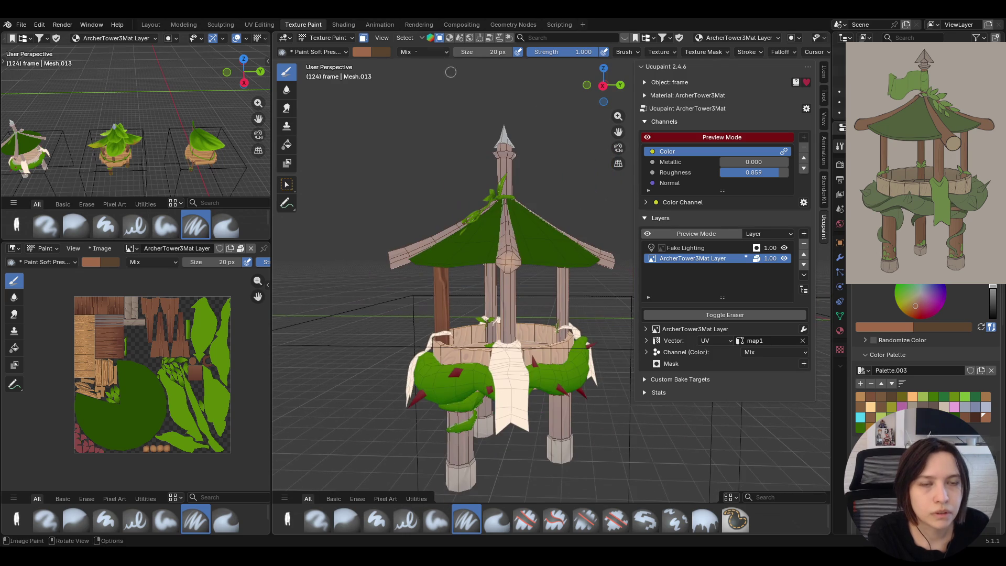
pyautogui.click(339, 40)
pyautogui.click(336, 52)
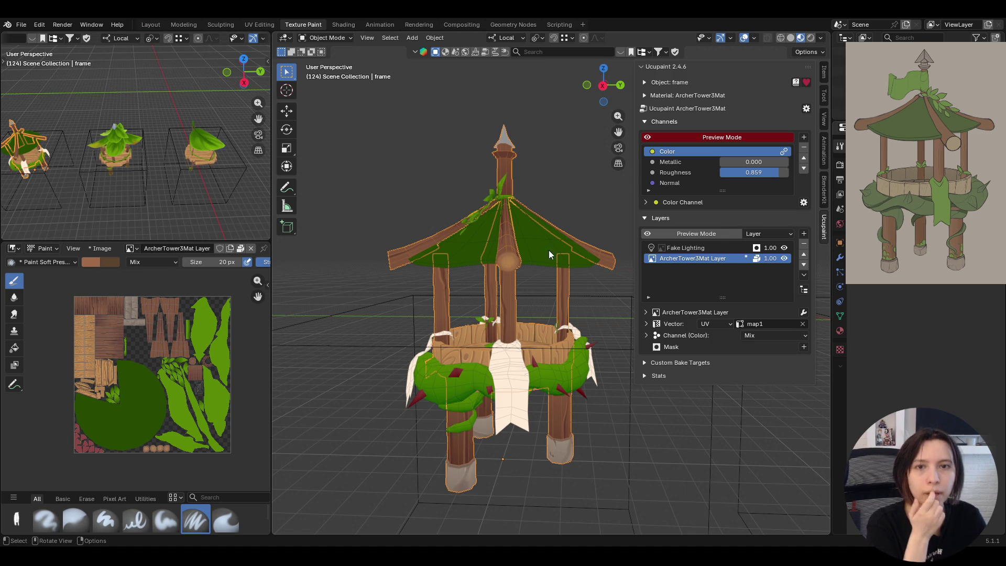
# - Put the tower into Texture Paint mode from the mode dropdown
pyautogui.moveTo(545, 264)
pyautogui.mouseDown(button='middle')
pyautogui.moveTo(657, 218)
pyautogui.moveTo(661, 259)
pyautogui.mouseUp(button='middle')
pyautogui.click(347, 40)
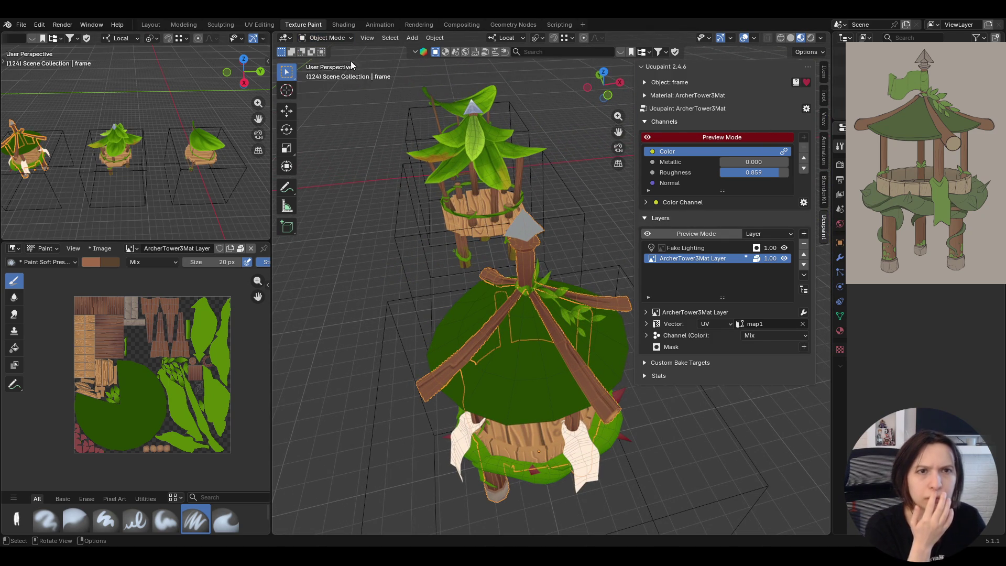
pyautogui.click(324, 38)
pyautogui.click(326, 107)
# - Orbit around the tower and pick the Fill brush from the toolbar
pyautogui.moveTo(326, 110)
pyautogui.mouseDown(button='middle')
pyautogui.moveTo(472, 197)
pyautogui.moveTo(299, 197)
pyautogui.mouseUp(button='middle')
pyautogui.click(287, 185)
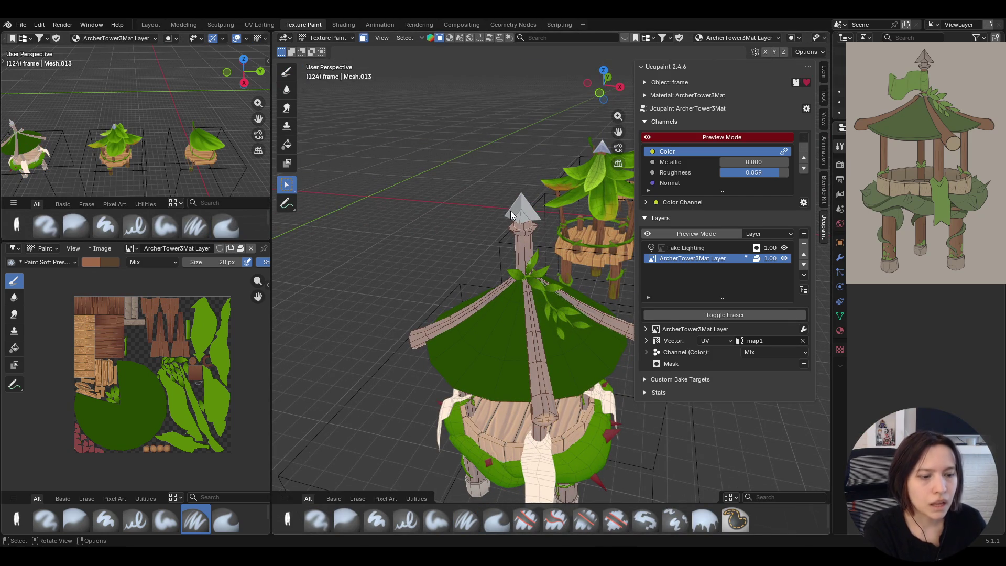
pyautogui.moveTo(556, 160); pyautogui.dragTo(343, 164, button='middle')
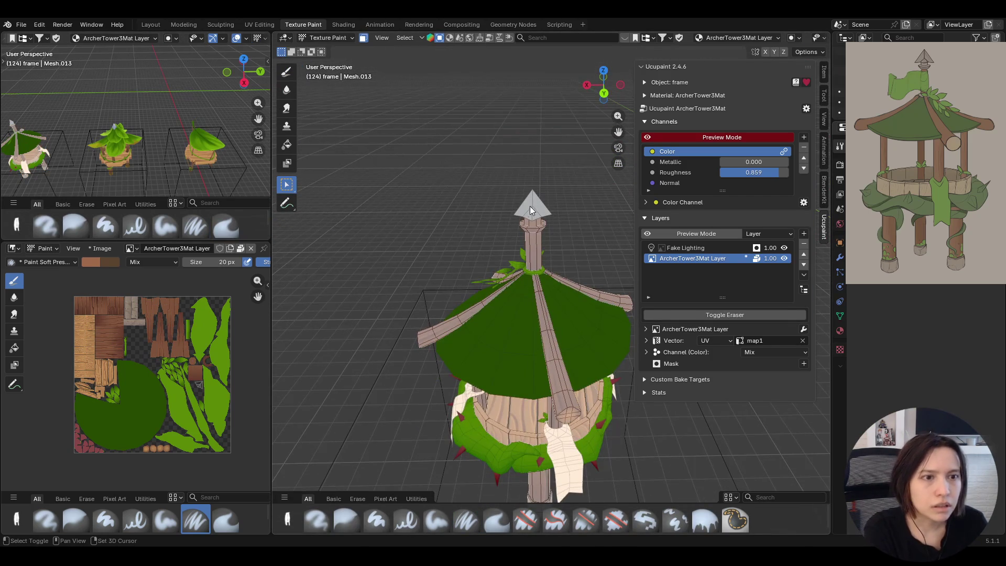
pyautogui.moveTo(372, 119); pyautogui.dragTo(587, 189, button='middle')
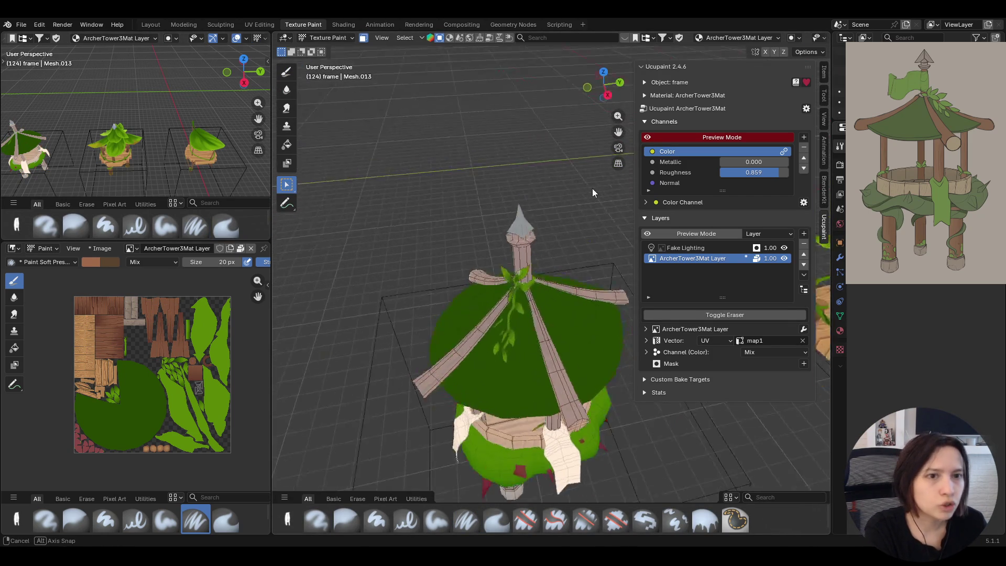
pyautogui.click(286, 144)
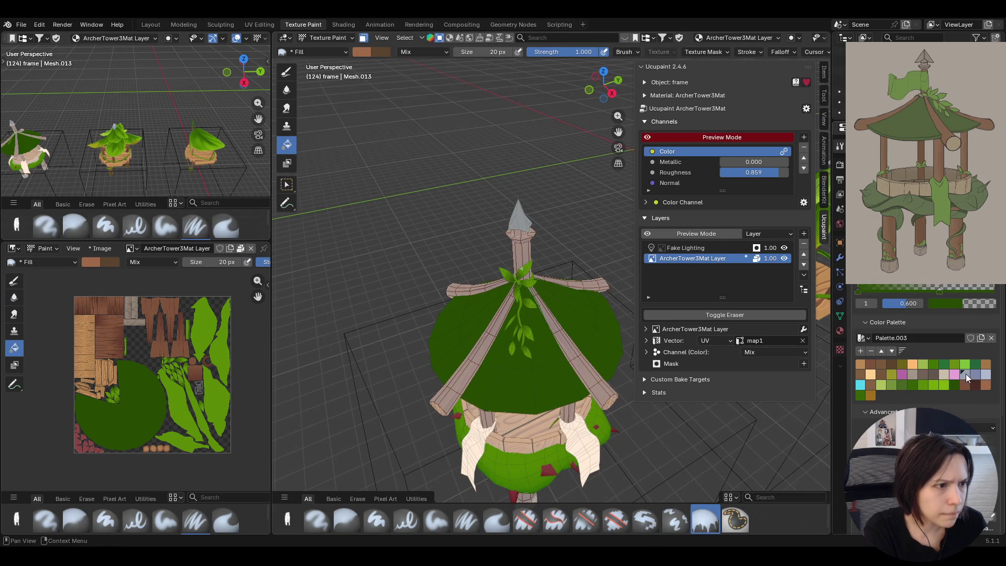
# - Fill the spire with the light blue-grey colour from the palette
pyautogui.click(965, 375)
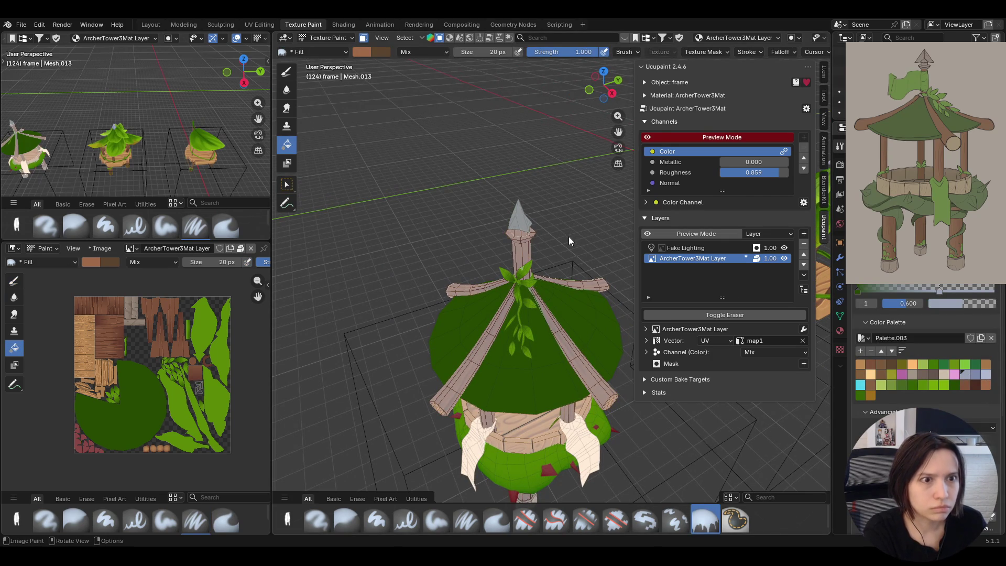
pyautogui.moveTo(427, 297); pyautogui.dragTo(507, 281, button='middle')
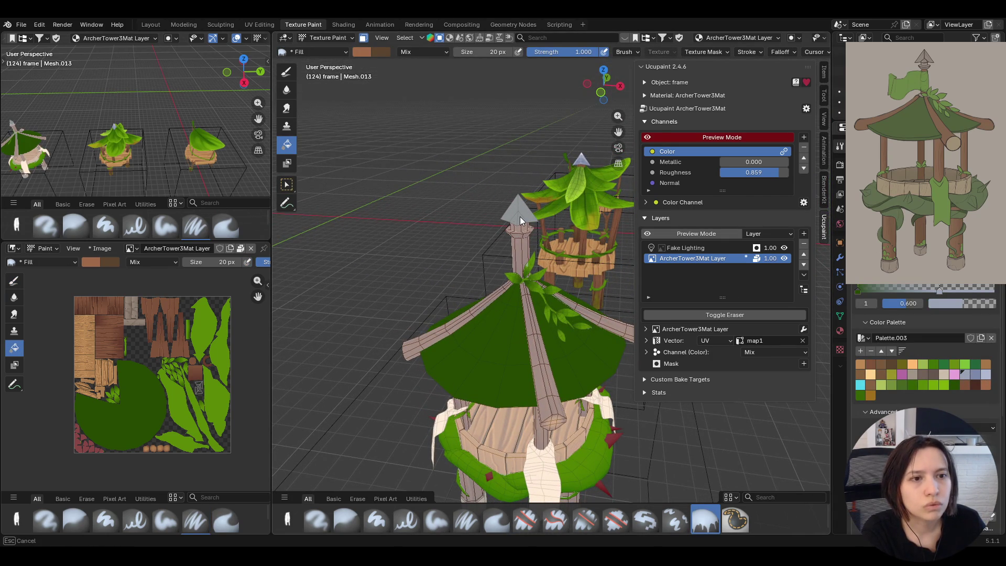
pyautogui.moveTo(520, 222); pyautogui.dragTo(412, 229, button='middle')
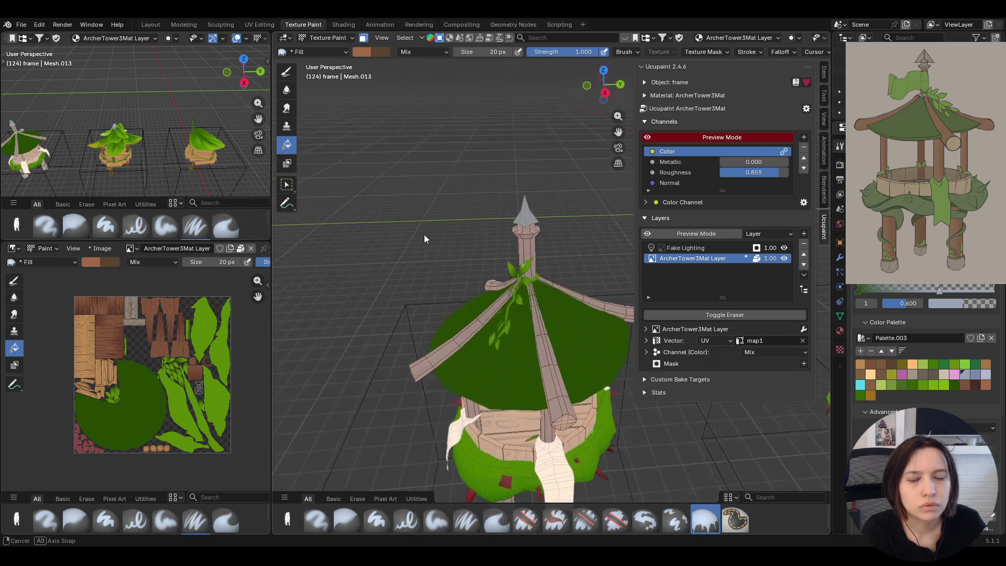
pyautogui.moveTo(412, 229); pyautogui.dragTo(458, 253, button='middle')
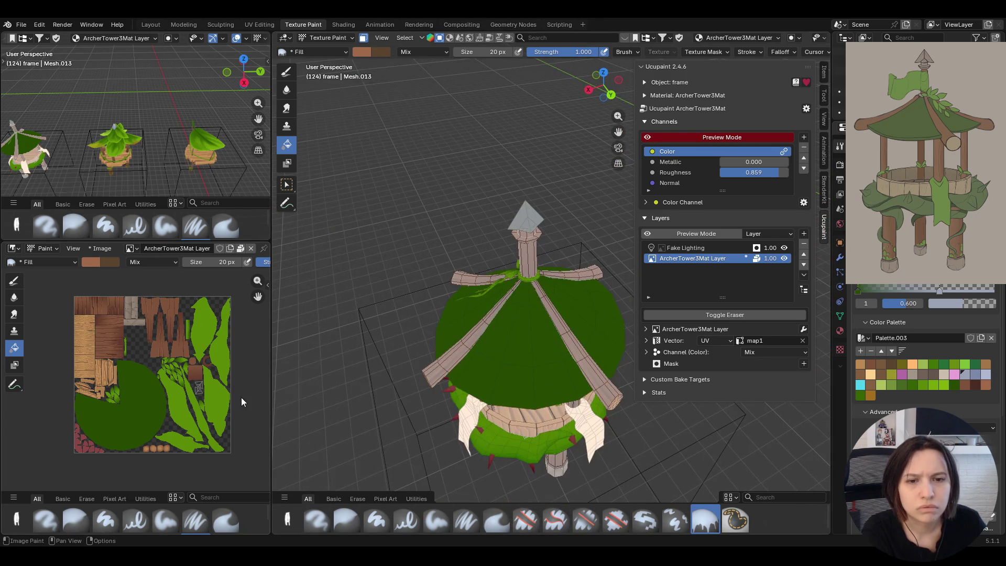
pyautogui.scroll(4, 241, 397)
pyautogui.moveTo(260, 287); pyautogui.dragTo(181, 280)
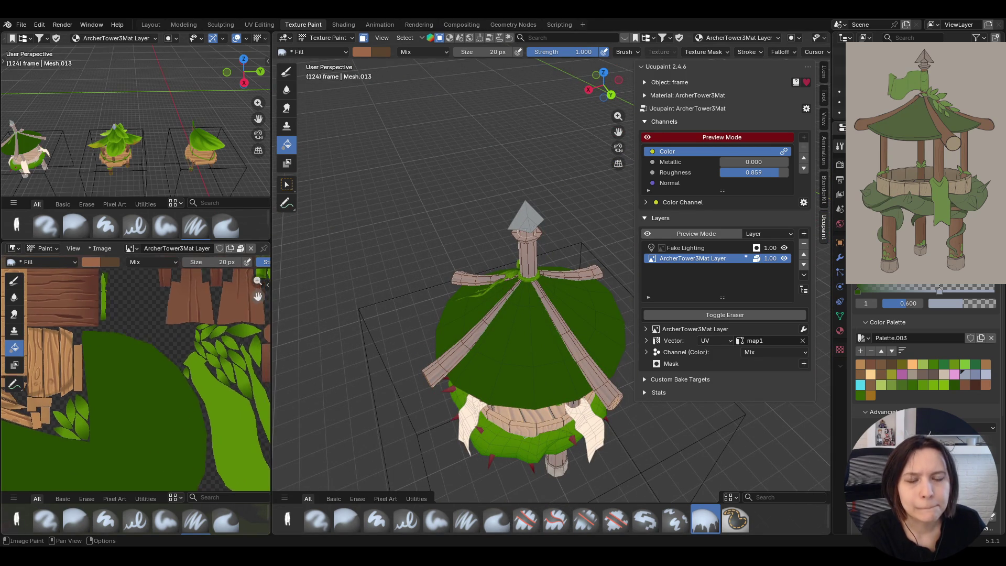
pyautogui.moveTo(257, 296); pyautogui.dragTo(253, 296)
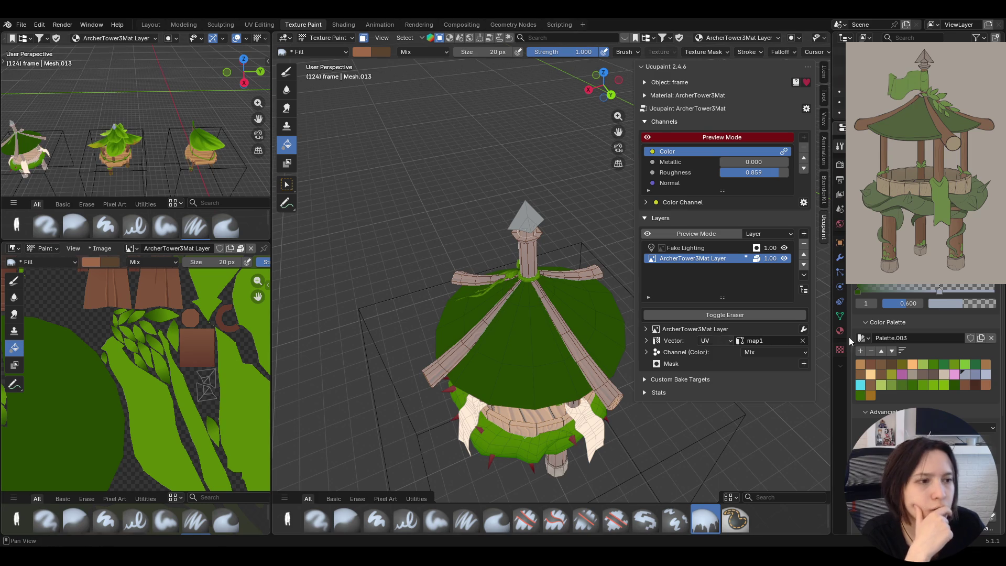
pyautogui.scroll(1, 904, 330)
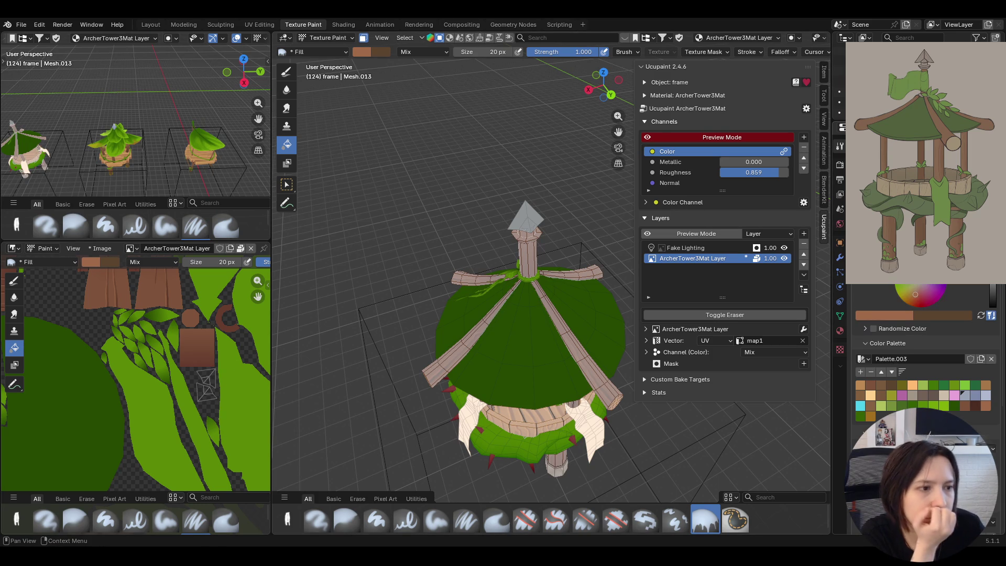
pyautogui.click(967, 394)
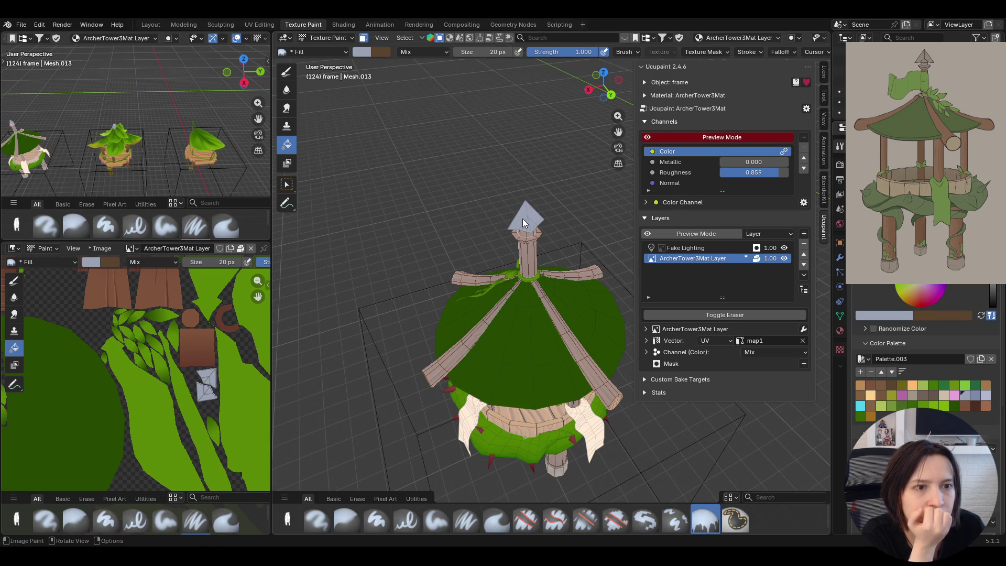
# - Orbit the tower to inspect the filled spire beneath the leafy roof
pyautogui.moveTo(389, 218)
pyautogui.mouseDown(button='middle')
pyautogui.moveTo(593, 221)
pyautogui.moveTo(391, 225)
pyautogui.moveTo(339, 252)
pyautogui.mouseUp(button='middle')
pyautogui.scroll(-2, 185, 383)
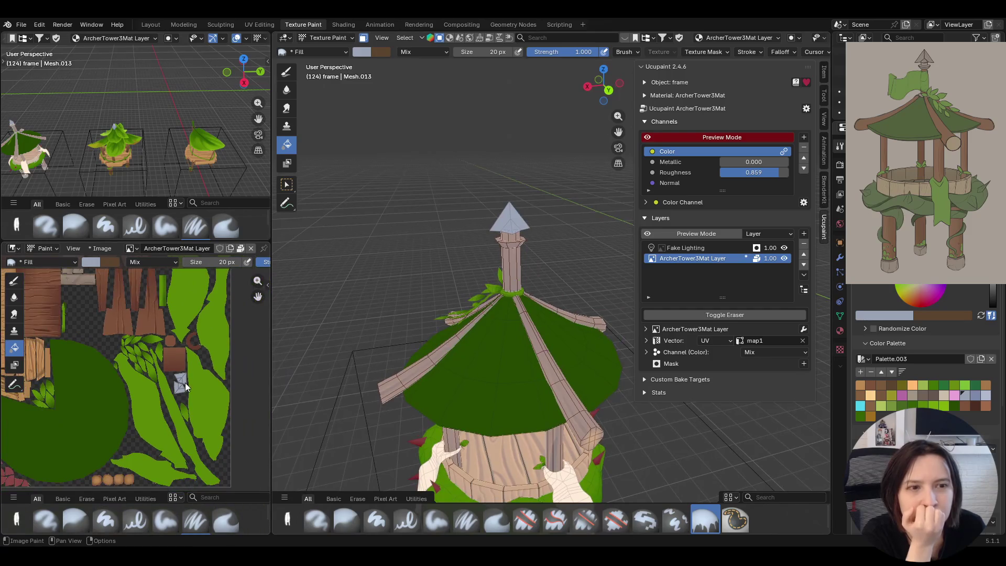
pyautogui.scroll(-2, 183, 380)
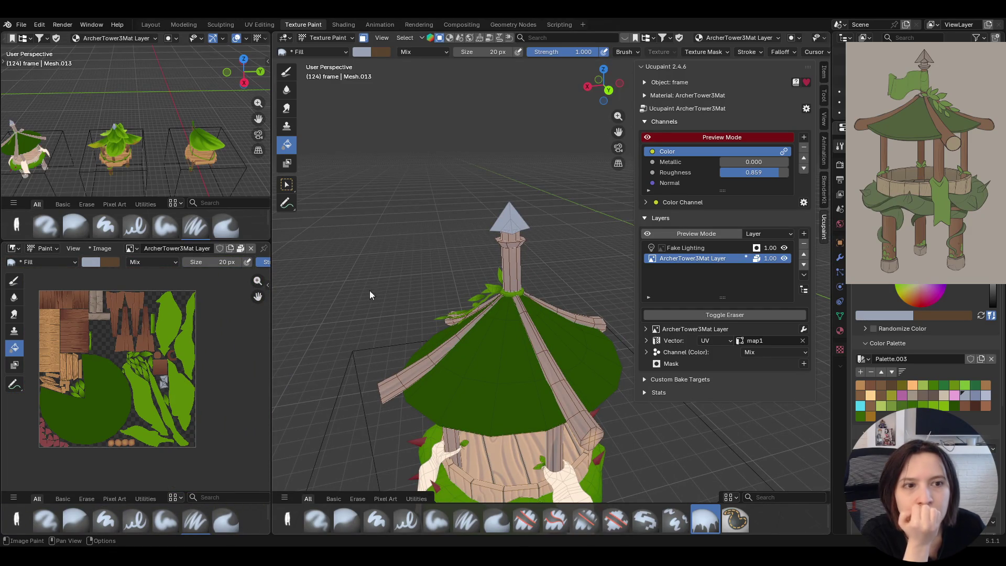
pyautogui.moveTo(315, 295); pyautogui.dragTo(705, 248, button='middle')
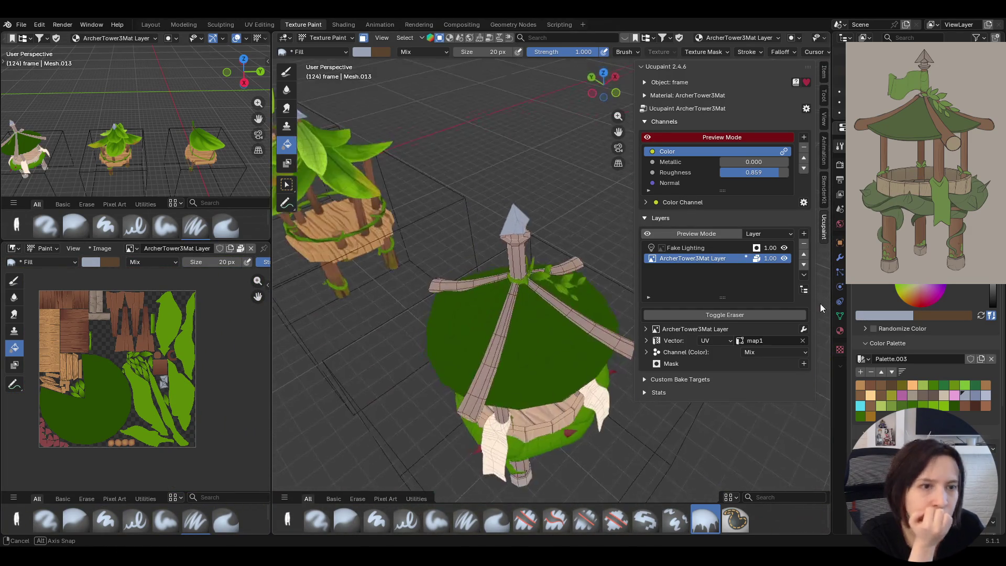
pyautogui.moveTo(705, 248); pyautogui.dragTo(760, 303, button='middle')
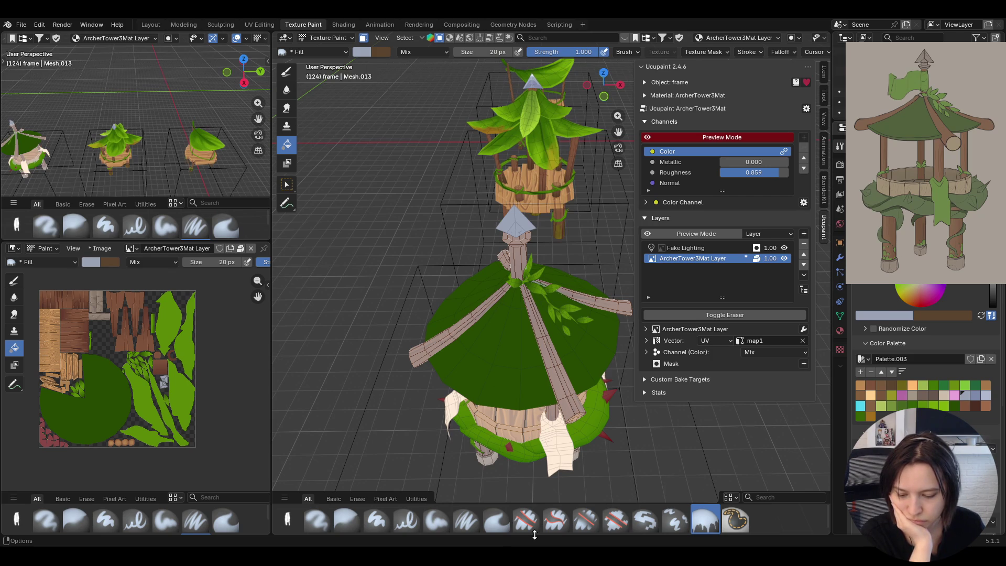
pyautogui.moveTo(540, 303)
pyautogui.mouseDown(button='middle')
pyautogui.moveTo(566, 282)
pyautogui.moveTo(567, 217)
pyautogui.mouseUp(button='middle')
pyautogui.scroll(1, 557, 222)
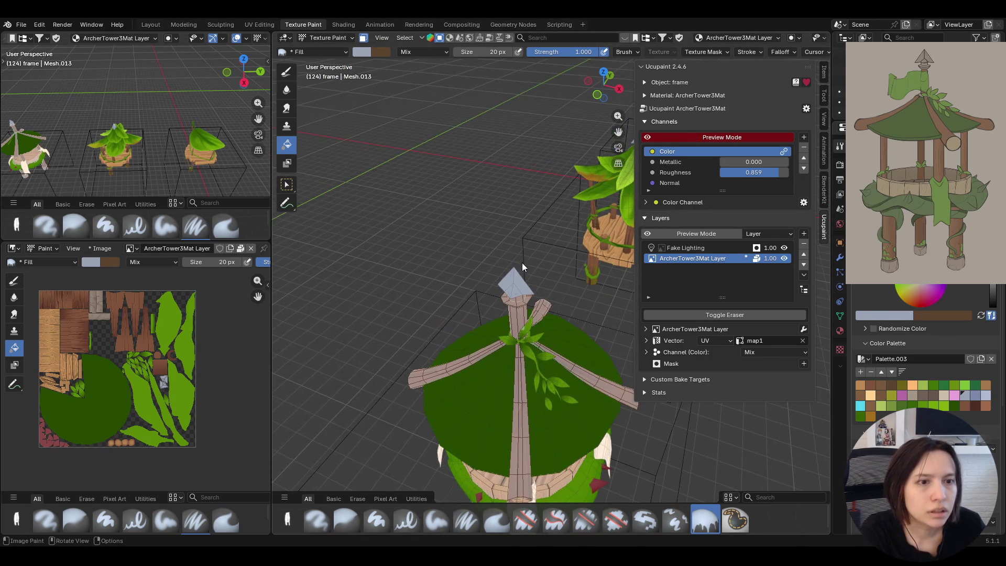
pyautogui.scroll(1, 502, 273)
pyautogui.scroll(2, 502, 271)
pyautogui.moveTo(502, 272); pyautogui.dragTo(539, 268, button='middle')
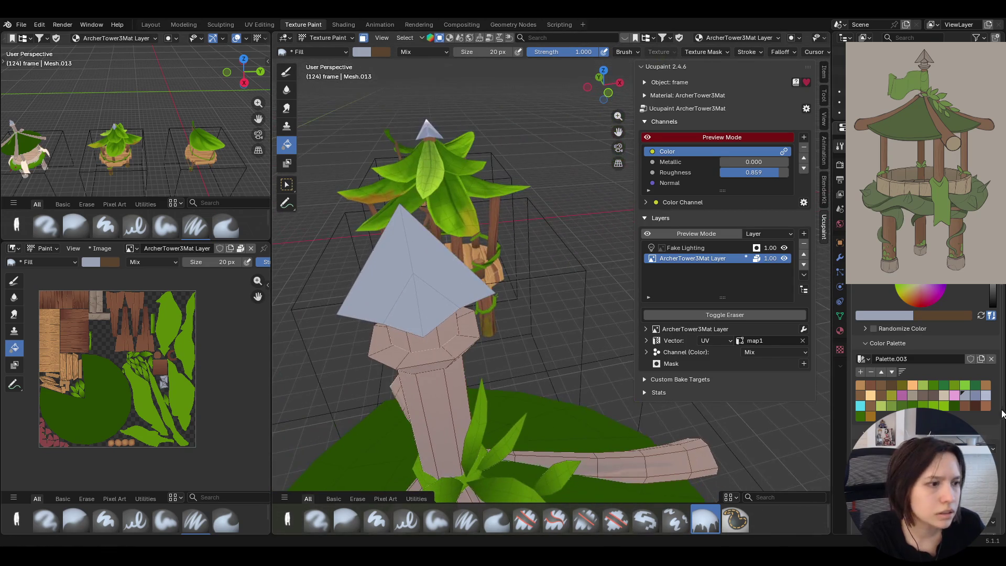
pyautogui.moveTo(519, 178)
pyautogui.mouseDown(button='middle')
pyautogui.moveTo(422, 489)
pyautogui.moveTo(503, 322)
pyautogui.mouseUp(button='middle')
pyautogui.click(436, 520)
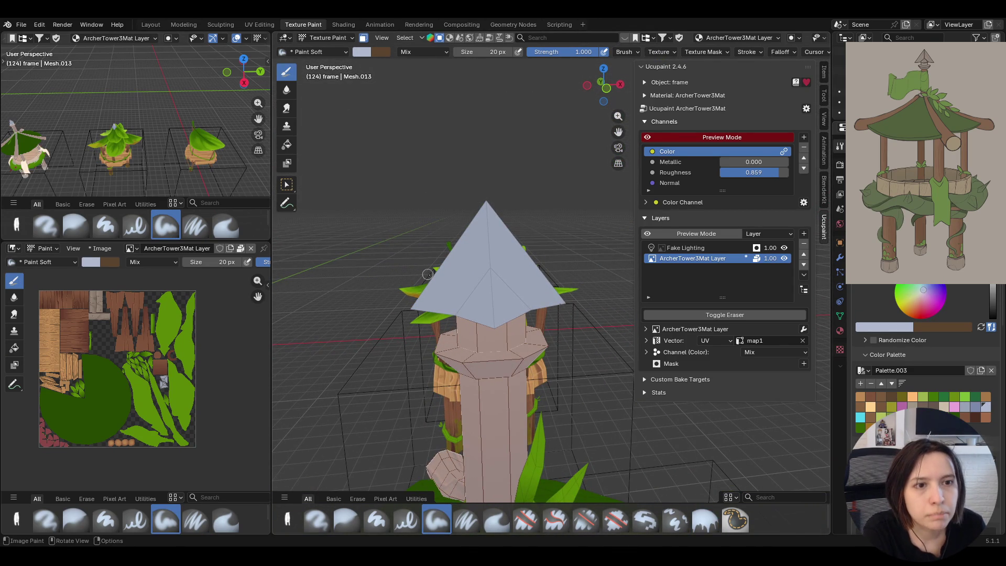
pyautogui.moveTo(489, 196); pyautogui.dragTo(490, 265)
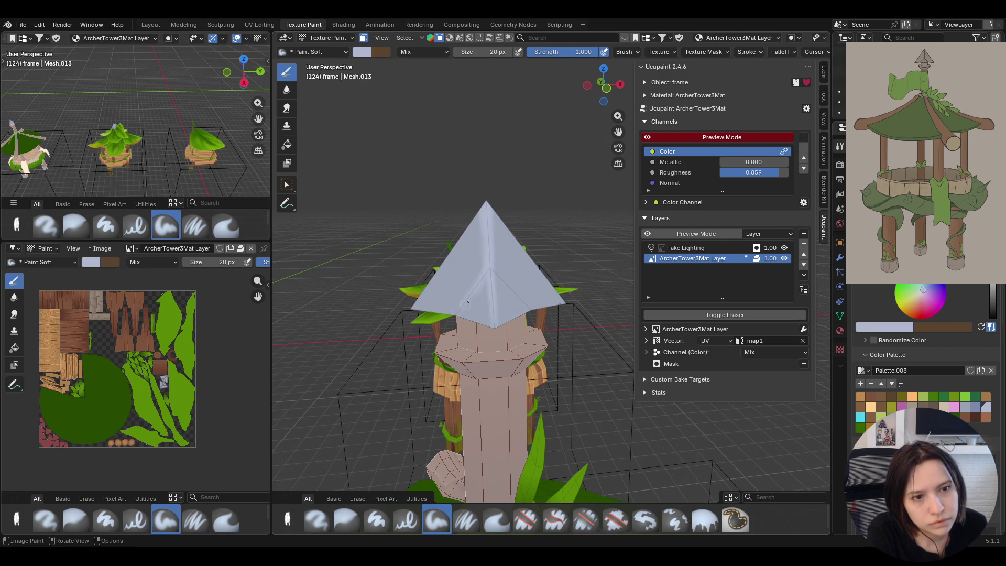
pyautogui.moveTo(492, 266); pyautogui.dragTo(456, 310)
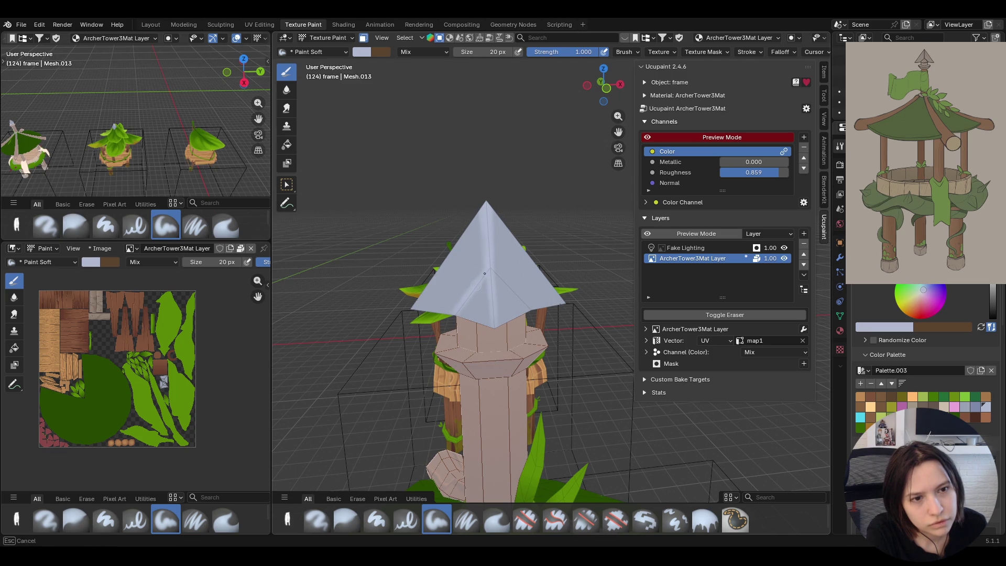
pyautogui.scroll(-5, 489, 178)
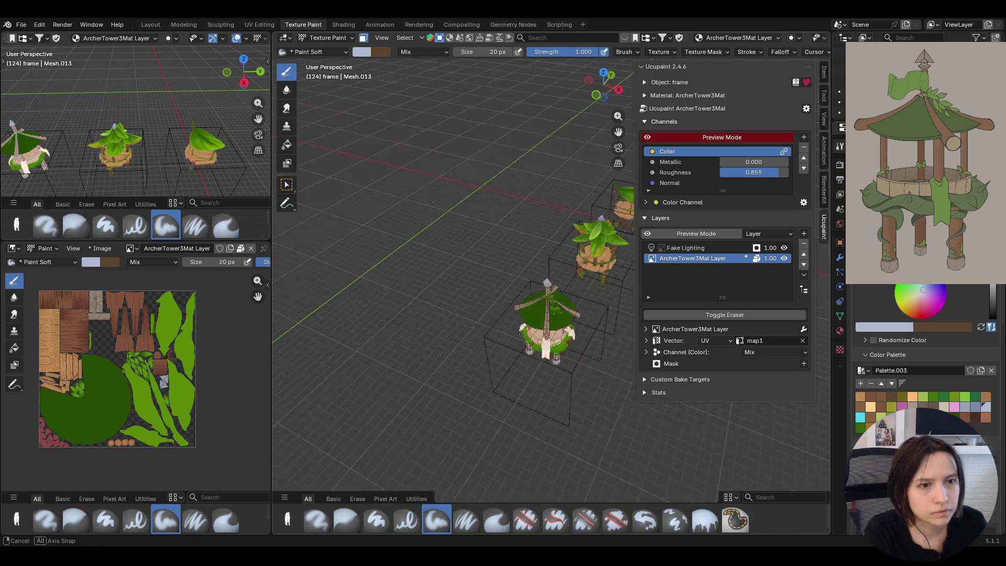
pyautogui.scroll(5, 488, 179)
pyautogui.moveTo(488, 178); pyautogui.dragTo(542, 236, button='middle')
pyautogui.scroll(4, 503, 321)
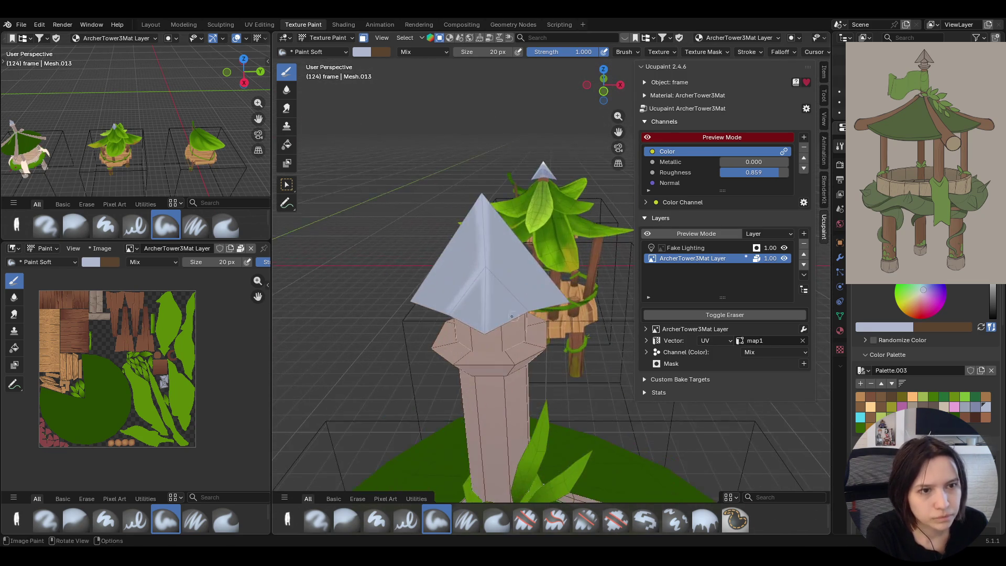
pyautogui.moveTo(472, 315); pyautogui.dragTo(503, 320, button='middle')
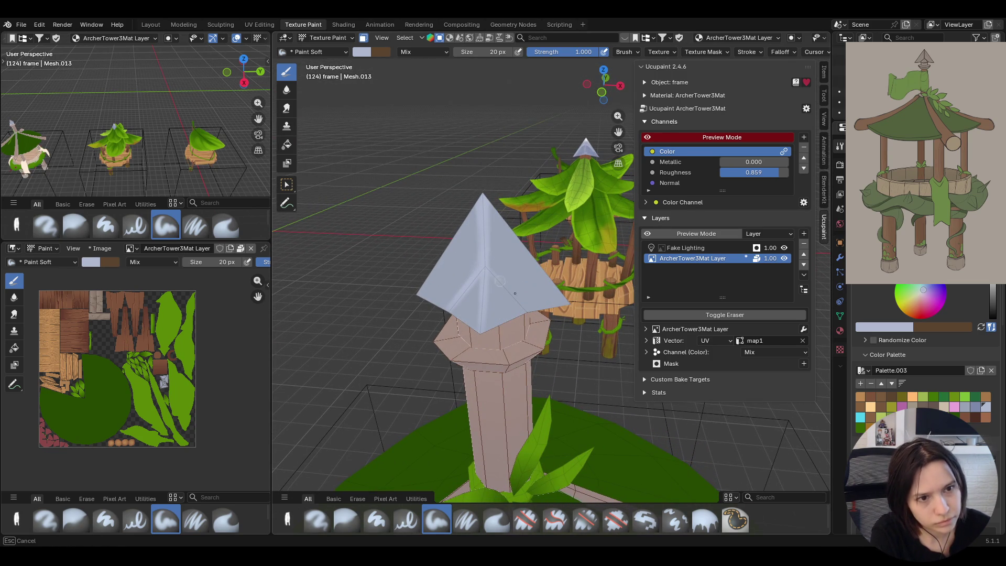
pyautogui.moveTo(500, 280); pyautogui.dragTo(482, 251)
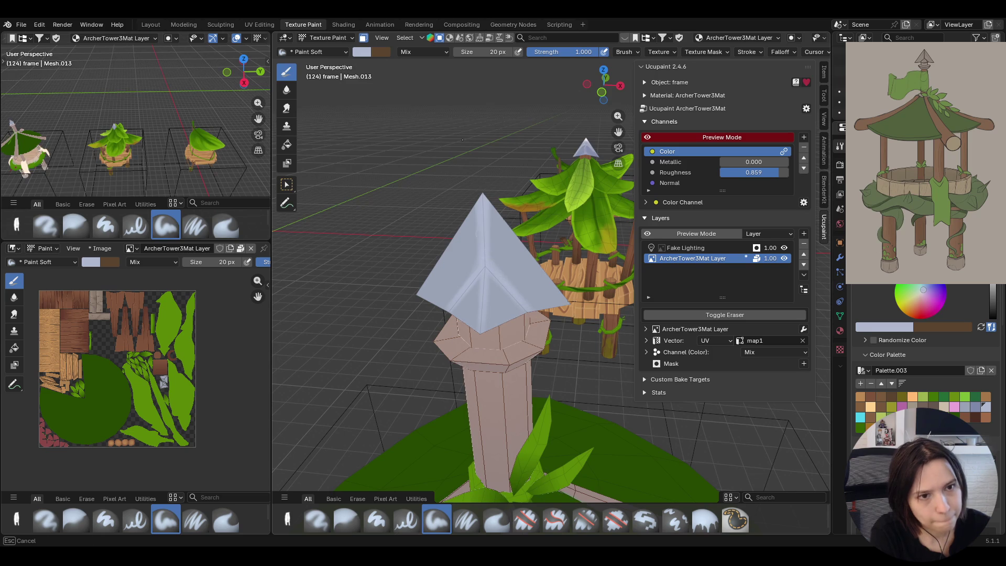
pyautogui.moveTo(463, 164)
pyautogui.mouseDown(button='middle')
pyautogui.moveTo(460, 138)
pyautogui.moveTo(520, 174)
pyautogui.mouseUp(button='middle')
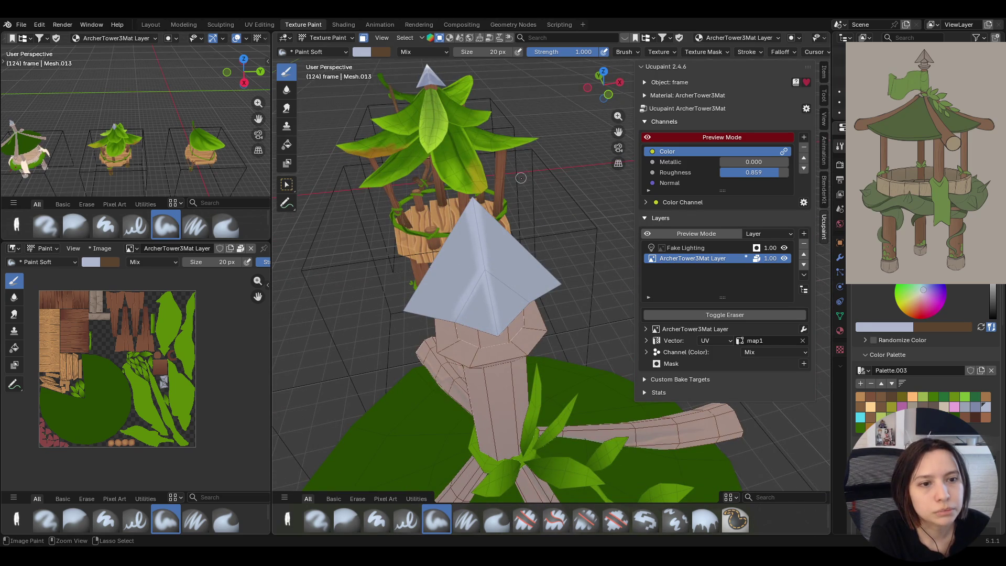
pyautogui.moveTo(521, 180); pyautogui.dragTo(418, 228, button='middle')
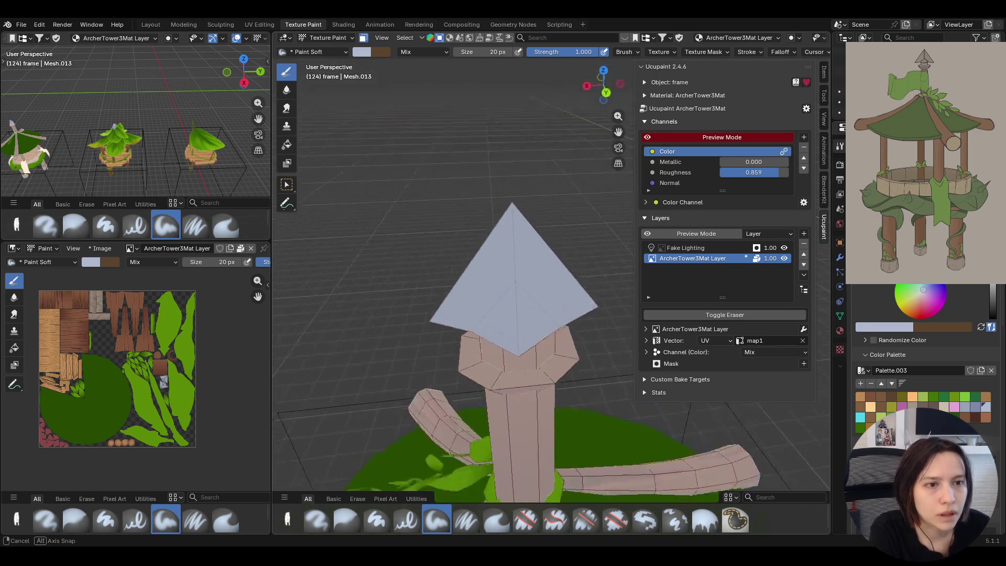
pyautogui.moveTo(418, 228); pyautogui.dragTo(392, 225, button='middle')
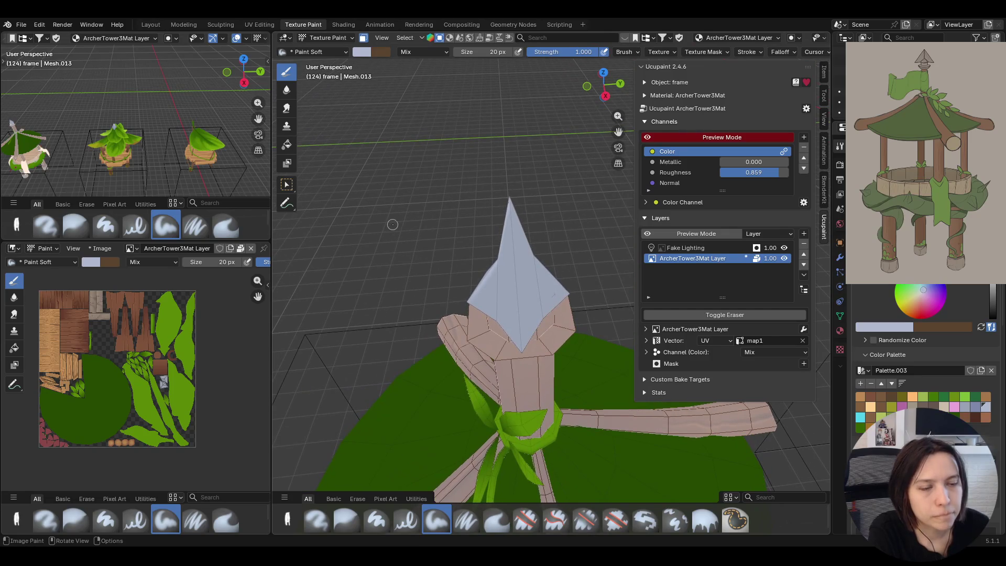
pyautogui.moveTo(509, 192); pyautogui.dragTo(472, 196, button='middle')
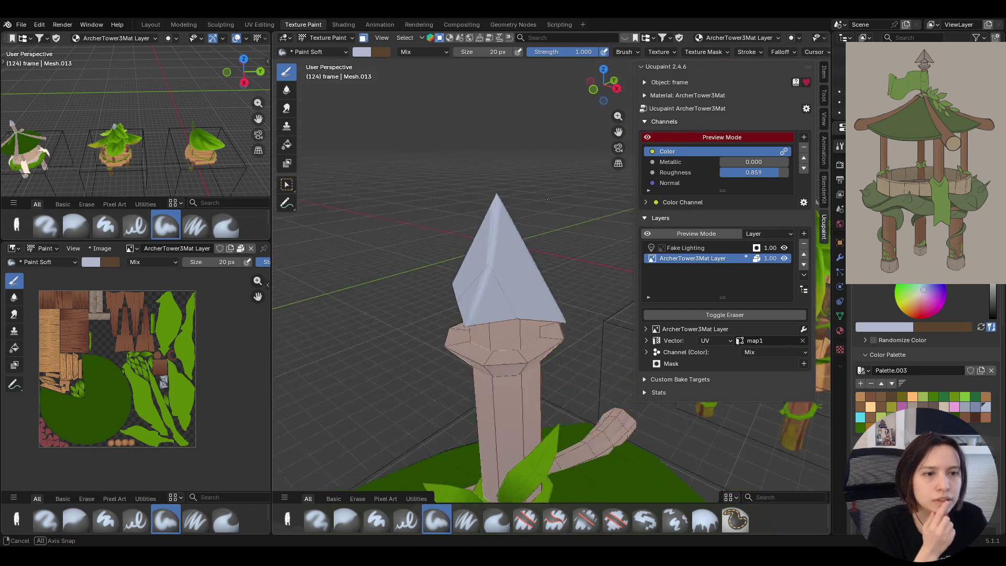
pyautogui.scroll(-5, 927, 338)
pyautogui.scroll(-3, 926, 338)
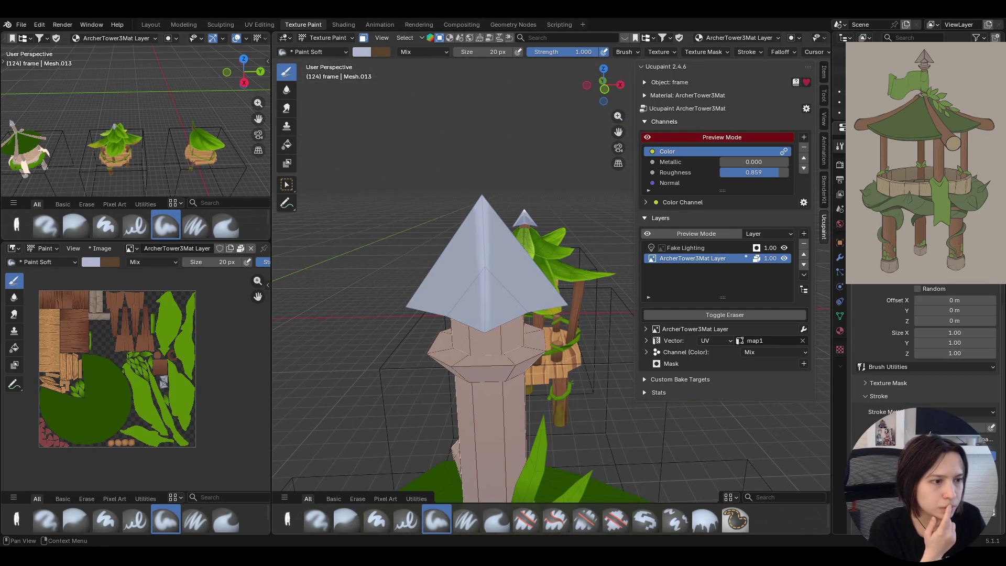
pyautogui.click(870, 384)
pyautogui.scroll(2, 862, 394)
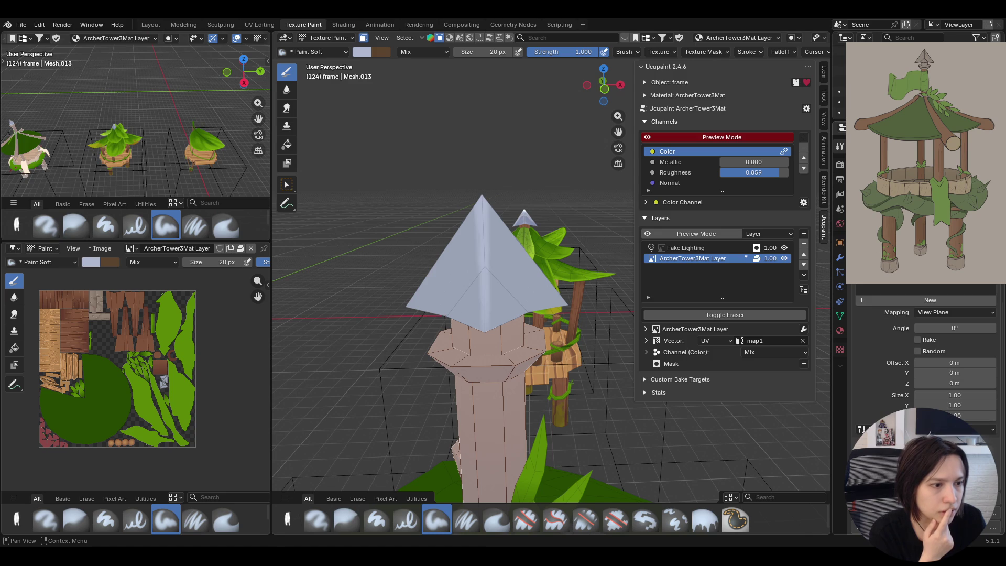
pyautogui.scroll(-3, 926, 355)
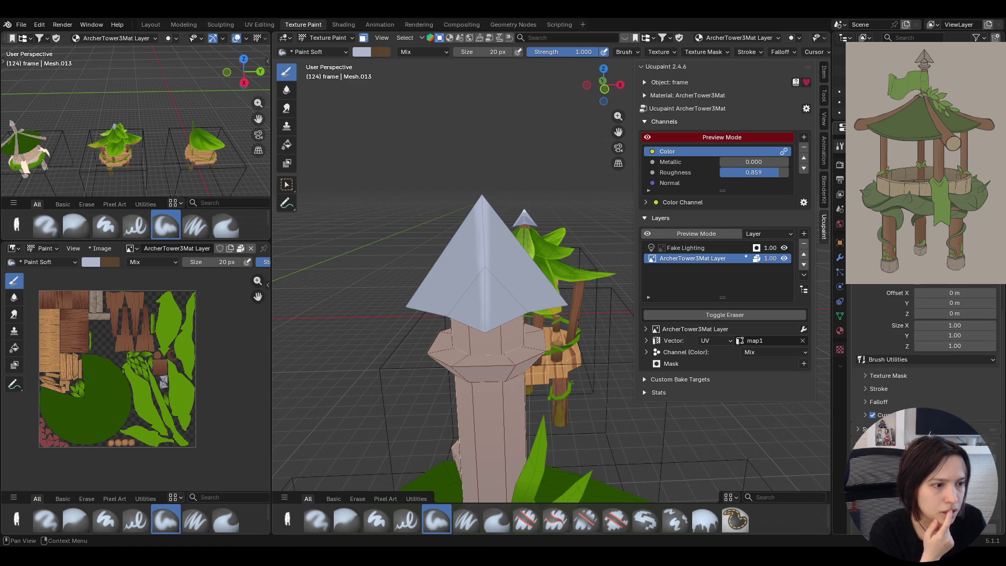
pyautogui.scroll(2, 926, 353)
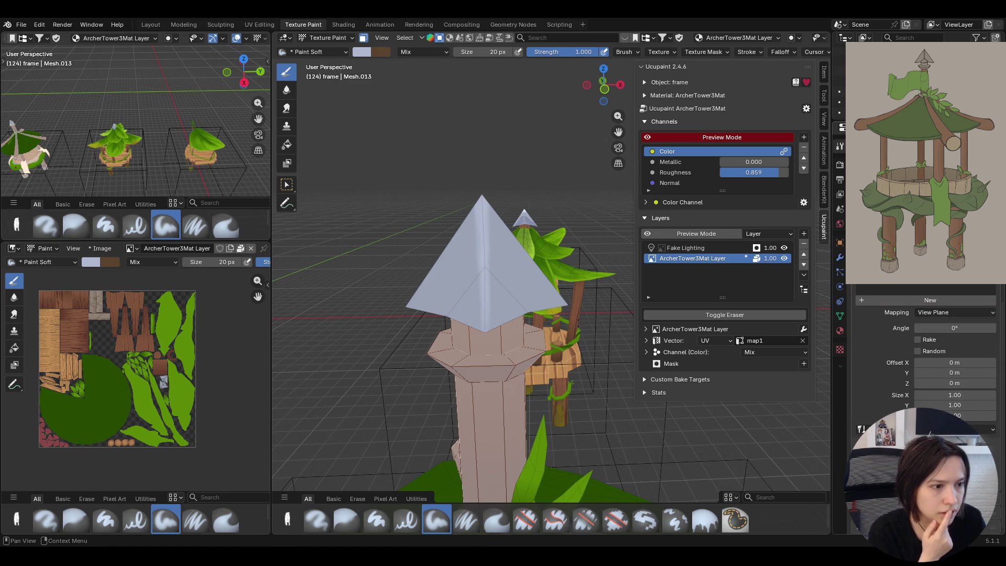
pyautogui.scroll(-1, 926, 346)
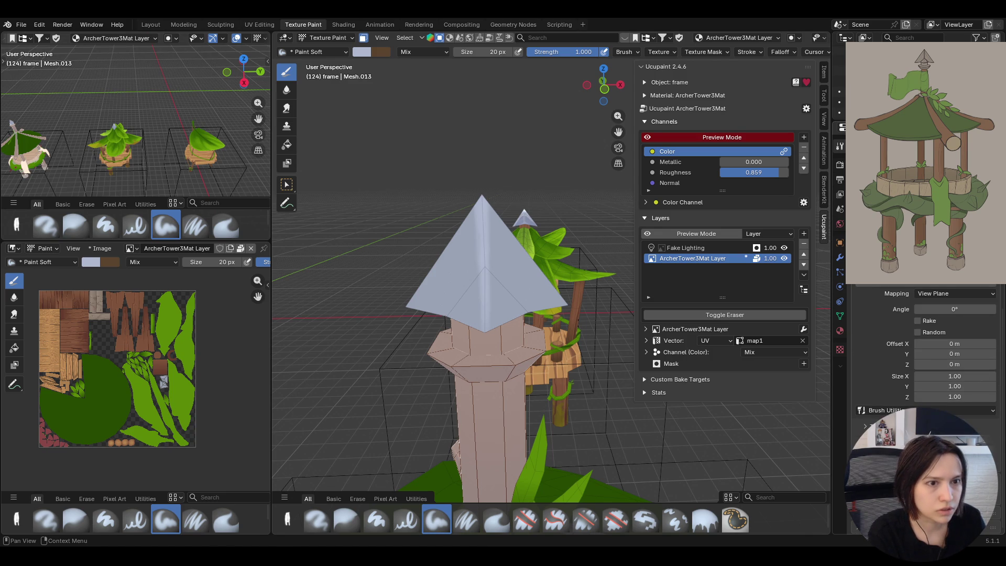
pyautogui.scroll(-6, 520, 349)
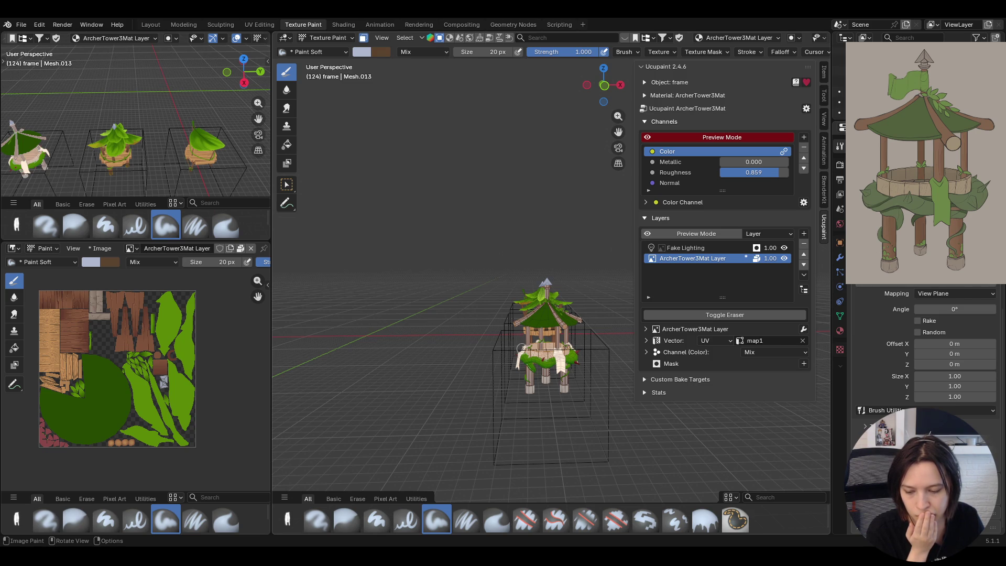
pyautogui.scroll(8, 521, 347)
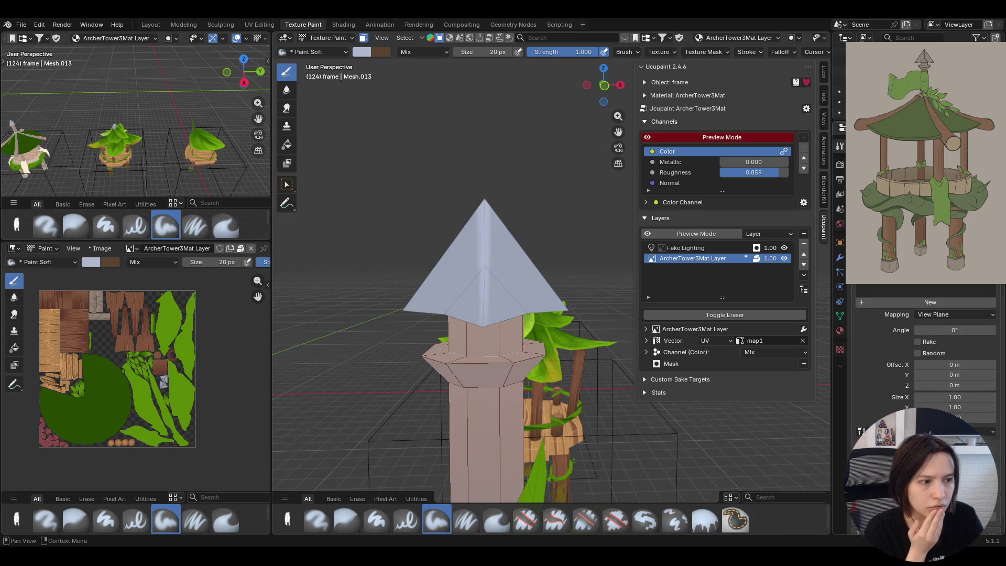
pyautogui.scroll(-8, 520, 348)
pyautogui.scroll(8, 521, 347)
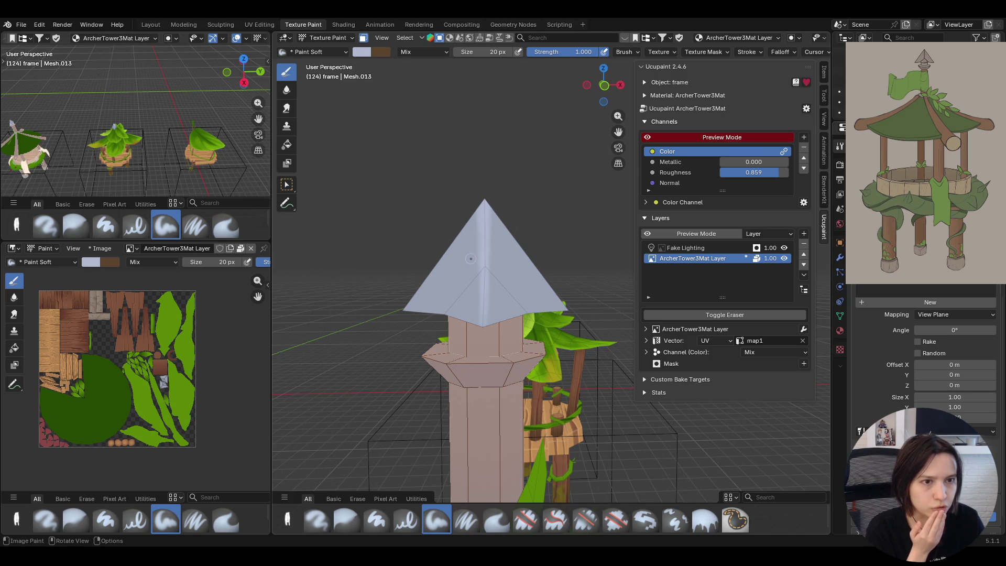
pyautogui.moveTo(500, 246)
pyautogui.mouseDown(button='middle')
pyautogui.moveTo(451, 207)
pyautogui.moveTo(441, 212)
pyautogui.moveTo(479, 217)
pyautogui.mouseUp(button='middle')
pyautogui.scroll(-1, 973, 421)
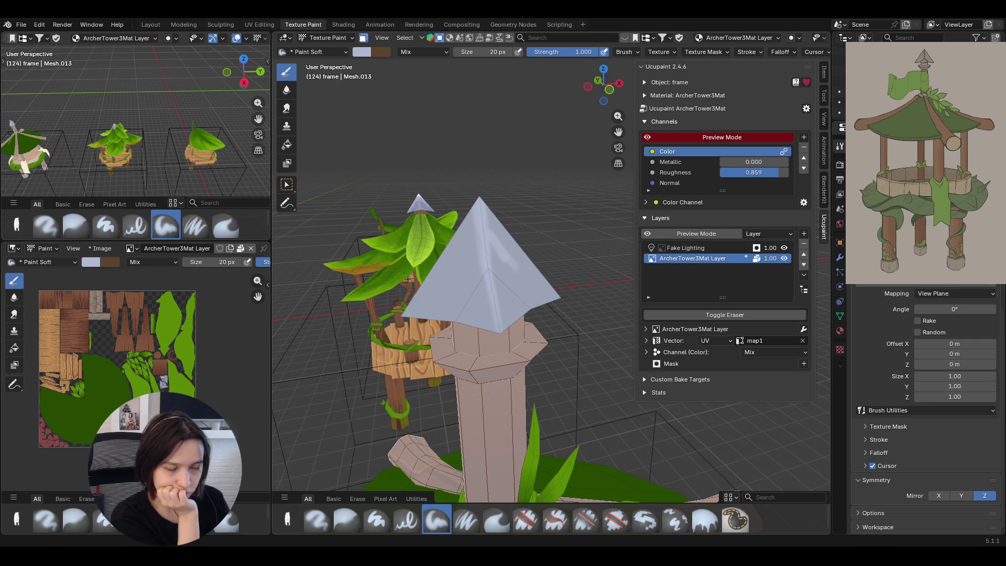
# - Test light strokes on the spire with Mirror X on and off, undoing each attempt
pyautogui.moveTo(599, 318); pyautogui.dragTo(576, 326, button='middle')
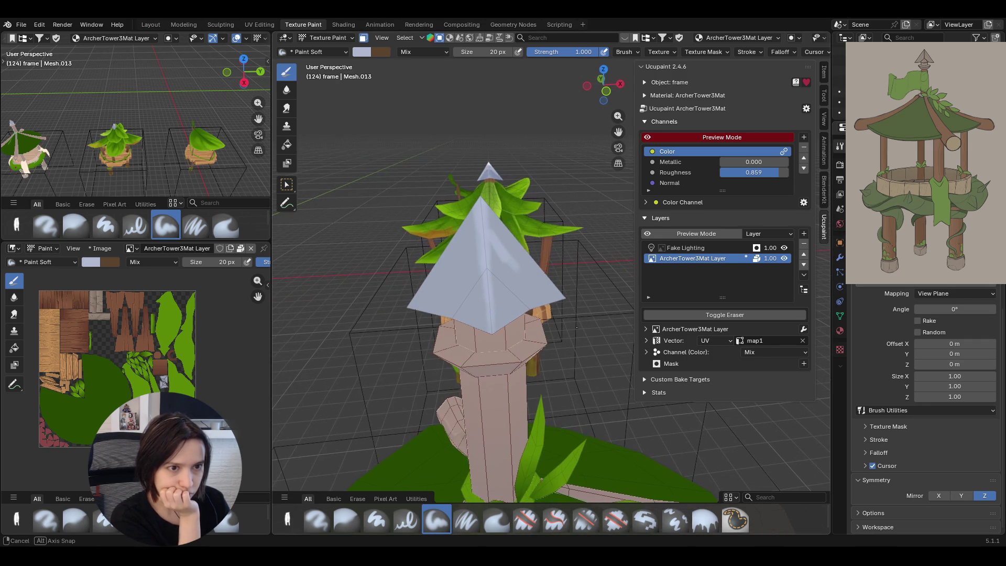
pyautogui.click(940, 496)
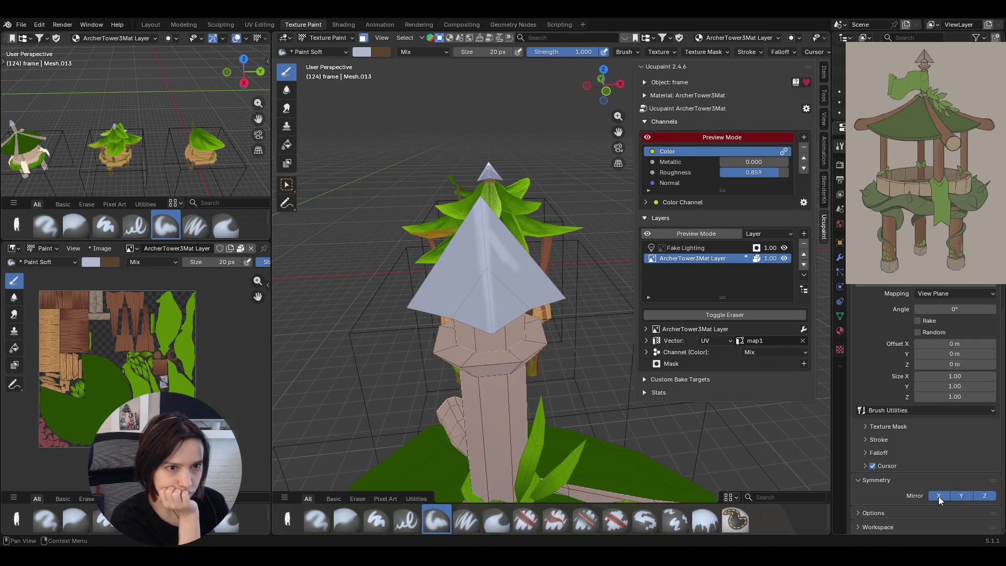
pyautogui.moveTo(465, 260); pyautogui.dragTo(539, 276)
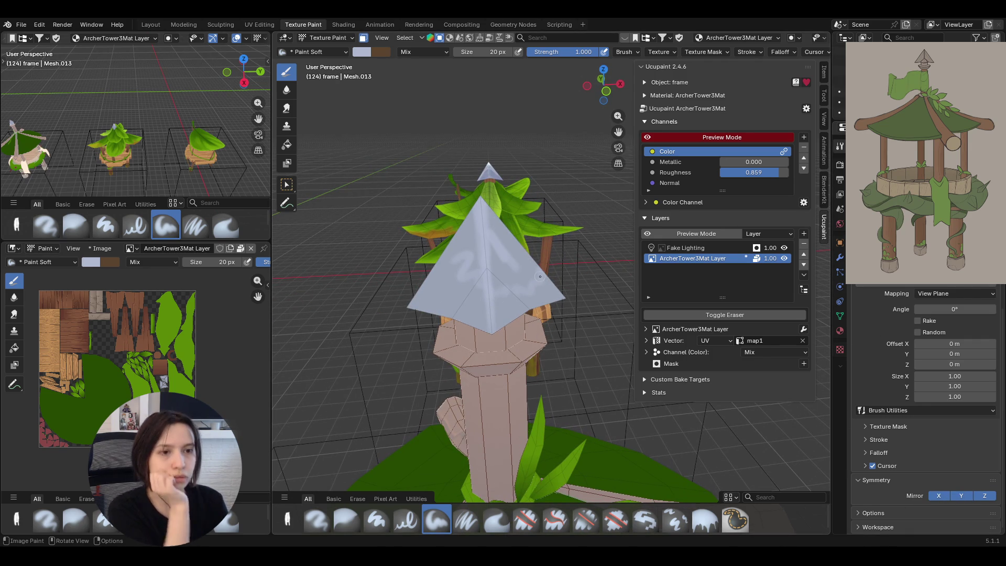
pyautogui.hotkey('ctrl', 'z')
pyautogui.click(939, 496)
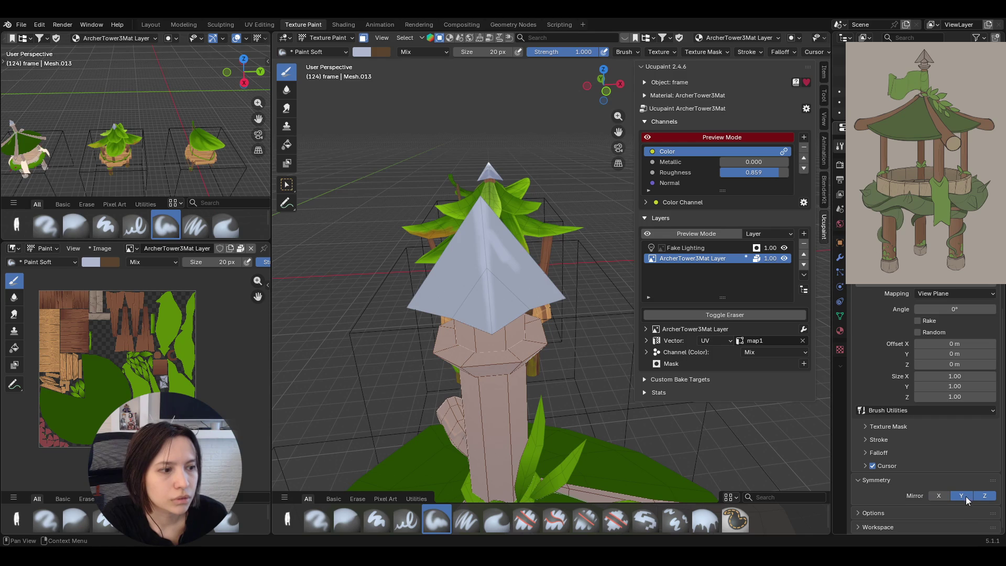
pyautogui.moveTo(452, 275); pyautogui.dragTo(530, 297)
pyautogui.hotkey('ctrl', 'z')
# - With Mirror X enabled, paint pale mirrored highlight strokes on the spire cap
pyautogui.click(938, 497)
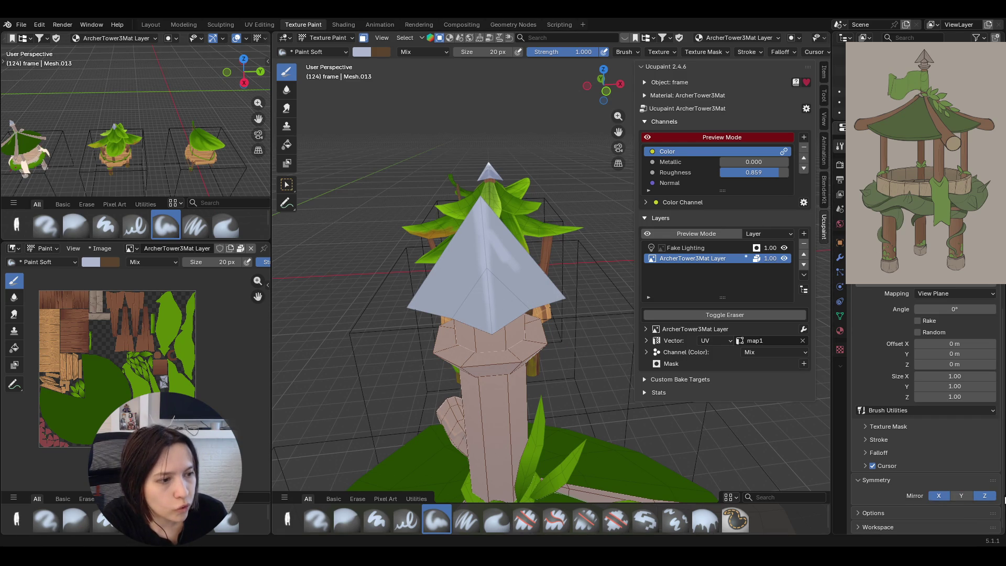
pyautogui.moveTo(447, 268); pyautogui.dragTo(488, 301)
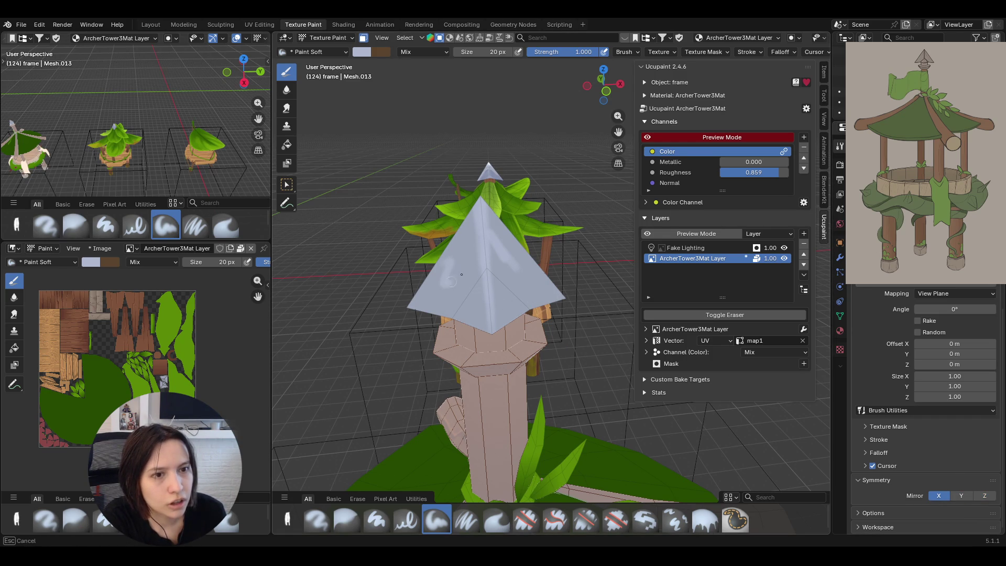
pyautogui.moveTo(488, 301); pyautogui.dragTo(472, 235, button='middle')
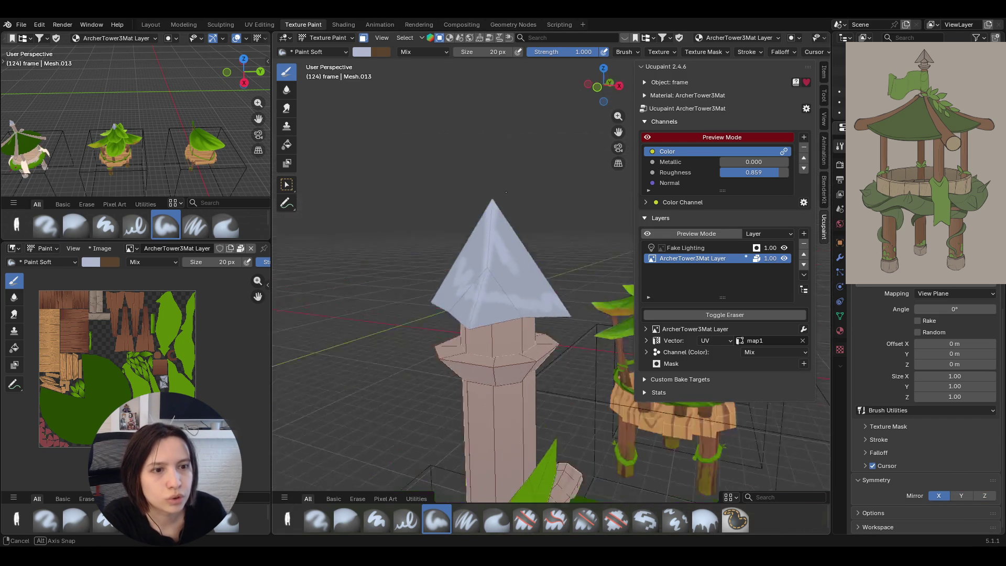
pyautogui.moveTo(439, 172)
pyautogui.mouseDown(button='middle')
pyautogui.moveTo(411, 156)
pyautogui.moveTo(601, 213)
pyautogui.moveTo(542, 200)
pyautogui.moveTo(555, 196)
pyautogui.mouseUp(button='middle')
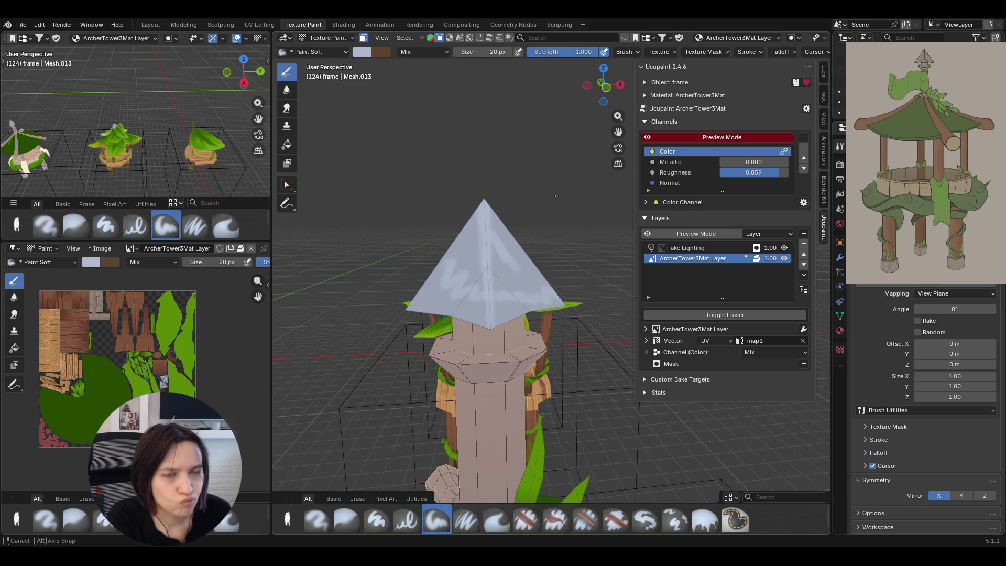
# - Undo the strokes and reset symmetry so only Mirror X is enabled
pyautogui.hotkey('ctrl', 'z')
pyautogui.hotkey('ctrl', 'z')
pyautogui.click(939, 496)
pyautogui.click(984, 495)
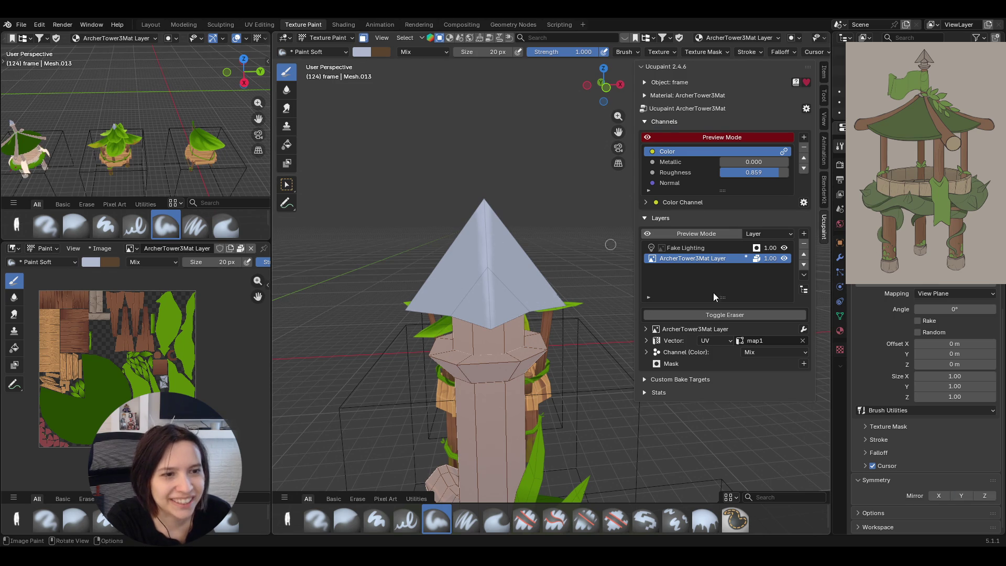
pyautogui.click(939, 495)
# - Paint wavy white highlight strokes up the spire faces and view the whole tower
pyautogui.moveTo(433, 260); pyautogui.dragTo(483, 281)
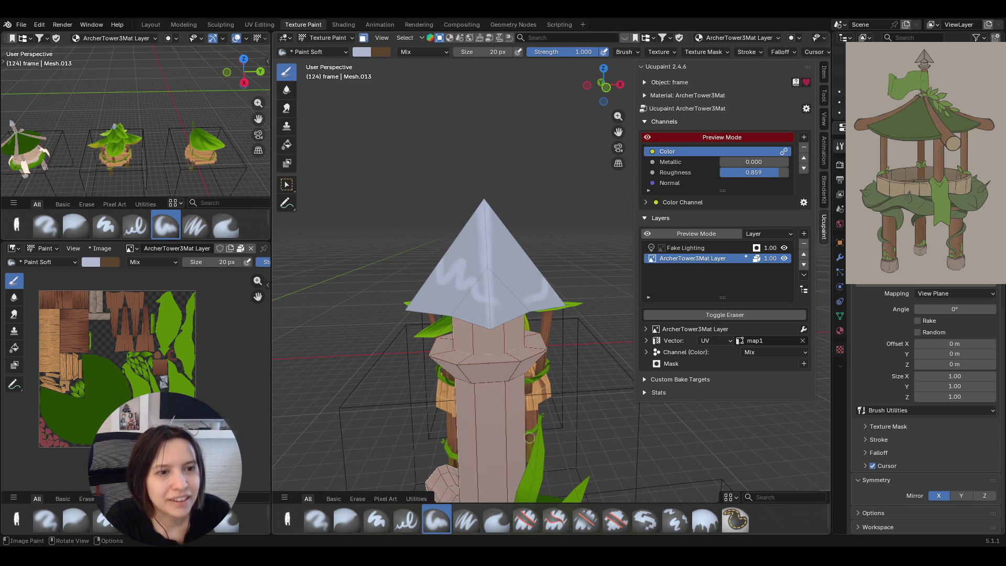
pyautogui.moveTo(508, 315); pyautogui.dragTo(519, 260)
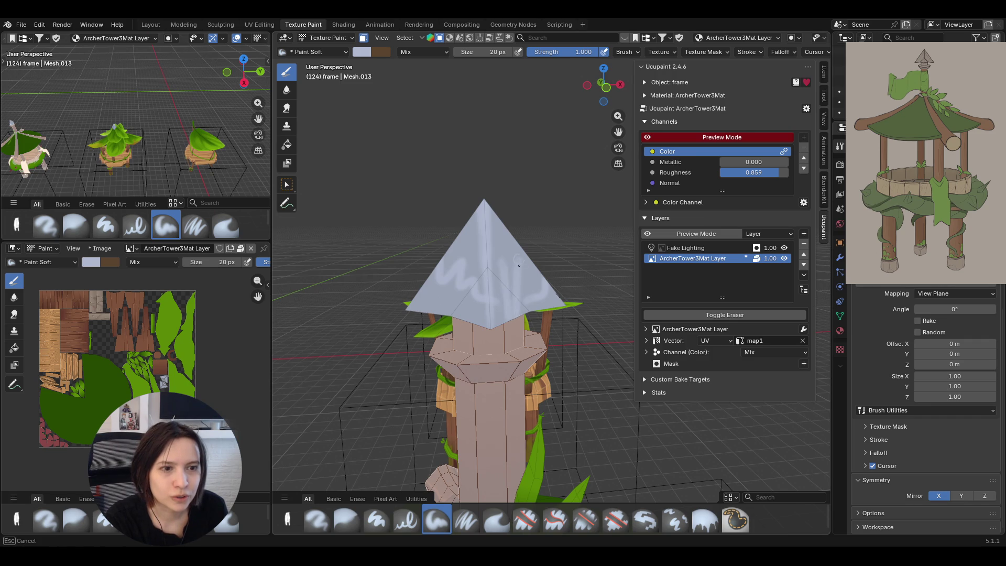
pyautogui.moveTo(511, 300); pyautogui.dragTo(508, 232)
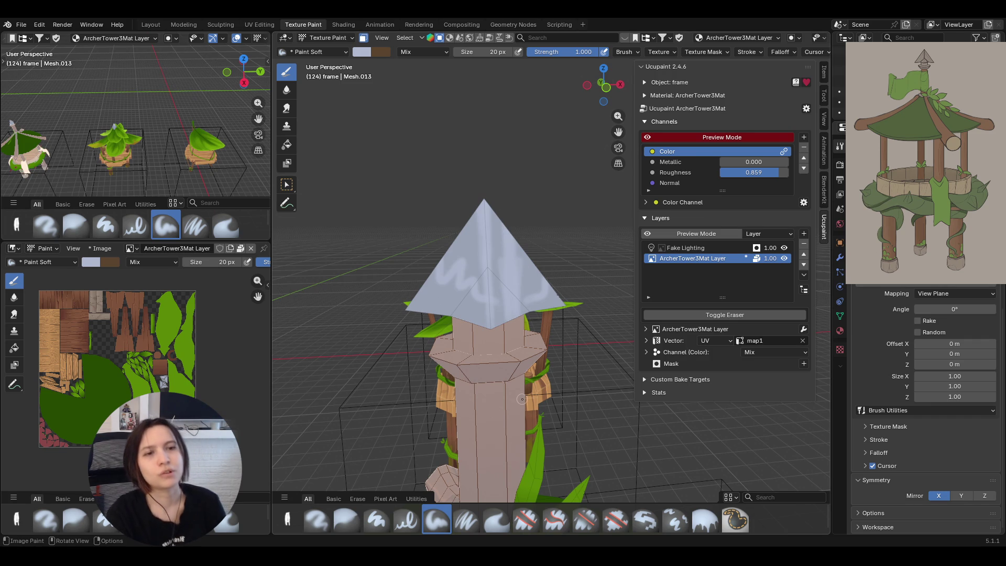
pyautogui.scroll(-4, 477, 148)
pyautogui.scroll(-4, 478, 147)
pyautogui.moveTo(478, 147)
pyautogui.mouseDown(button='middle')
pyautogui.moveTo(453, 168)
pyautogui.moveTo(539, 208)
pyautogui.mouseUp(button='middle')
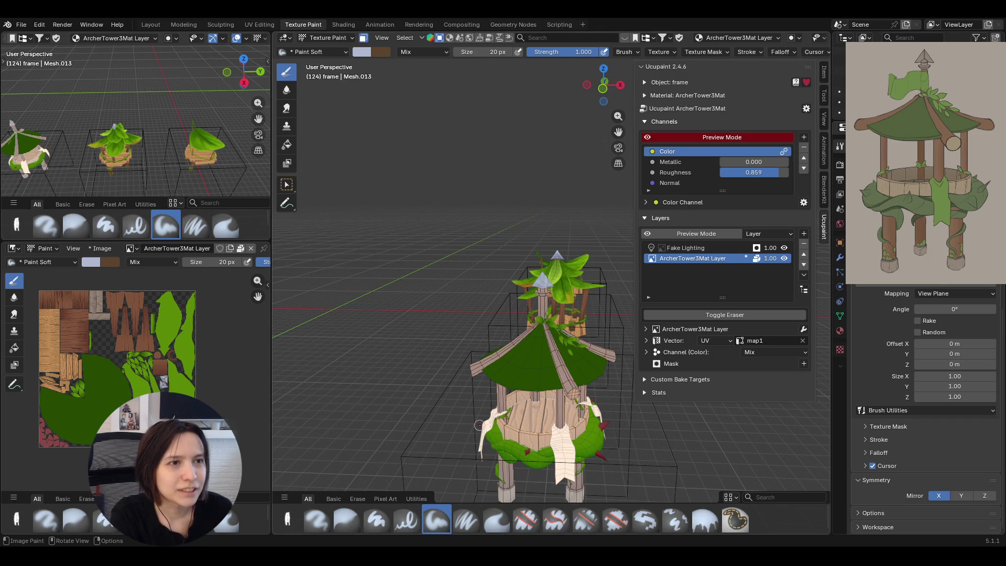
pyautogui.scroll(-6, 479, 425)
pyautogui.scroll(2, 603, 315)
pyautogui.scroll(5, 603, 315)
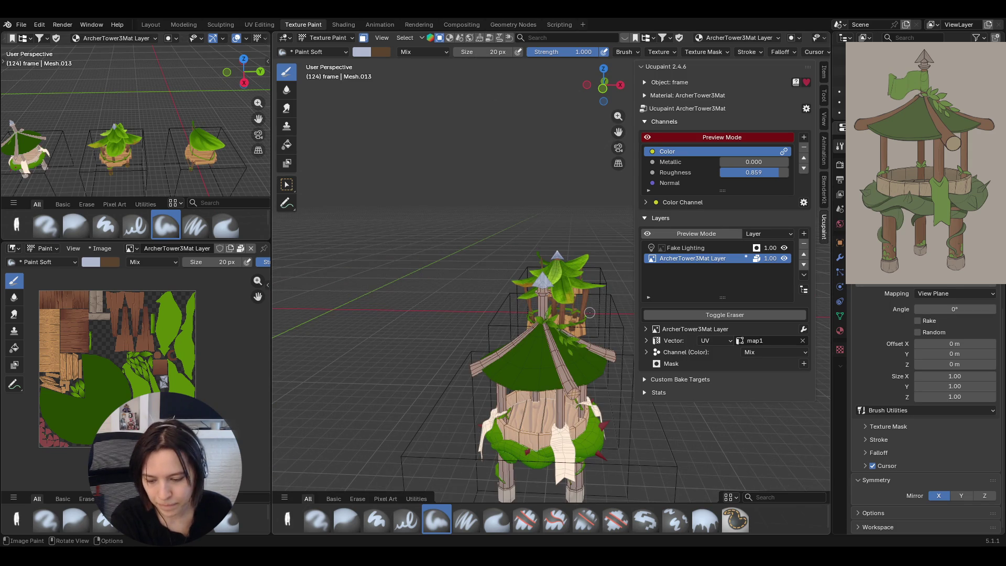
pyautogui.keyDown('ctrl'); pyautogui.moveTo(542, 320); pyautogui.dragTo(540, 303, button='middle'); pyautogui.keyUp('ctrl')
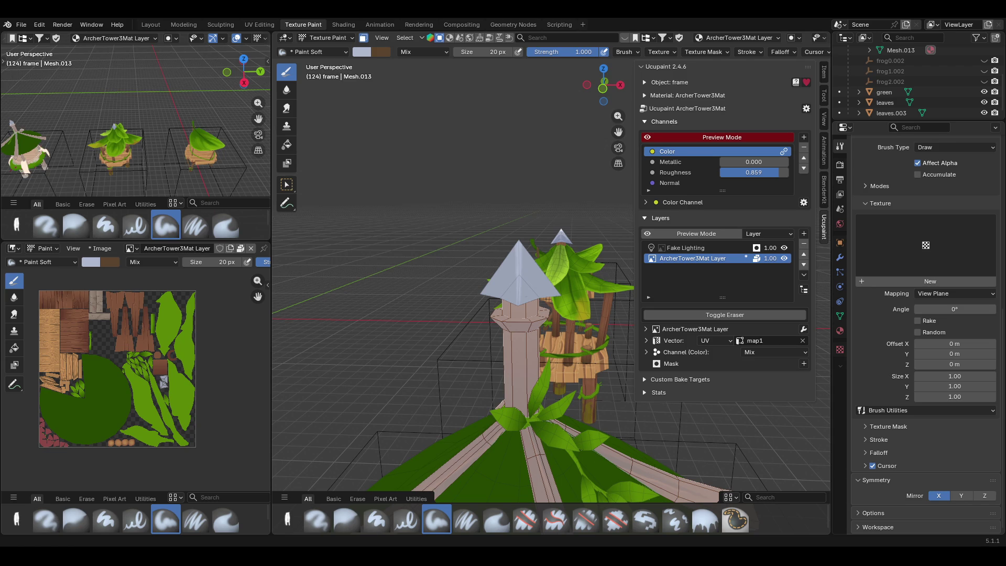
# - Return the tower to Object Mode and show the Object menu
pyautogui.click(329, 37)
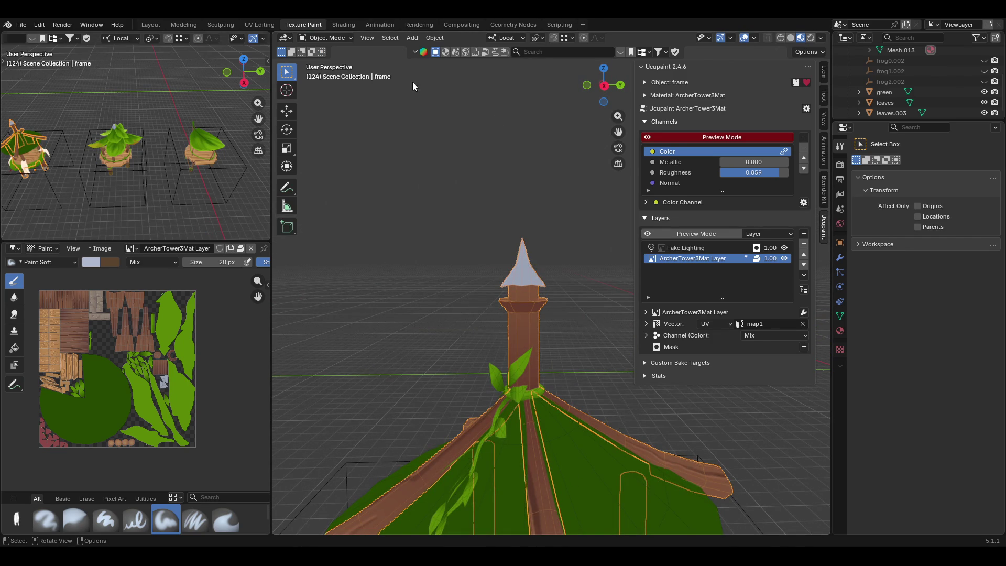
pyautogui.click(435, 38)
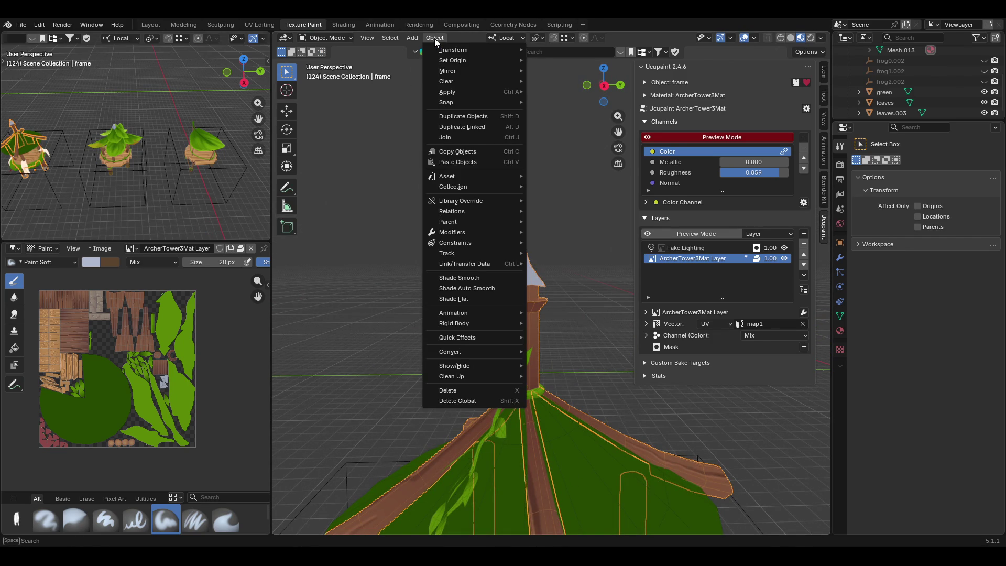
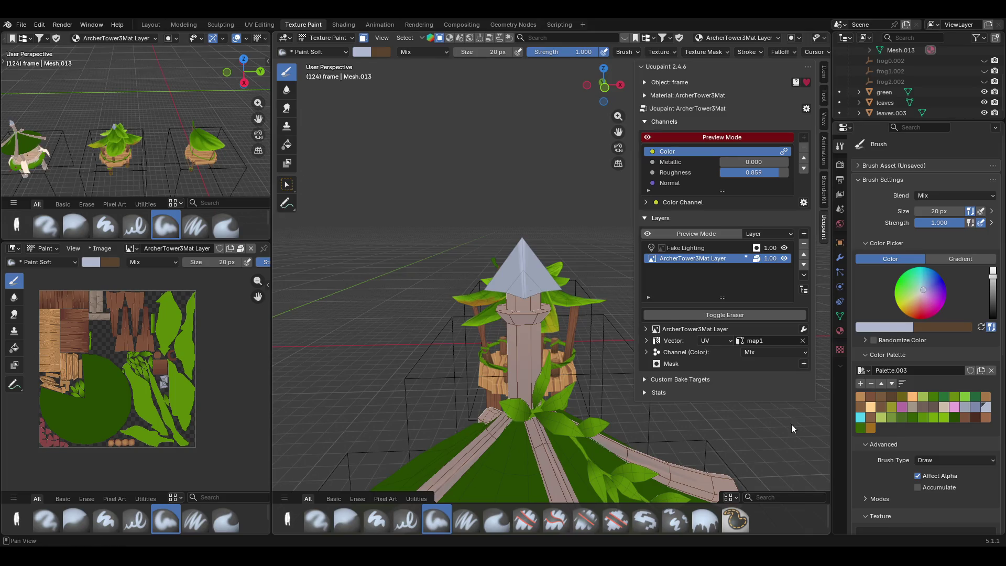
pyautogui.scroll(-5, 928, 470)
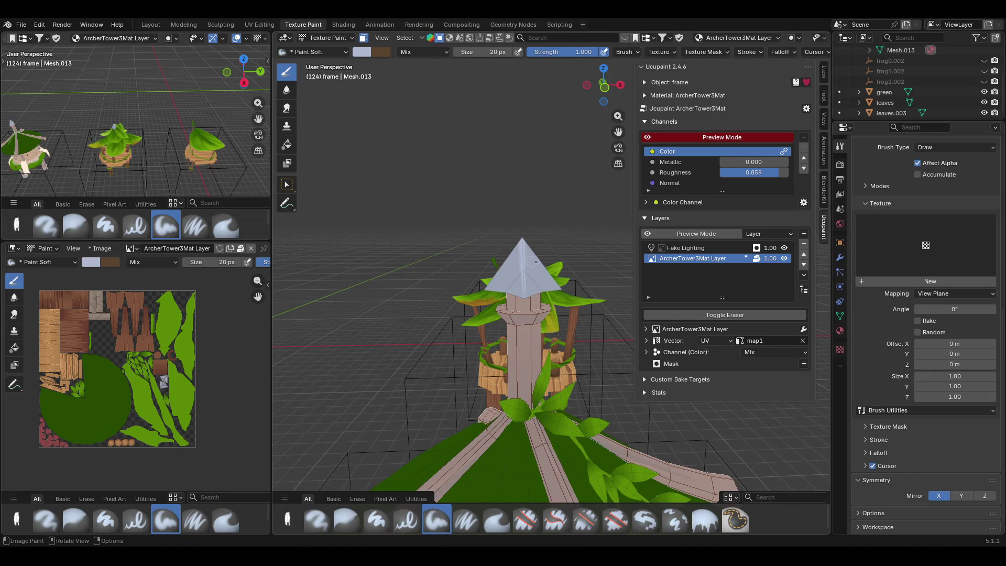
# - Paint light mirrored strokes down the spire with X mirror on
pyautogui.moveTo(539, 271); pyautogui.dragTo(530, 292)
pyautogui.scroll(8, 493, 280)
pyautogui.scroll(-6, 525, 287)
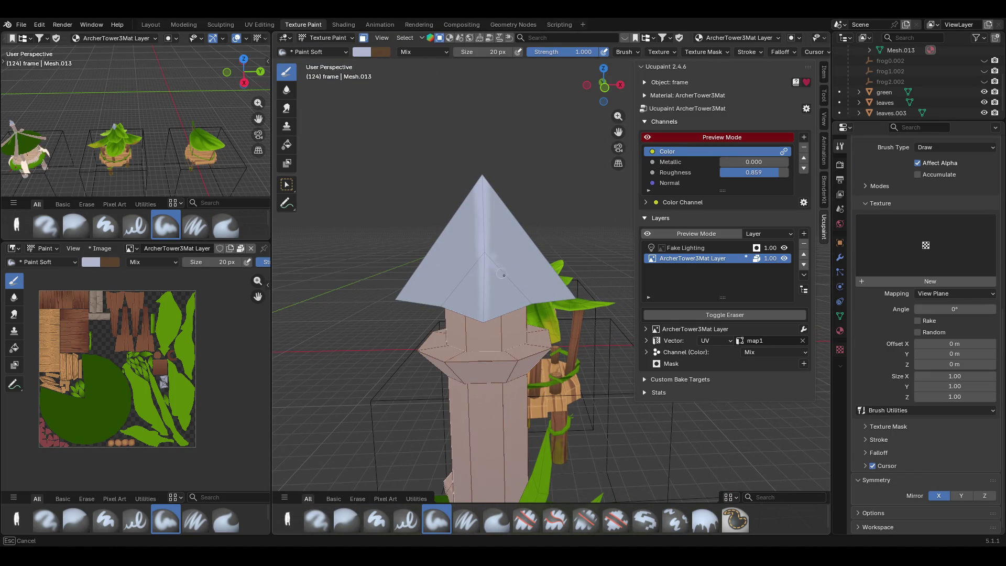
pyautogui.moveTo(488, 255); pyautogui.dragTo(531, 305)
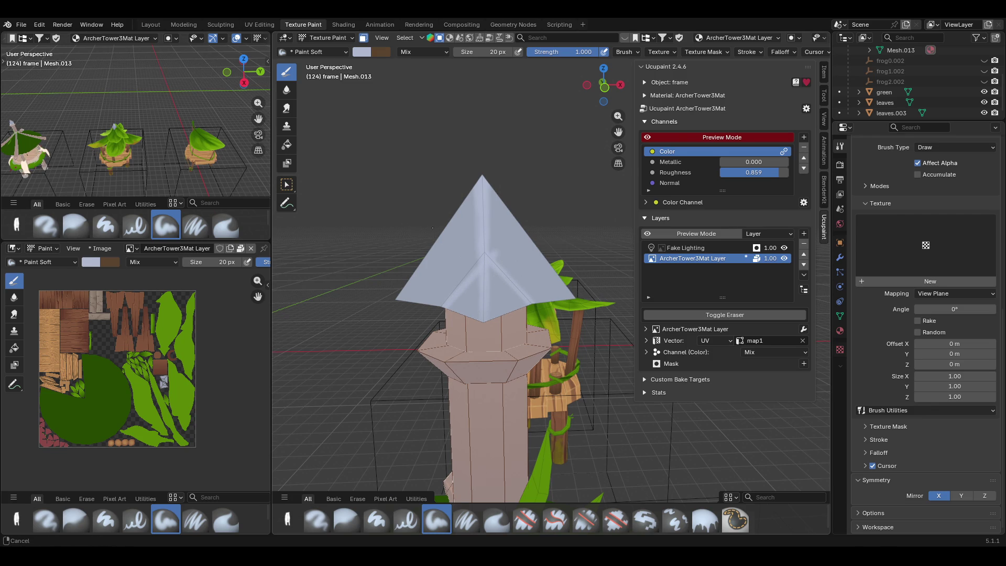
pyautogui.scroll(-2, 434, 229)
pyautogui.scroll(-2, 434, 229)
pyautogui.scroll(2, 435, 229)
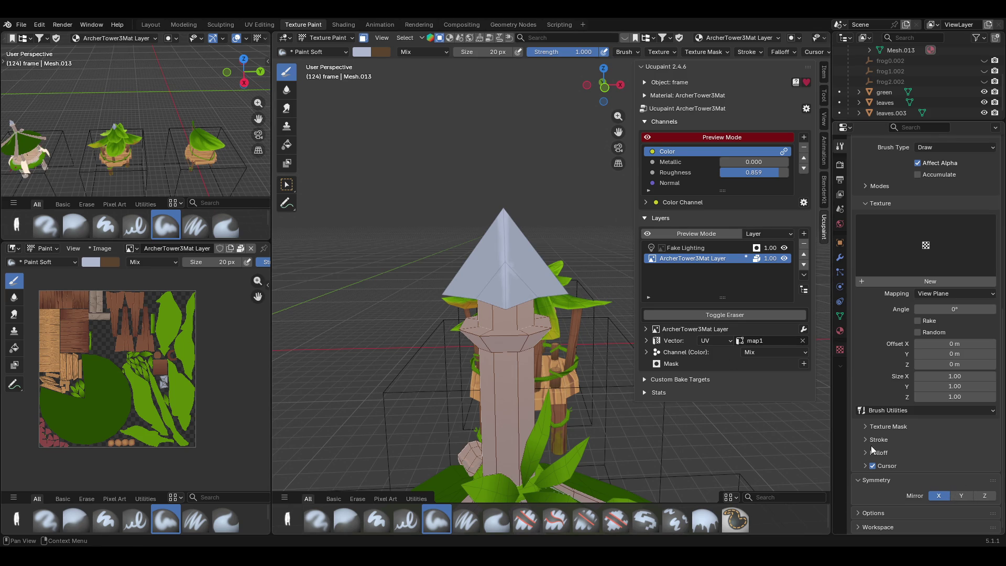
pyautogui.scroll(-6, 598, 283)
pyautogui.scroll(3, 594, 284)
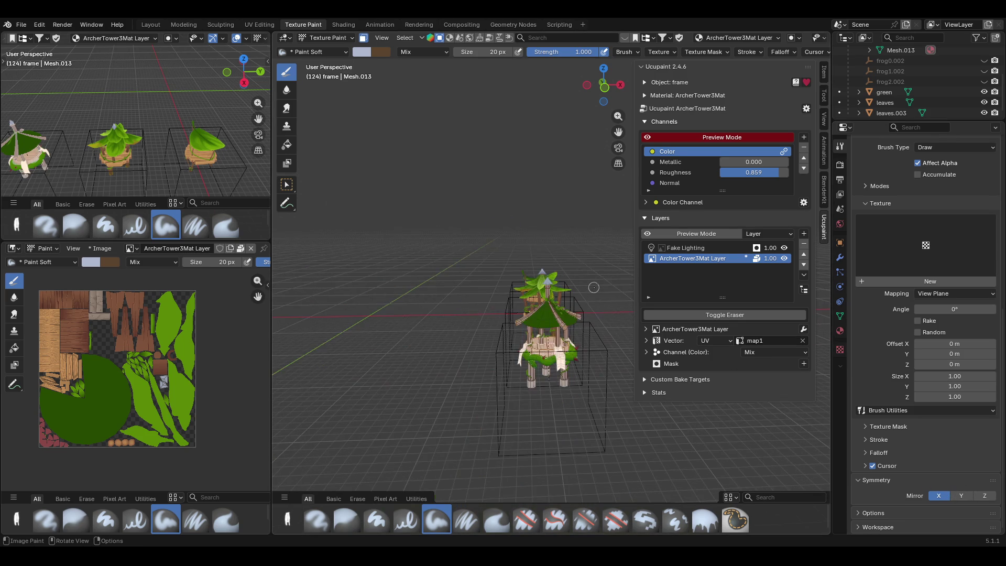
# - Orbit to a level perspective view revealing the other towers and adjust the overview angle
pyautogui.moveTo(594, 286); pyautogui.dragTo(590, 260, button='middle')
pyautogui.scroll(2, 572, 397)
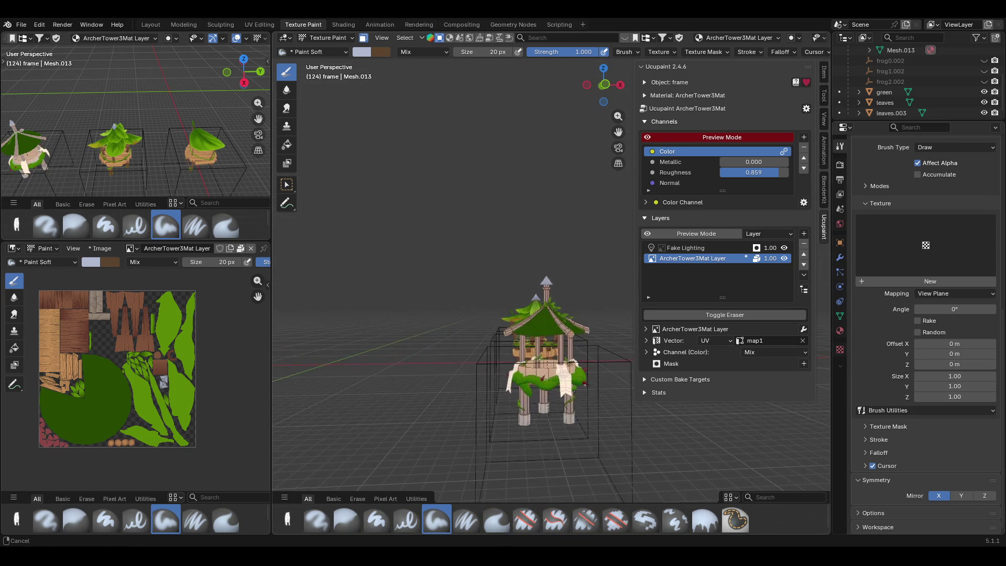
pyautogui.scroll(2, 558, 433)
pyautogui.moveTo(548, 455)
pyautogui.mouseDown(button='middle')
pyautogui.moveTo(701, 445)
pyautogui.moveTo(684, 480)
pyautogui.moveTo(679, 455)
pyautogui.mouseUp(button='middle')
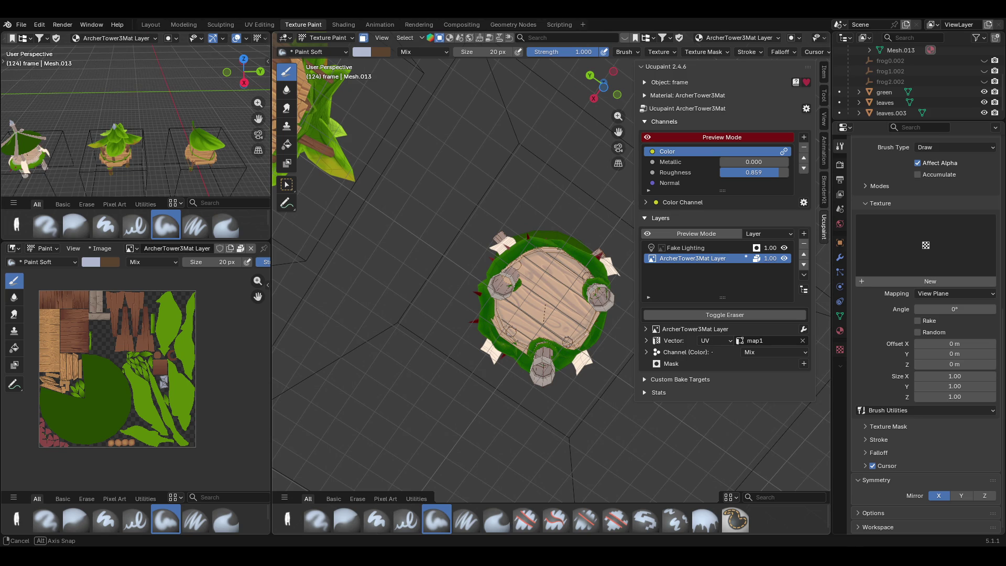
pyautogui.moveTo(678, 455); pyautogui.dragTo(481, 144, button='middle')
pyautogui.moveTo(245, 72); pyautogui.dragTo(167, 27)
# - Return to Object Mode and review the Set Origin options without changing anything
pyautogui.click(335, 37)
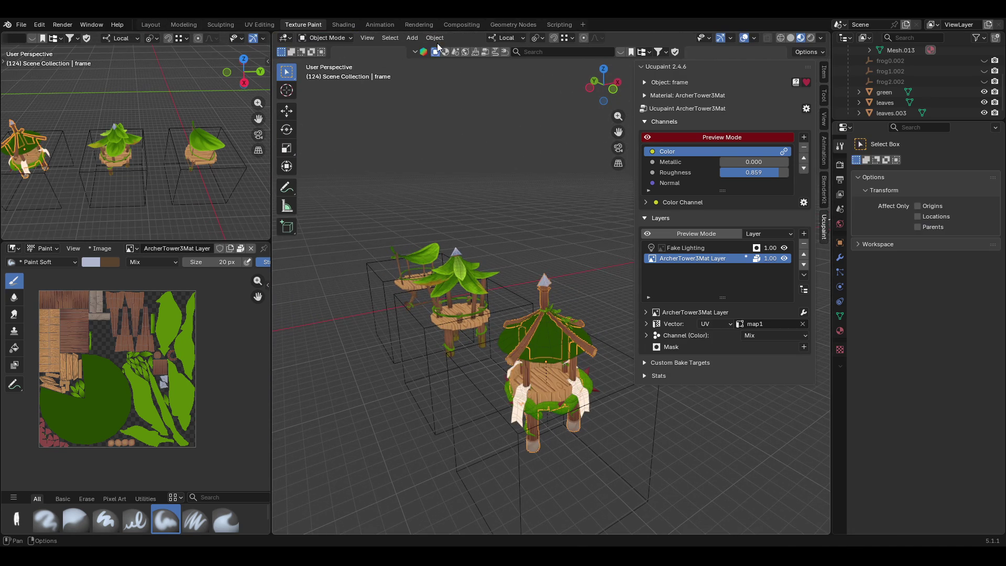
pyautogui.click(435, 38)
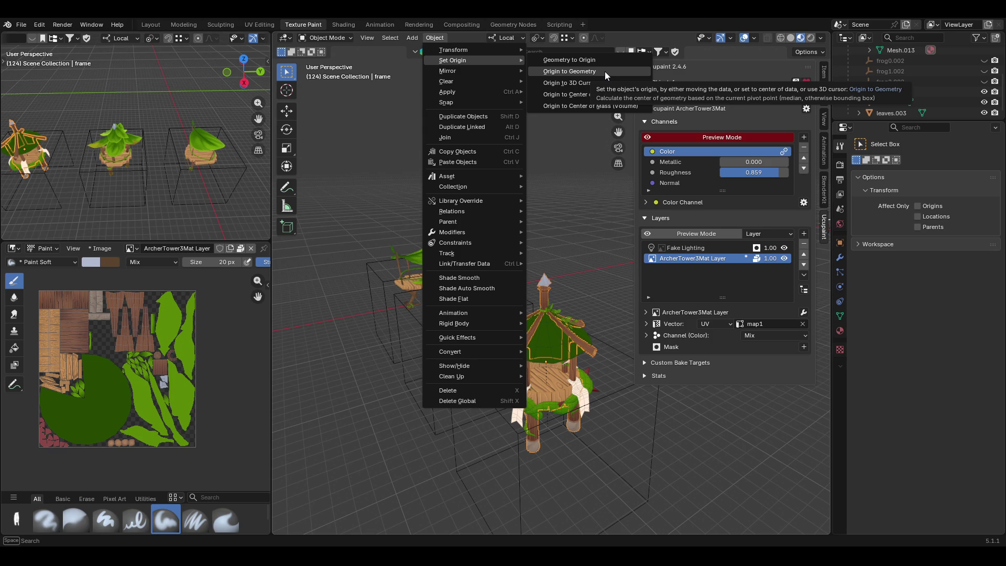
pyautogui.click(605, 71)
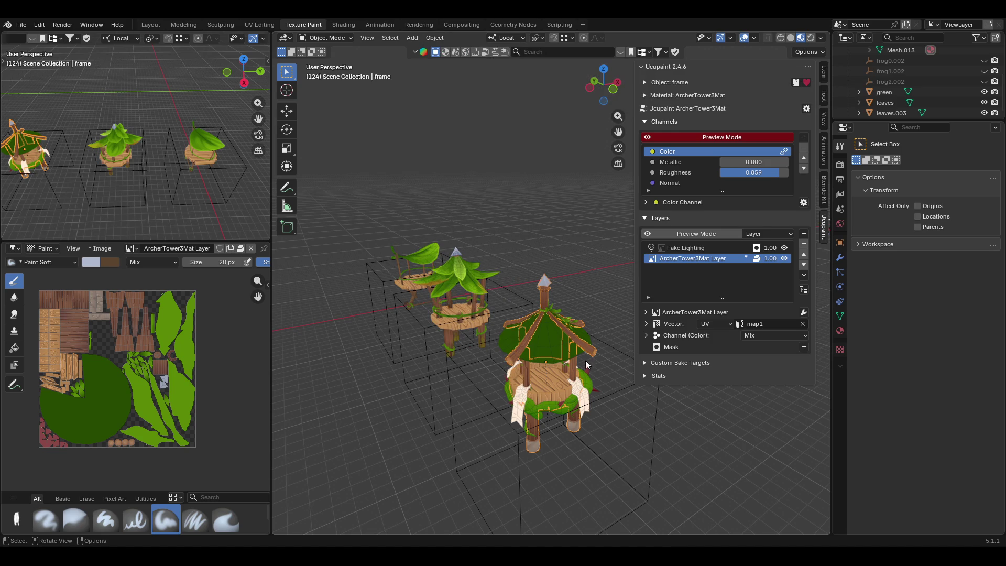
# - Select ArcherTower.2 and bring up the Shift+S snapping choices
pyautogui.click(602, 406)
pyautogui.moveTo(665, 417)
pyautogui.mouseDown(button='middle')
pyautogui.moveTo(630, 375)
pyautogui.moveTo(642, 372)
pyautogui.moveTo(632, 379)
pyautogui.moveTo(639, 405)
pyautogui.mouseUp(button='middle')
pyautogui.hotkey('shift', 's')
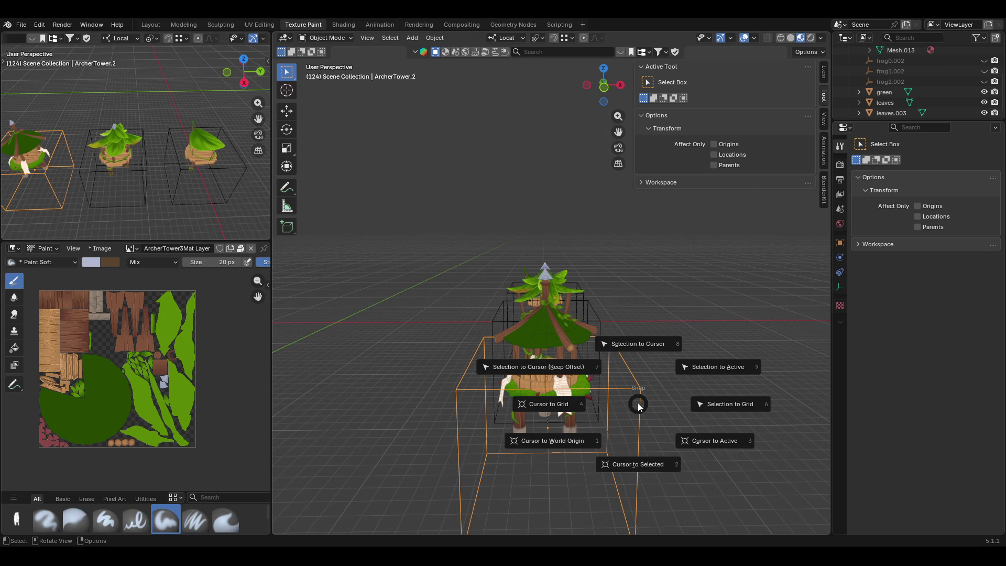
# - Snap ArcherTower.2 onto the active object with Selection to Active and inspect the result
pyautogui.click(722, 366)
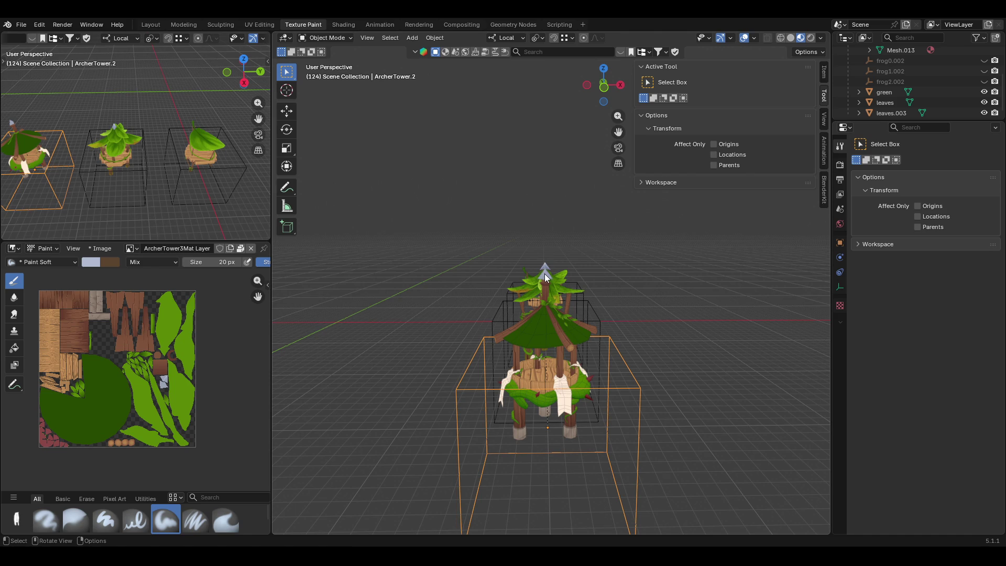
pyautogui.moveTo(545, 274)
pyautogui.mouseDown(button='middle')
pyautogui.moveTo(577, 298)
pyautogui.moveTo(478, 335)
pyautogui.mouseUp(button='middle')
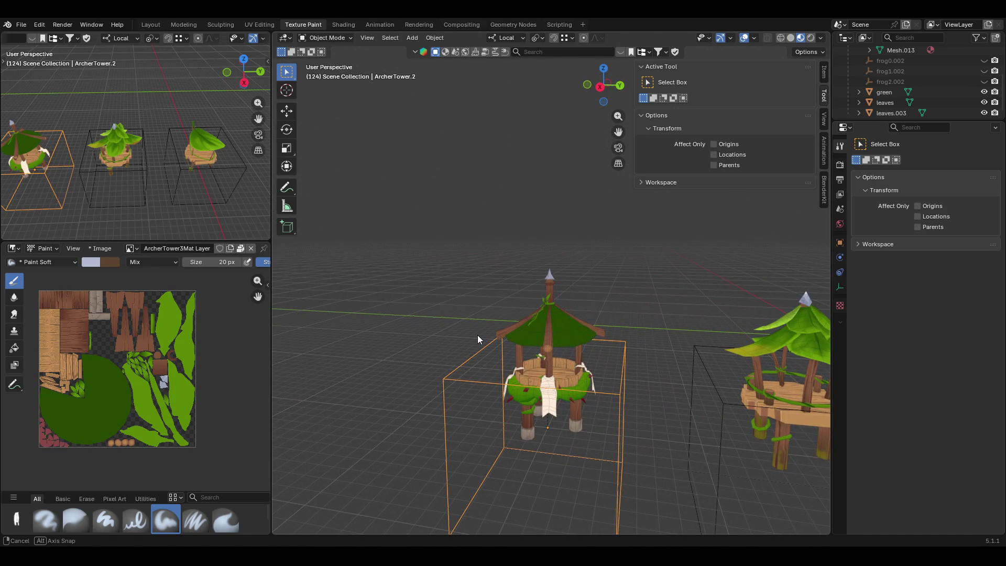
pyautogui.moveTo(478, 335); pyautogui.dragTo(588, 347, button='middle')
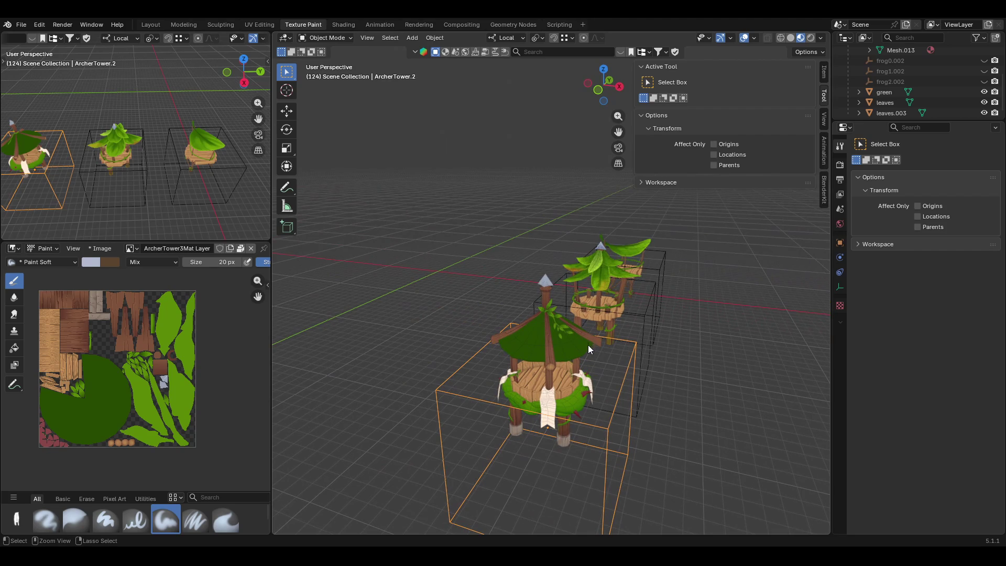
# - Make the wooden frame active, briefly enter Edit Mode and return to Object Mode
pyautogui.click(559, 340)
pyautogui.click(548, 285)
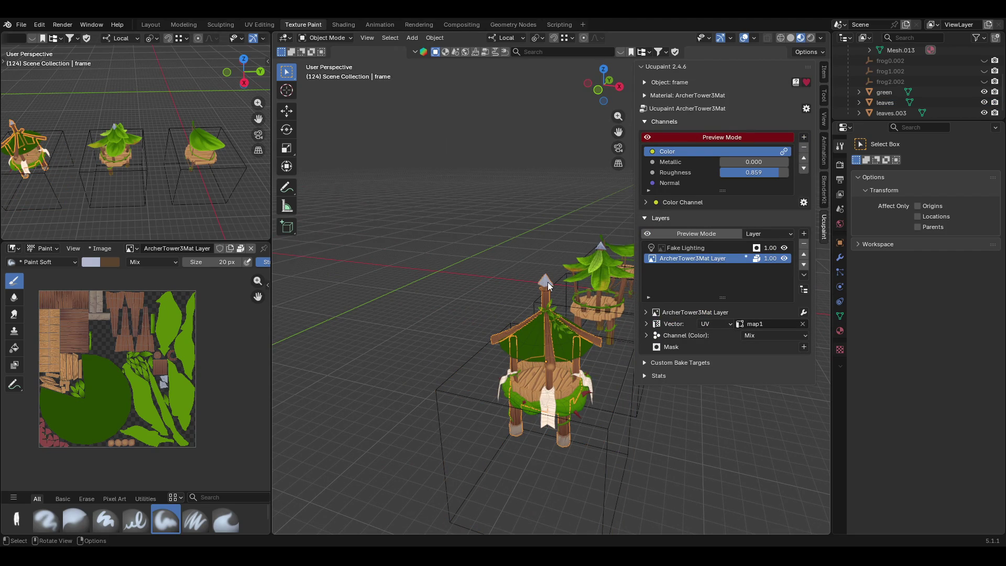
pyautogui.press('Tab')
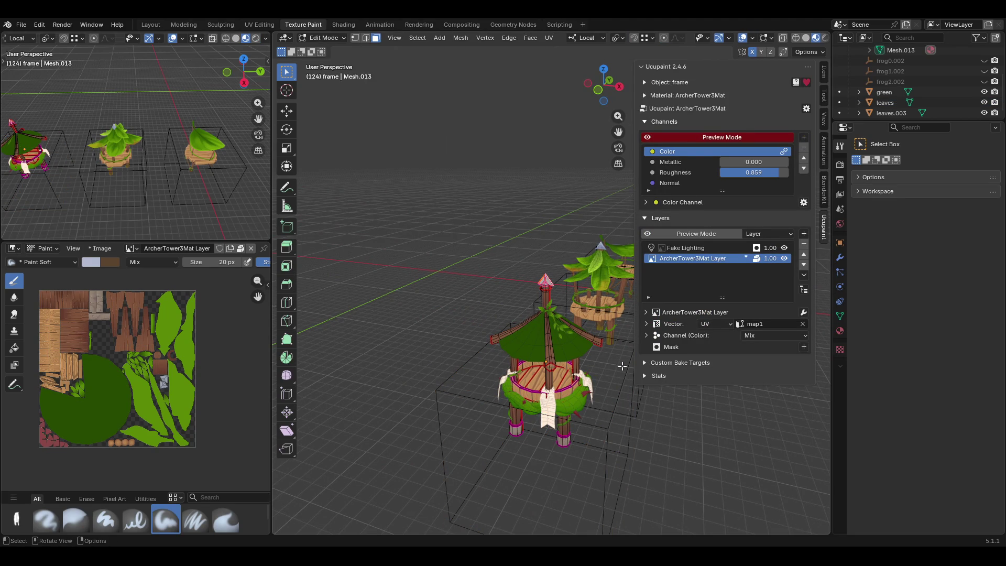
pyautogui.click(325, 39)
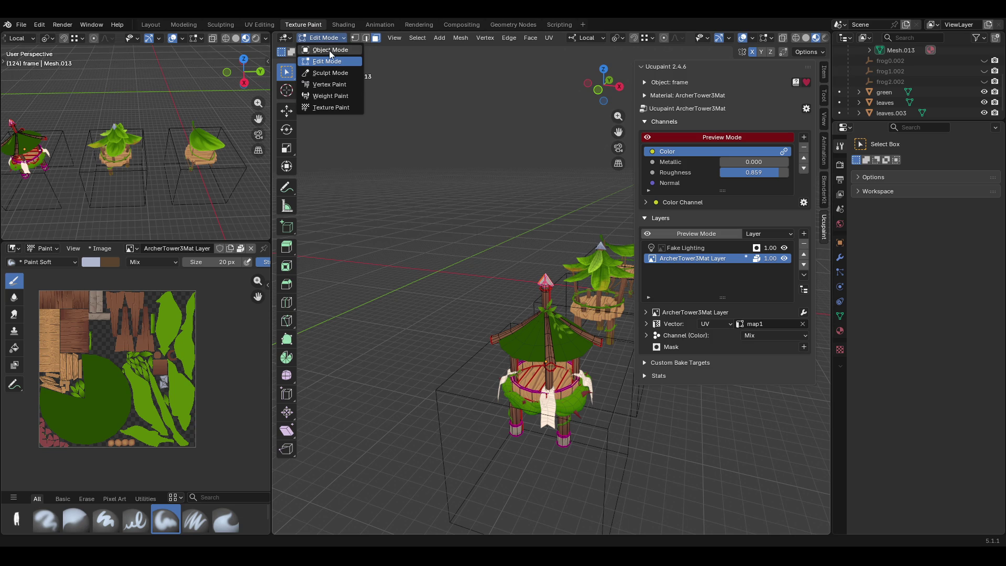
pyautogui.click(331, 52)
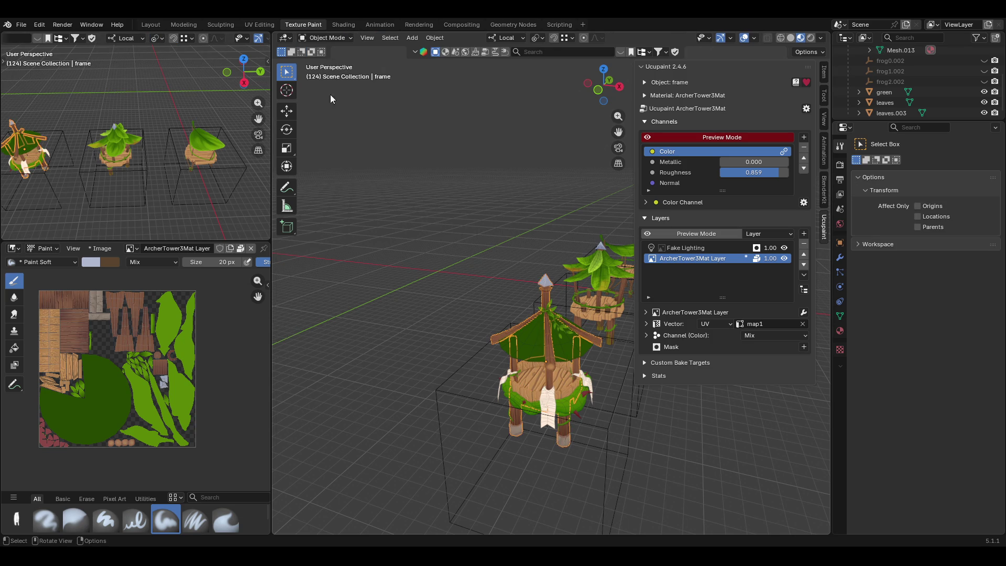
# - Reselect ArcherTower.2 and bring up the snapping choices again
pyautogui.click(384, 239)
pyautogui.click(603, 431)
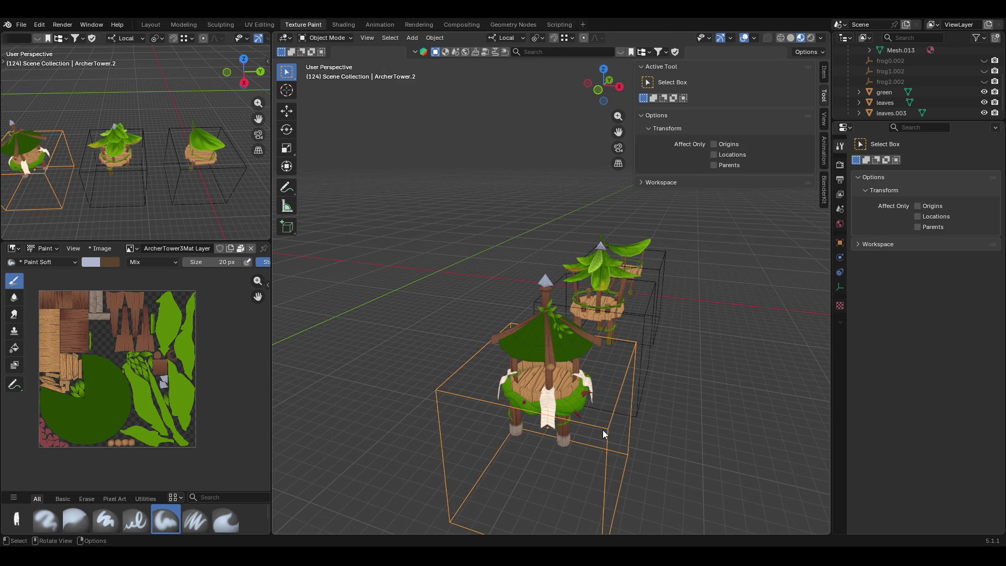
pyautogui.hotkey('shift', 's')
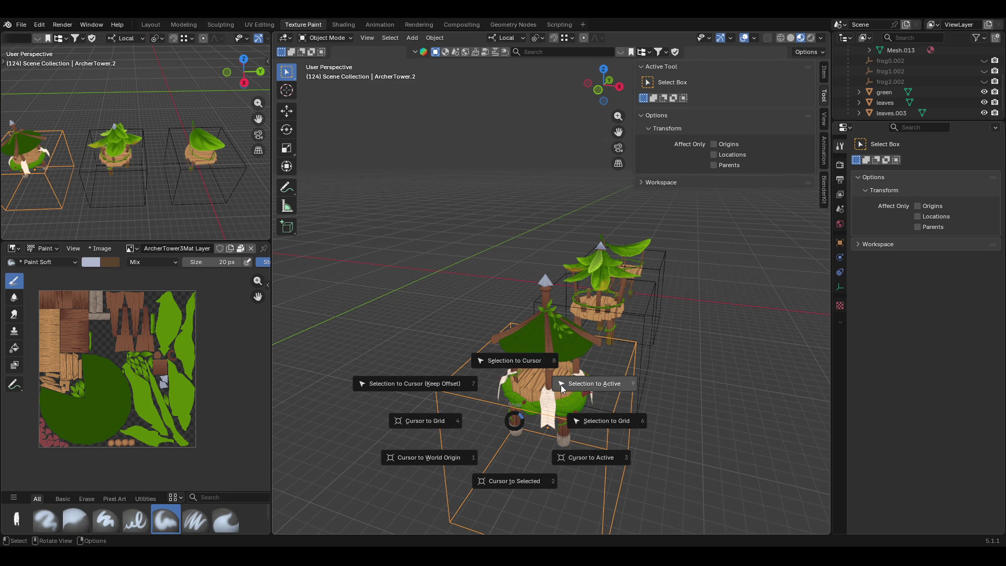
# - Snap the 3D cursor to the active tower's origin at its base with Cursor to Active
pyautogui.click(594, 459)
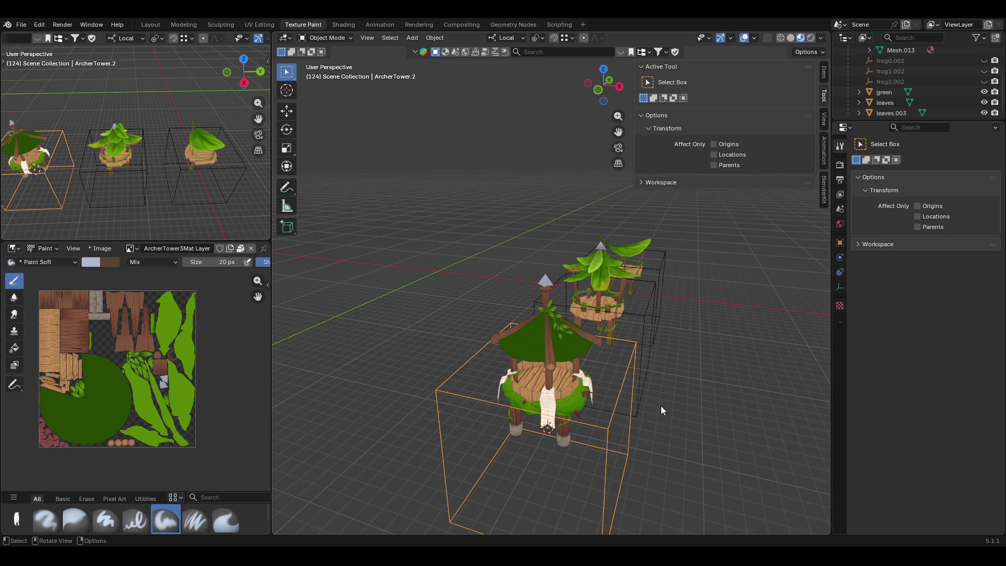
pyautogui.moveTo(652, 406); pyautogui.dragTo(578, 395, button='middle')
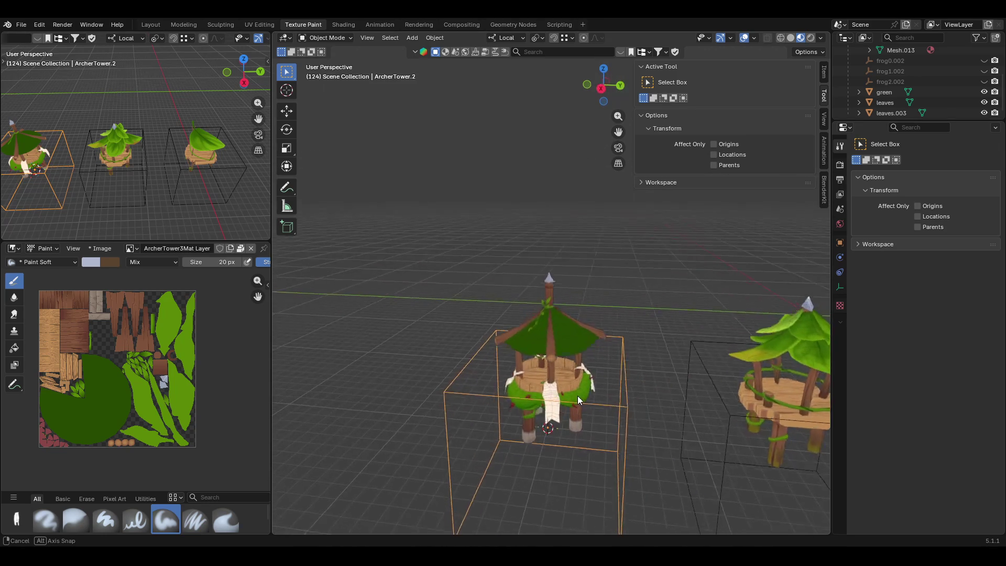
pyautogui.moveTo(578, 394)
pyautogui.mouseDown(button='middle')
pyautogui.moveTo(688, 387)
pyautogui.moveTo(697, 376)
pyautogui.mouseUp(button='middle')
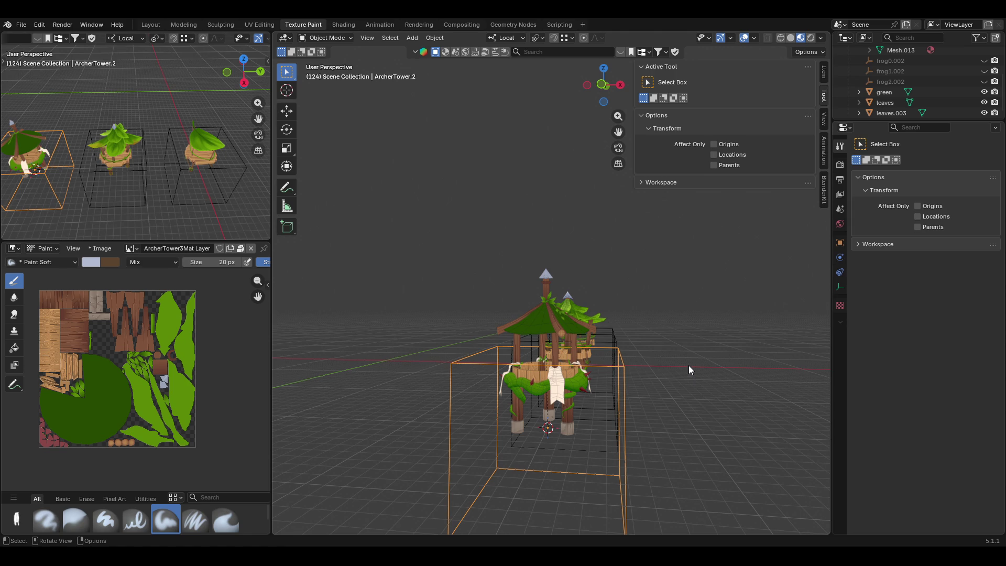
# - Deselect, then reselect the front tower and make its wooden frame the active object
pyautogui.keyDown('shift'); pyautogui.click(549, 429); pyautogui.keyUp('shift')
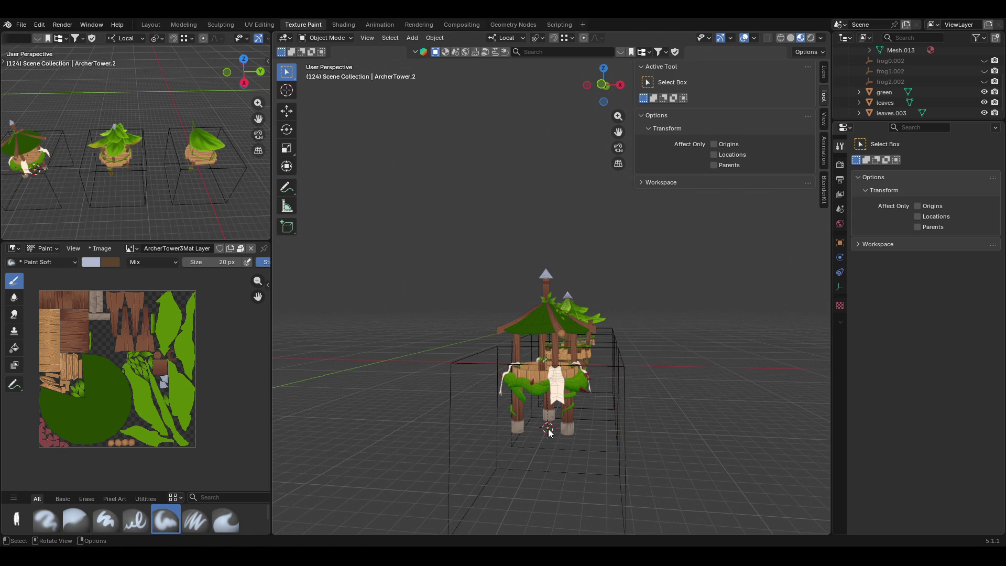
pyautogui.keyDown('shift'); pyautogui.click(551, 429); pyautogui.keyUp('shift')
pyautogui.moveTo(548, 427); pyautogui.dragTo(555, 426, button='middle')
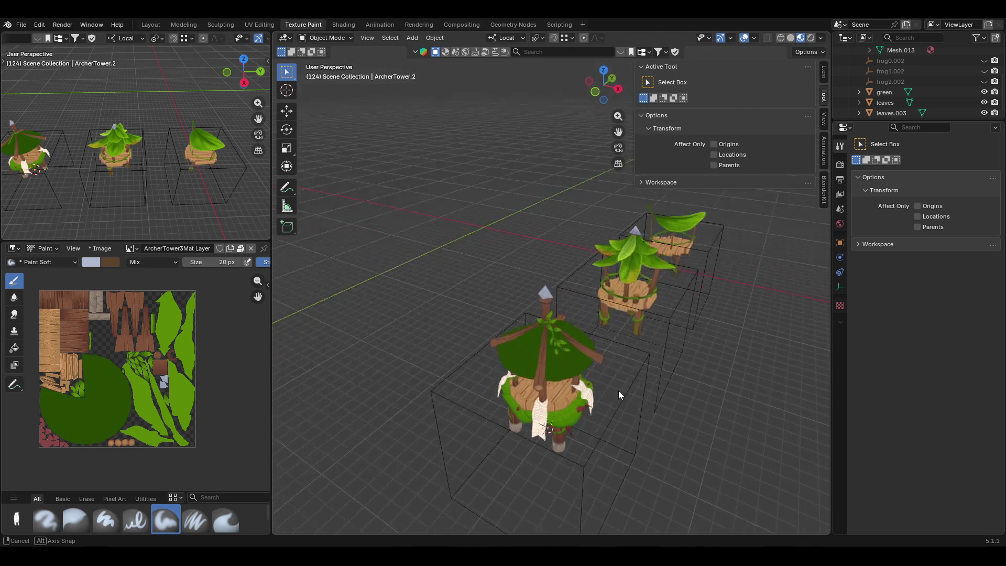
pyautogui.click(544, 431)
pyautogui.moveTo(544, 432)
pyautogui.mouseDown(button='middle')
pyautogui.moveTo(597, 415)
pyautogui.moveTo(574, 409)
pyautogui.mouseUp(button='middle')
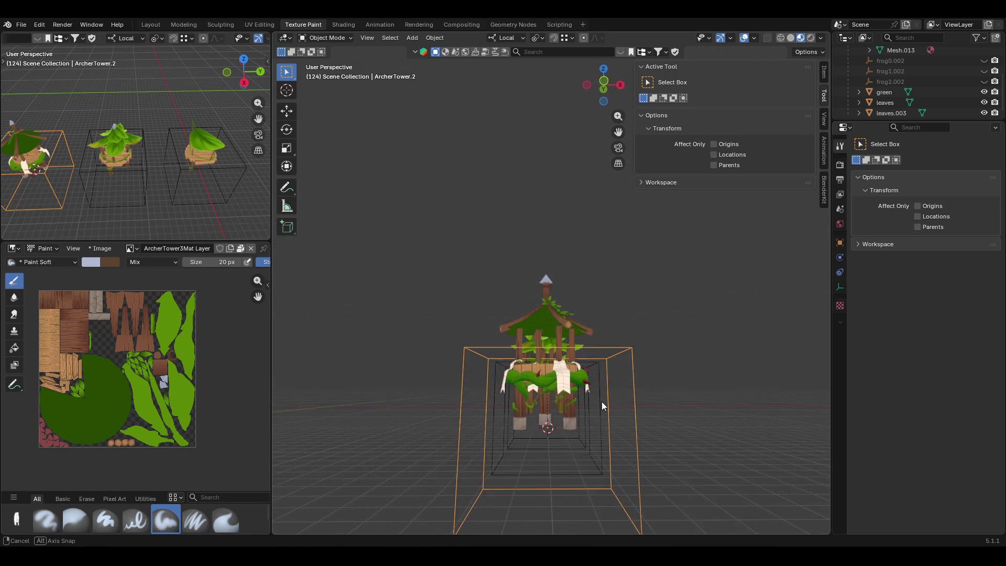
pyautogui.click(547, 420)
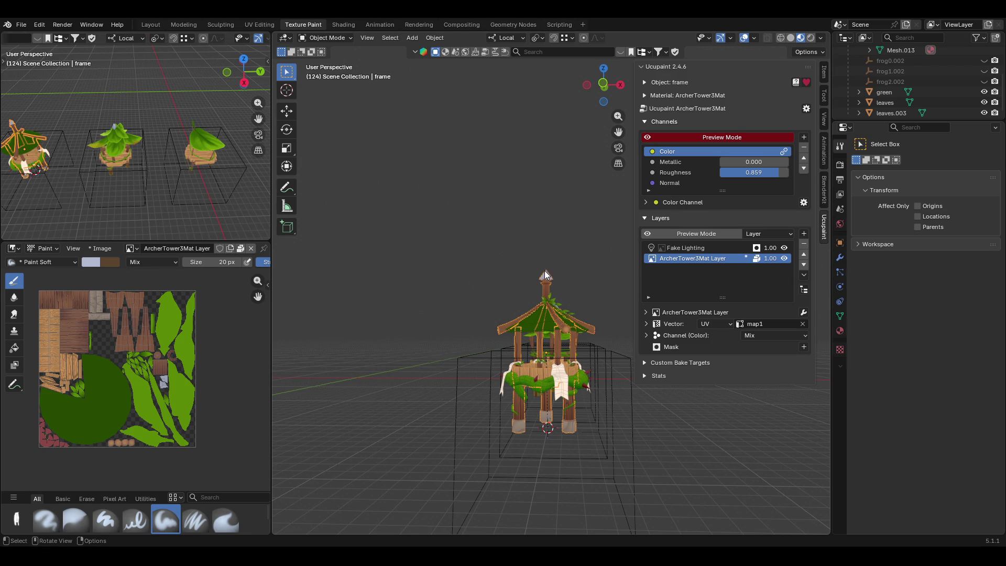
# - Move the frame object's origin to the 3D cursor at the tower's base via Set Origin
pyautogui.moveTo(566, 251)
pyautogui.mouseDown(button='middle')
pyautogui.moveTo(567, 299)
pyautogui.moveTo(549, 332)
pyautogui.moveTo(564, 297)
pyautogui.mouseUp(button='middle')
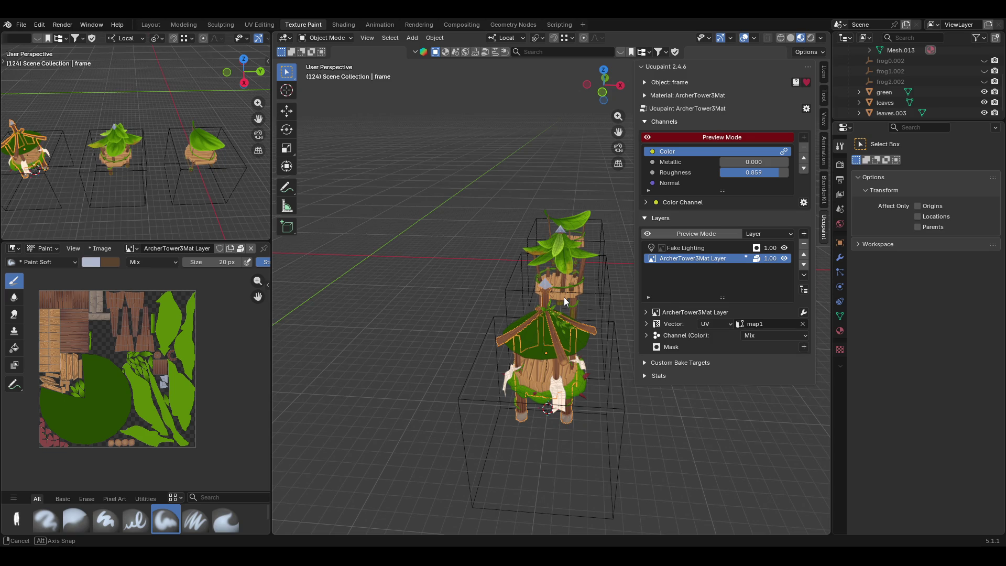
pyautogui.moveTo(564, 298); pyautogui.dragTo(536, 299, button='middle')
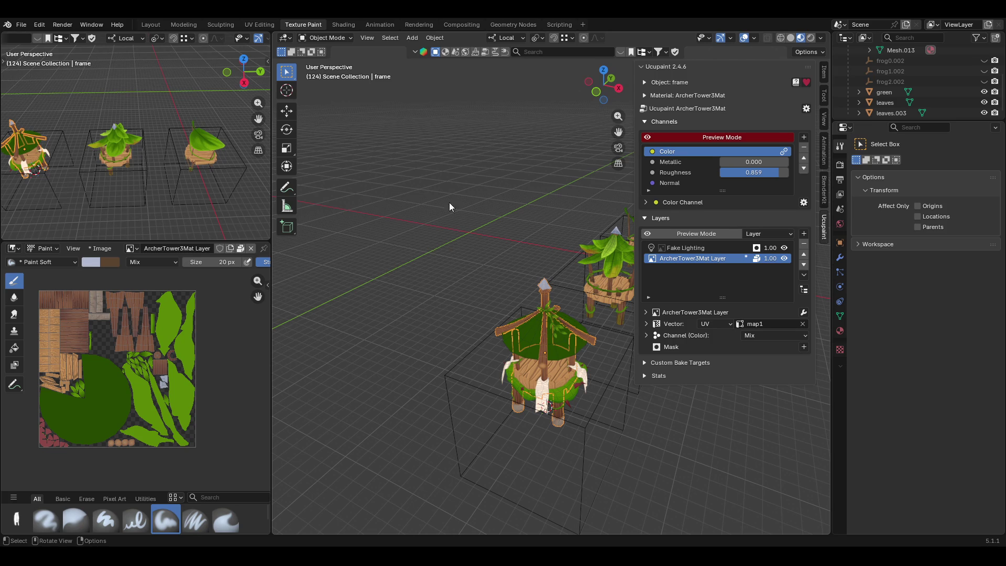
pyautogui.click(435, 38)
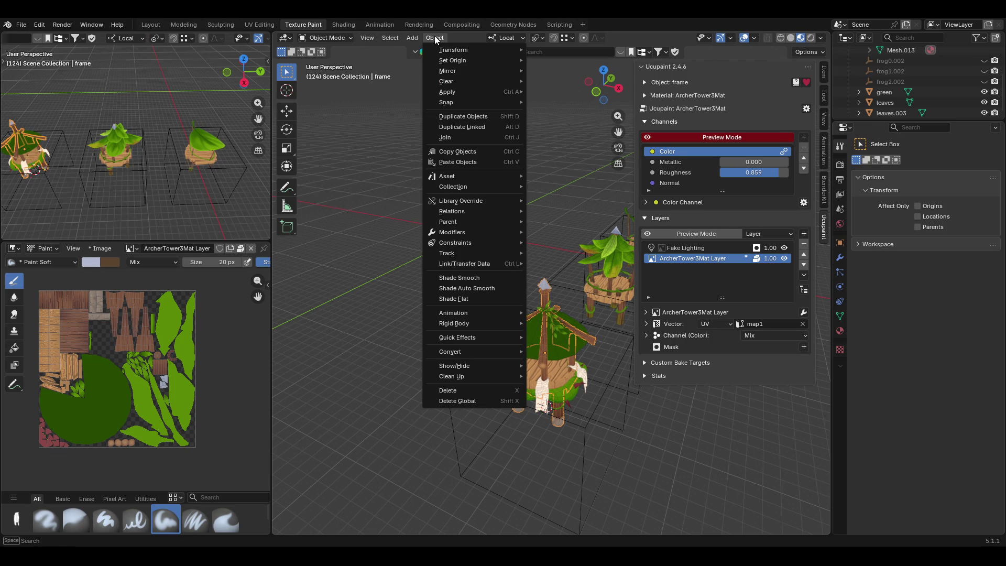
pyautogui.moveTo(453, 60)
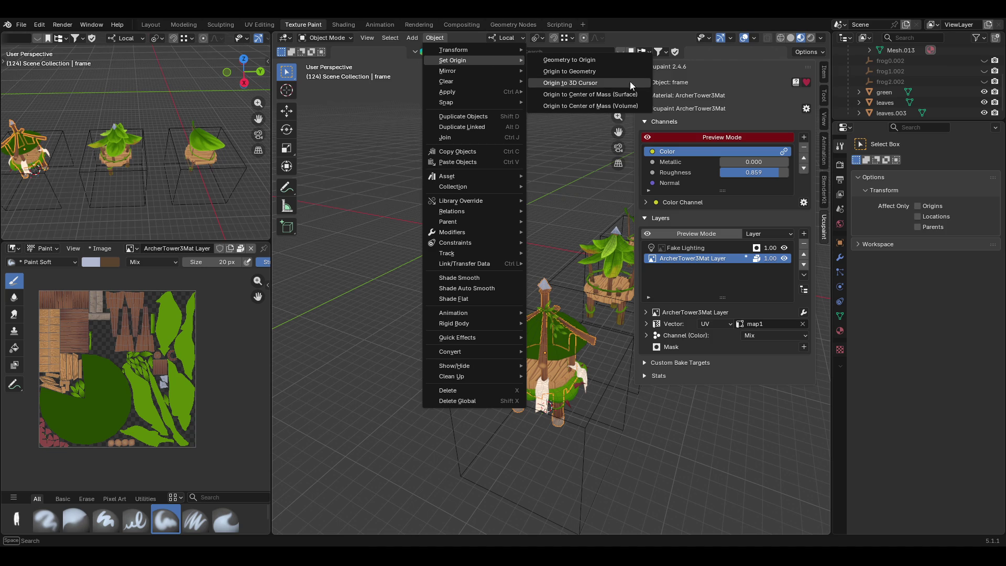
pyautogui.click(603, 85)
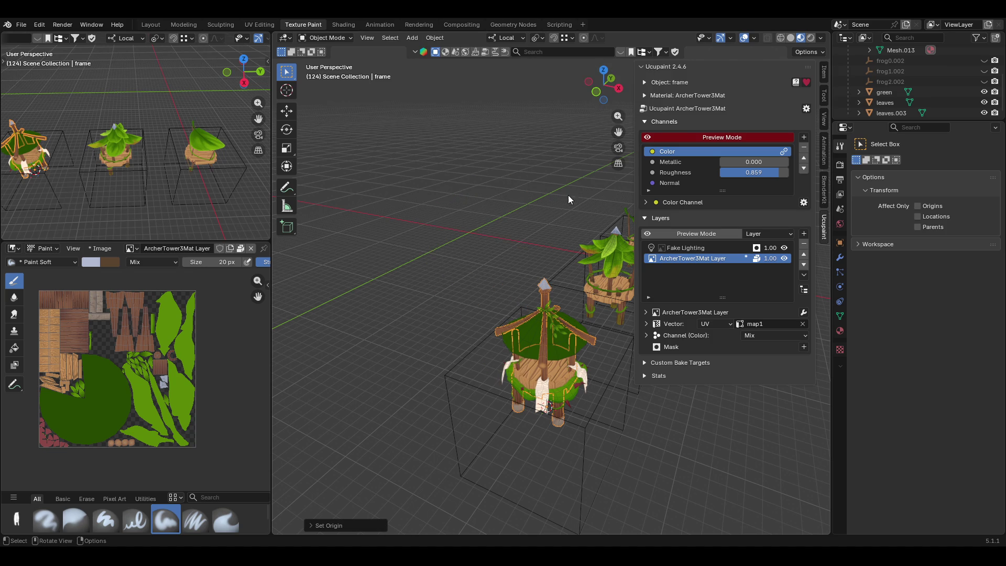
pyautogui.moveTo(507, 297)
pyautogui.mouseDown(button='middle')
pyautogui.moveTo(539, 249)
pyautogui.moveTo(568, 273)
pyautogui.moveTo(562, 284)
pyautogui.mouseUp(button='middle')
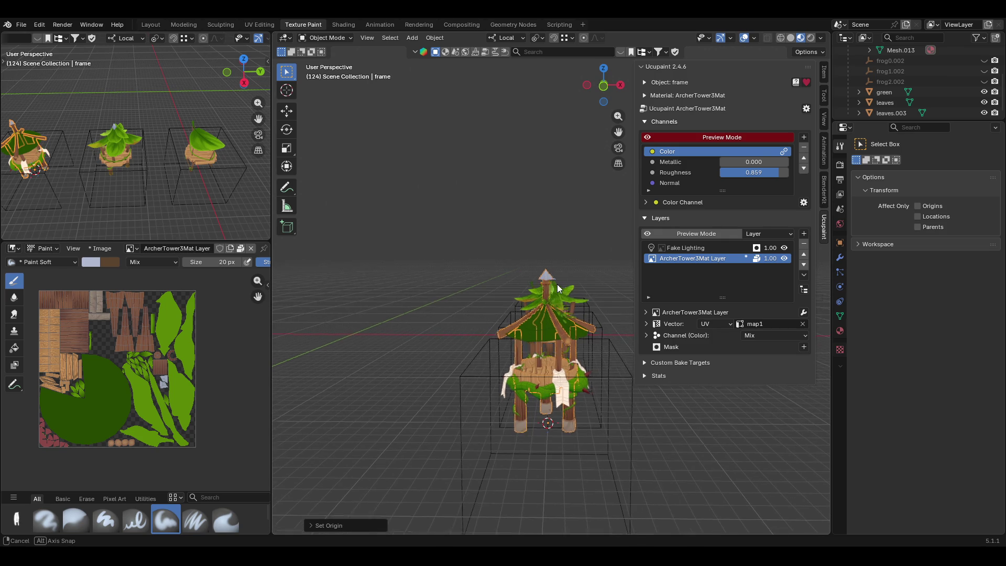
pyautogui.moveTo(561, 284); pyautogui.dragTo(335, 60, button='middle')
pyautogui.click(326, 37)
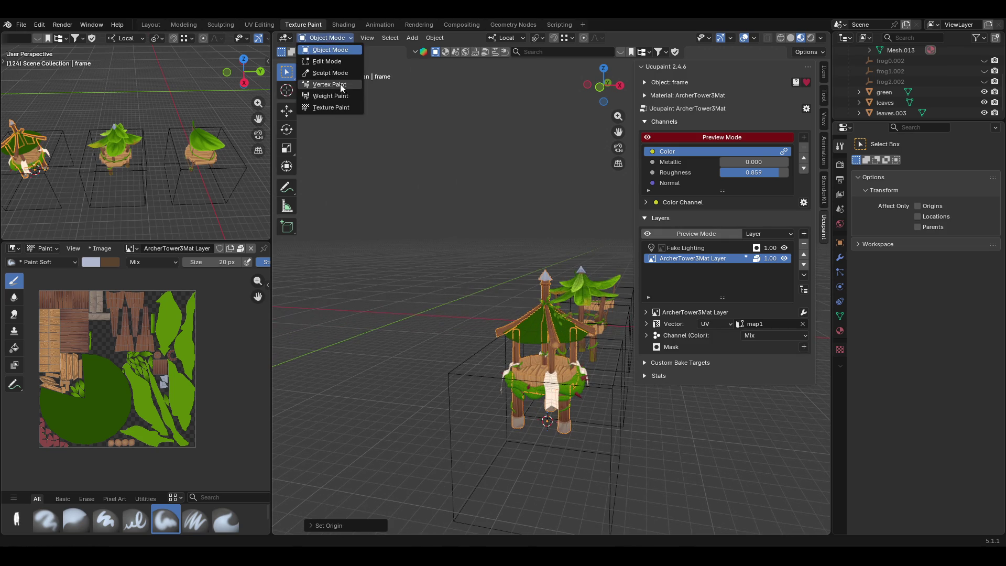
# - Switch the tower to Texture Paint and orbit around it, the platform and the gazebo
pyautogui.click(339, 112)
pyautogui.scroll(5, 572, 334)
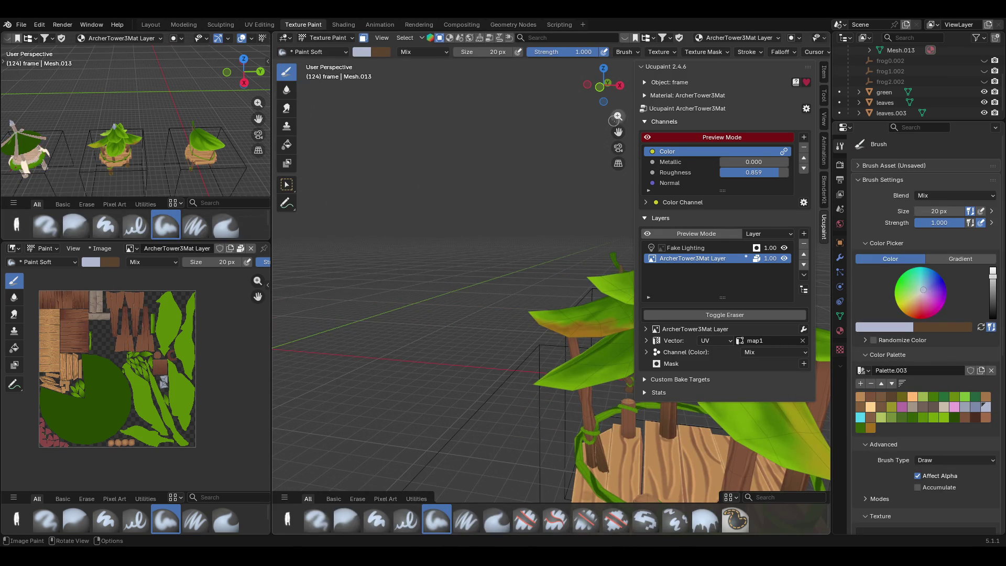
pyautogui.moveTo(572, 335)
pyautogui.mouseDown(button='middle')
pyautogui.moveTo(514, 221)
pyautogui.moveTo(367, 231)
pyautogui.mouseUp(button='middle')
pyautogui.scroll(5, 479, 266)
pyautogui.moveTo(479, 266)
pyautogui.mouseDown(button='middle')
pyautogui.moveTo(571, 271)
pyautogui.moveTo(511, 315)
pyautogui.moveTo(476, 314)
pyautogui.mouseUp(button='middle')
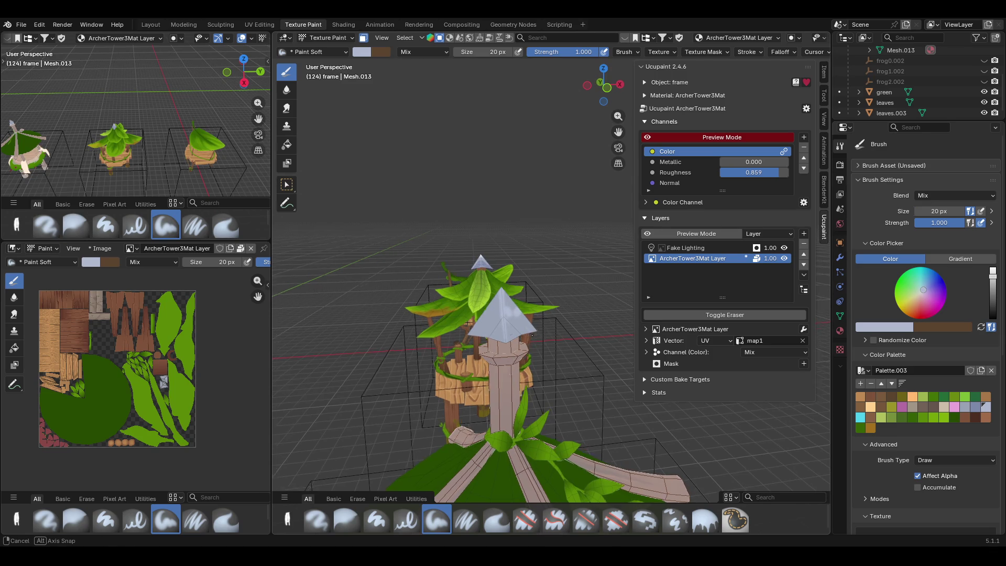
pyautogui.moveTo(547, 333); pyautogui.dragTo(517, 327, button='middle')
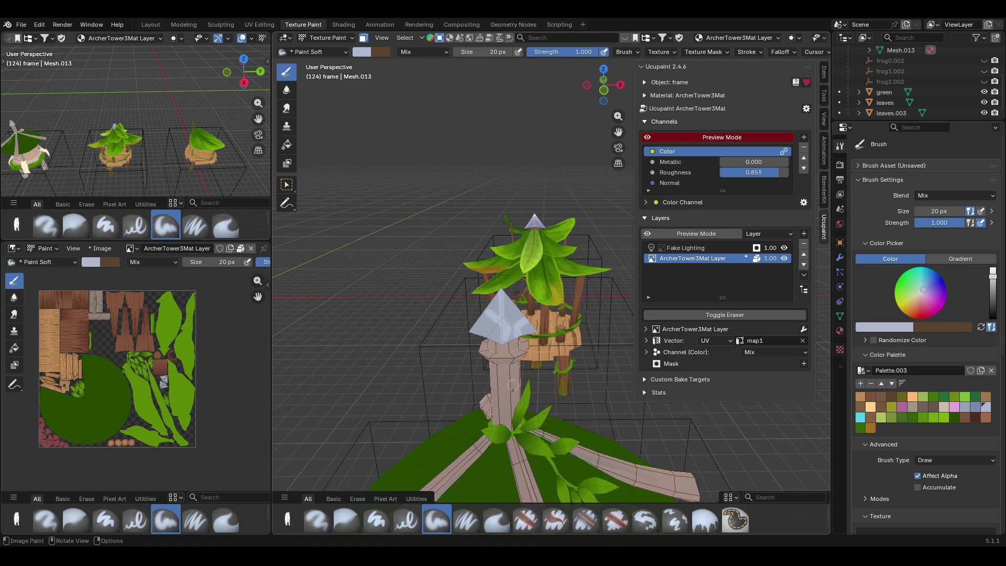
pyautogui.moveTo(517, 328)
pyautogui.mouseDown(button='middle')
pyautogui.moveTo(525, 381)
pyautogui.moveTo(536, 380)
pyautogui.moveTo(534, 337)
pyautogui.moveTo(566, 338)
pyautogui.mouseUp(button='middle')
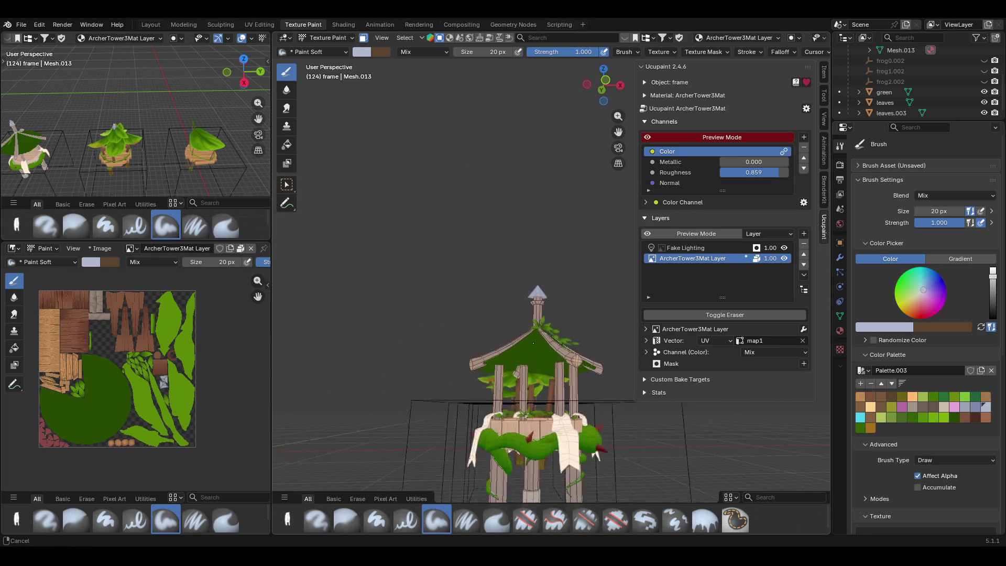
pyautogui.moveTo(569, 454); pyautogui.dragTo(554, 452, button='middle')
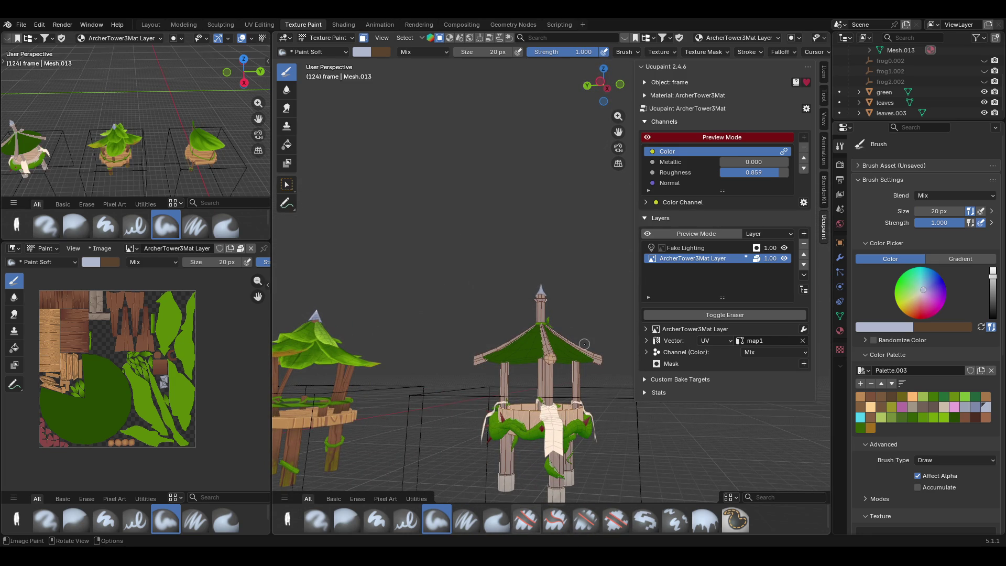
pyautogui.moveTo(584, 264); pyautogui.dragTo(499, 272, button='middle')
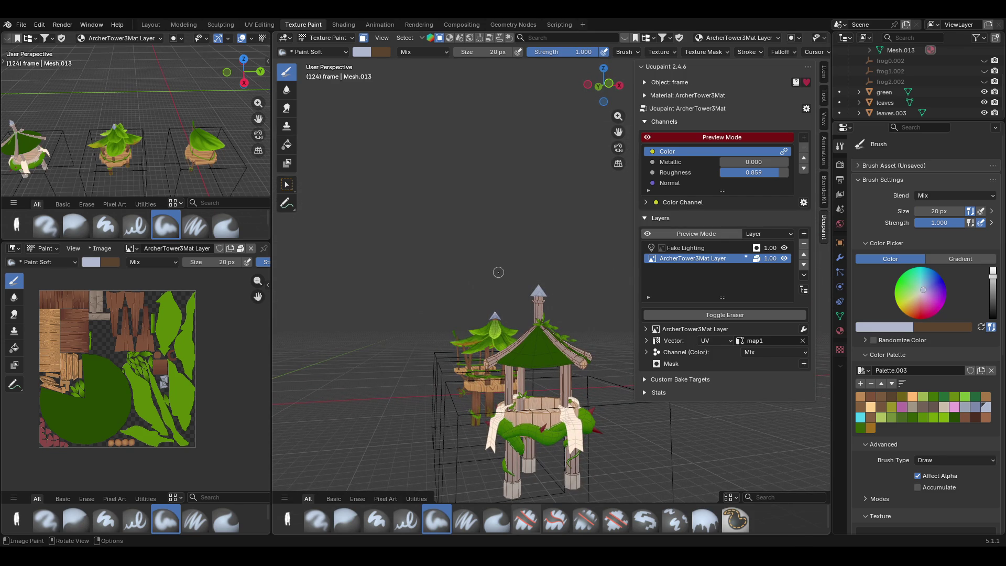
pyautogui.click(324, 38)
# - Enter Edit Mode in vertex select, pick the spire's apex vertex and bring up the snapping options
pyautogui.click(323, 59)
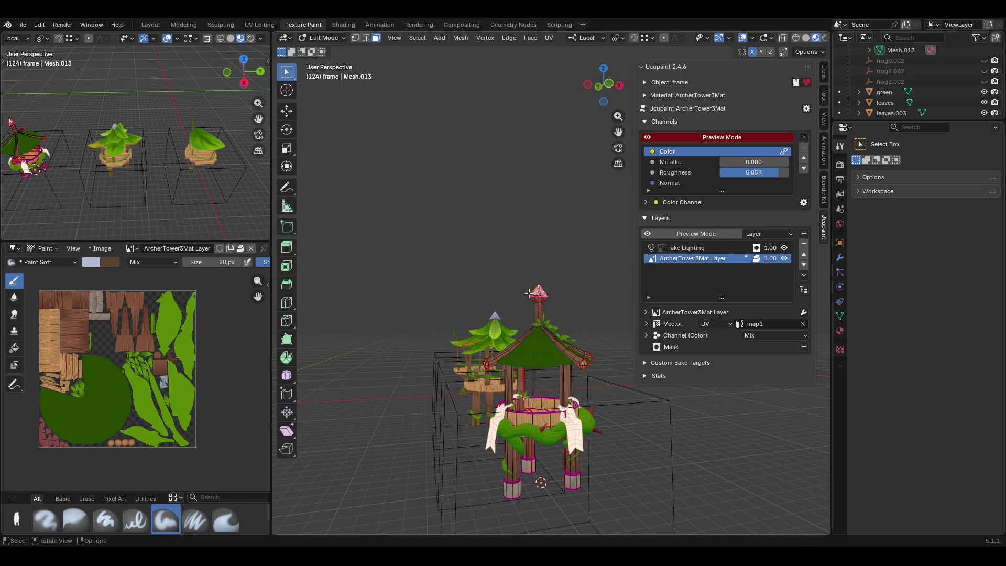
pyautogui.click(355, 37)
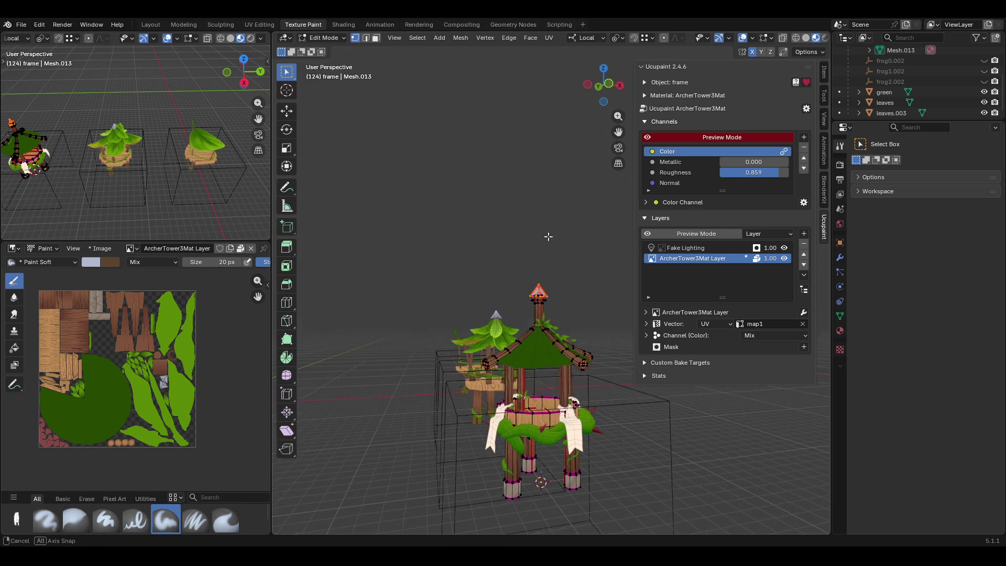
pyautogui.scroll(5, 551, 232)
pyautogui.moveTo(551, 231)
pyautogui.mouseDown(button='middle')
pyautogui.moveTo(472, 299)
pyautogui.moveTo(622, 302)
pyautogui.mouseUp(button='middle')
pyautogui.click(472, 300)
pyautogui.moveTo(617, 301); pyautogui.dragTo(616, 301, button='middle')
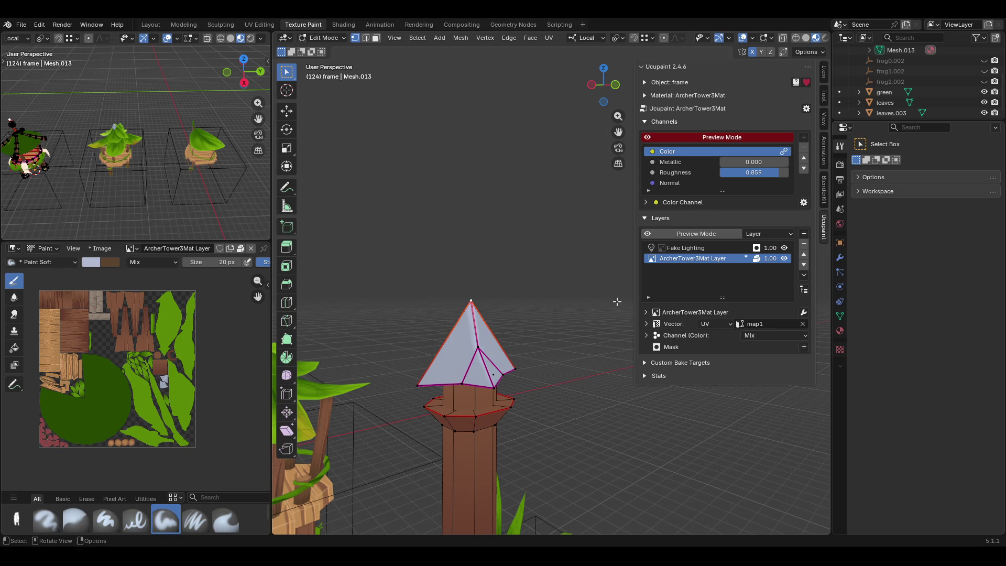
pyautogui.moveTo(617, 301); pyautogui.dragTo(516, 287, button='middle')
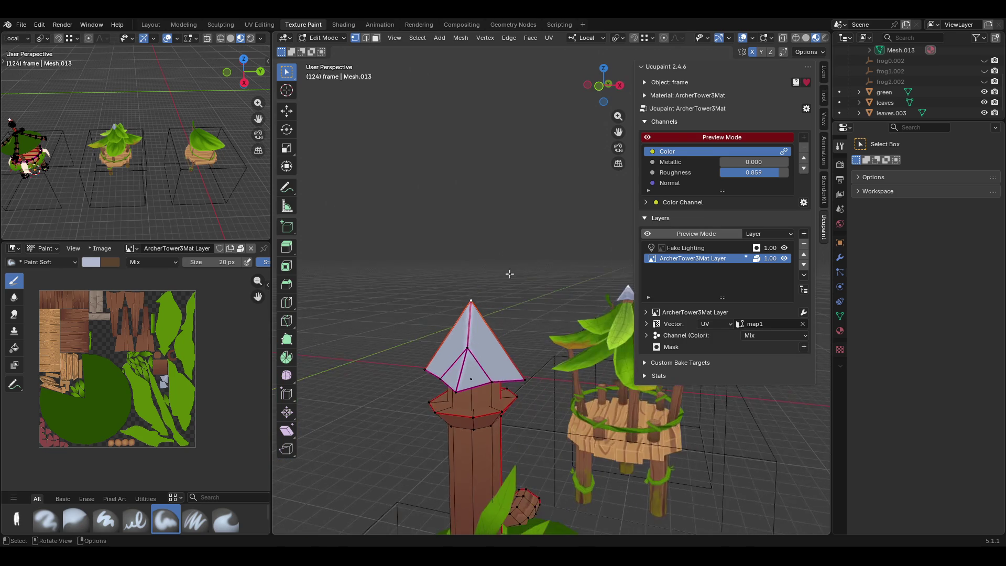
pyautogui.scroll(1, 518, 285)
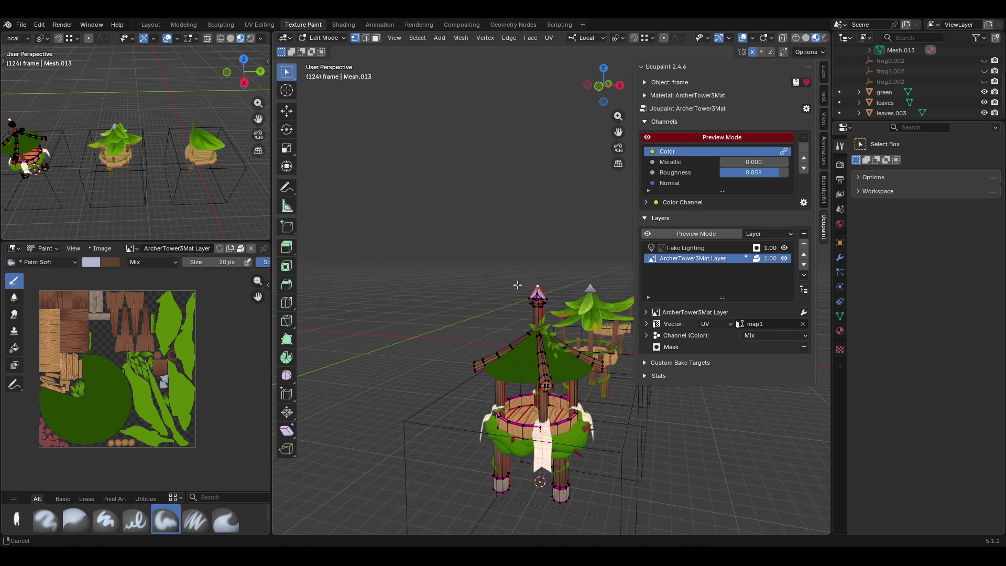
pyautogui.scroll(3, 517, 284)
pyautogui.scroll(3, 526, 275)
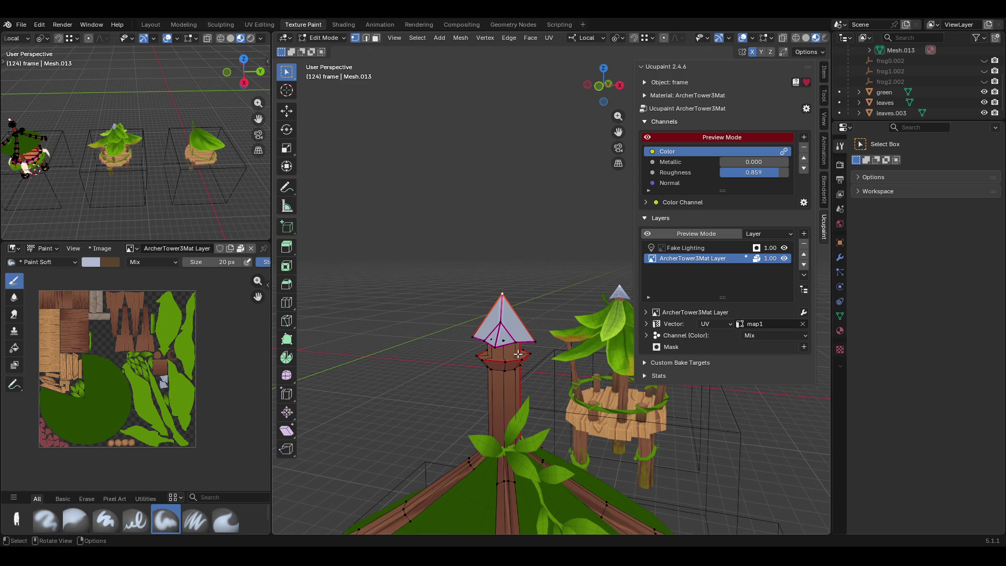
pyautogui.hotkey('shift', 's')
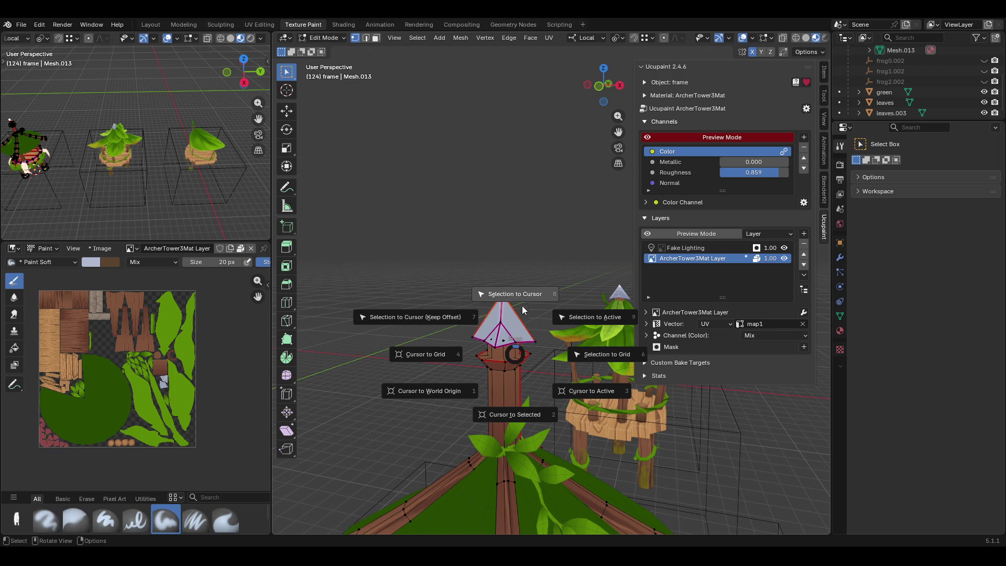
# - Snap the 3D cursor to the spire tip and move the frame's origin there in Object Mode
pyautogui.click(525, 417)
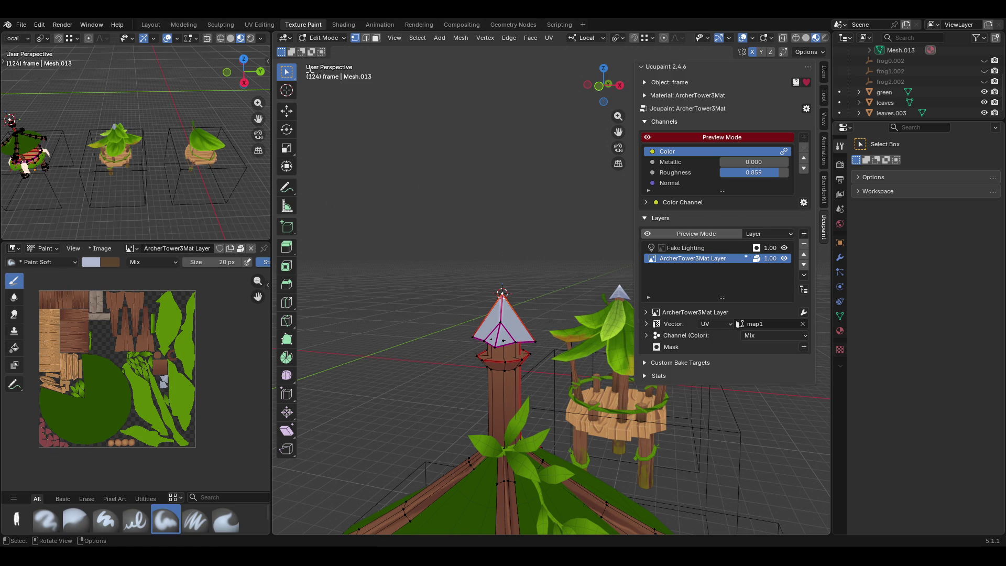
pyautogui.click(322, 38)
pyautogui.click(323, 56)
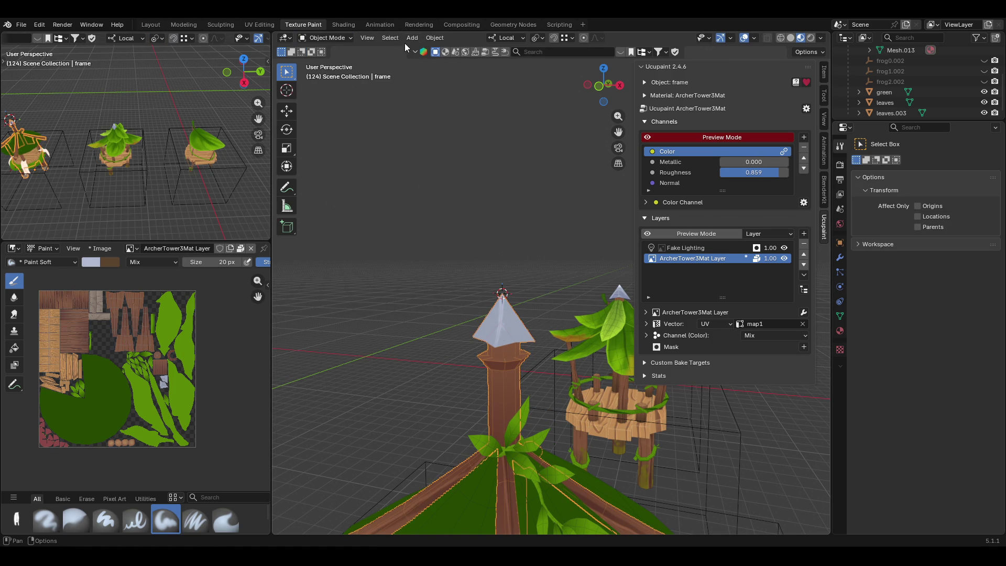
pyautogui.click(435, 38)
pyautogui.moveTo(454, 59)
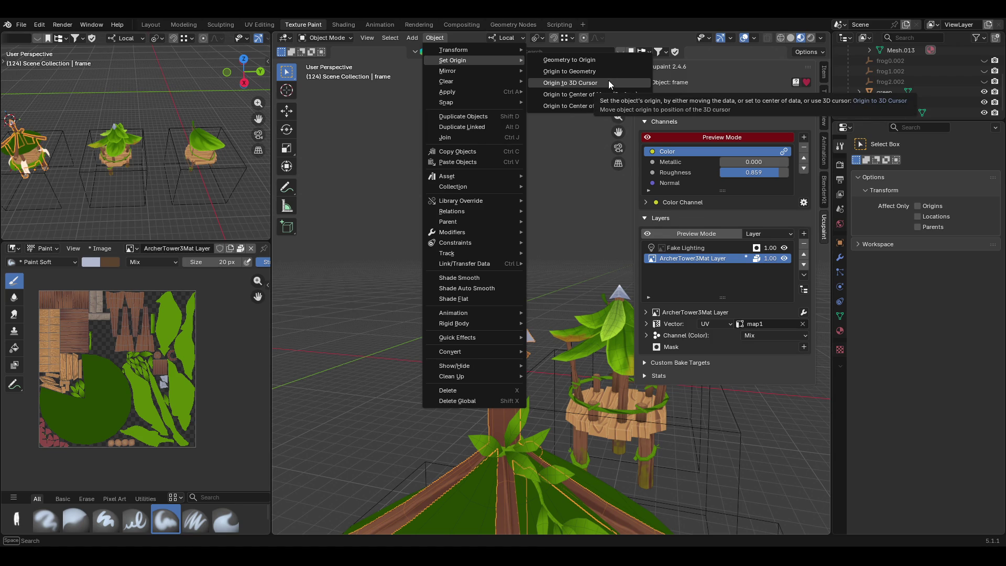
pyautogui.click(608, 81)
# - Switch the tower back to Texture Paint mode
pyautogui.moveTo(496, 225); pyautogui.dragTo(540, 222, button='middle')
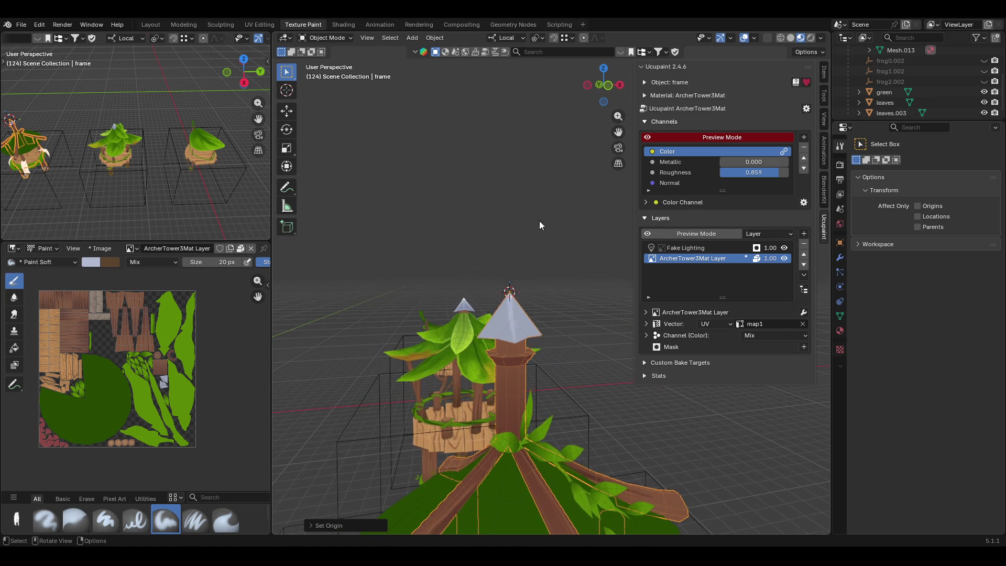
pyautogui.click(330, 39)
pyautogui.click(342, 109)
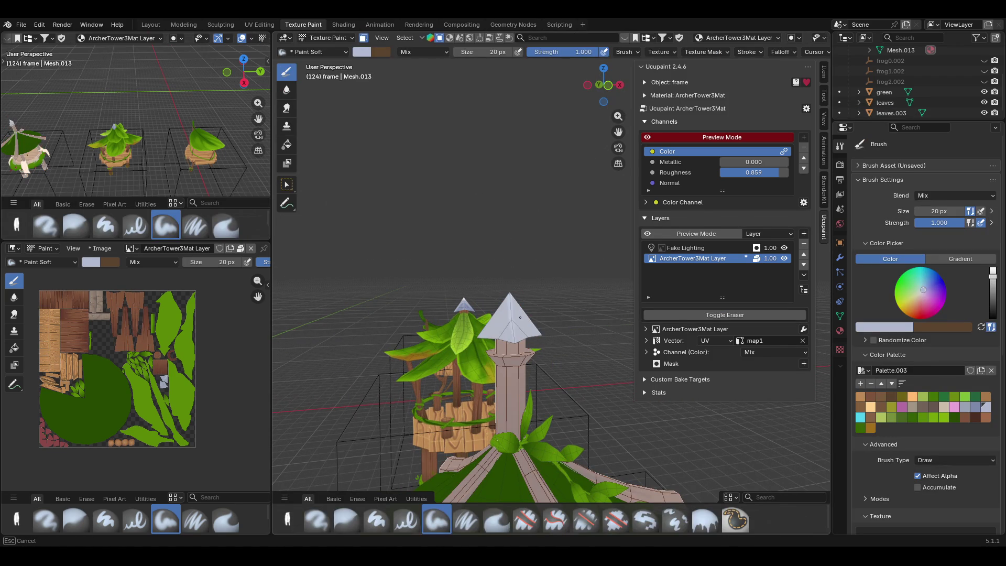
pyautogui.moveTo(515, 330); pyautogui.dragTo(483, 384, button='middle')
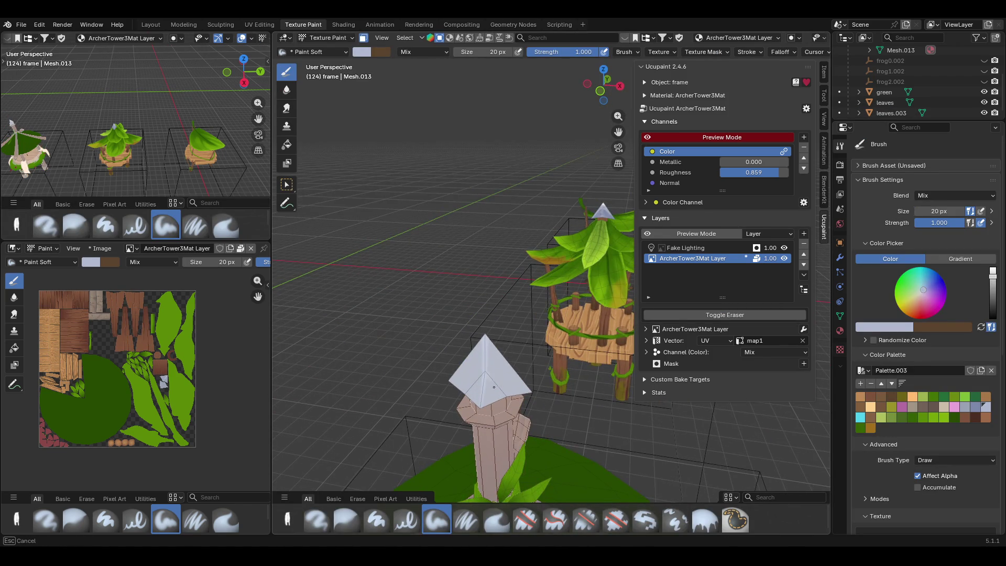
pyautogui.moveTo(483, 384); pyautogui.dragTo(429, 268, button='middle')
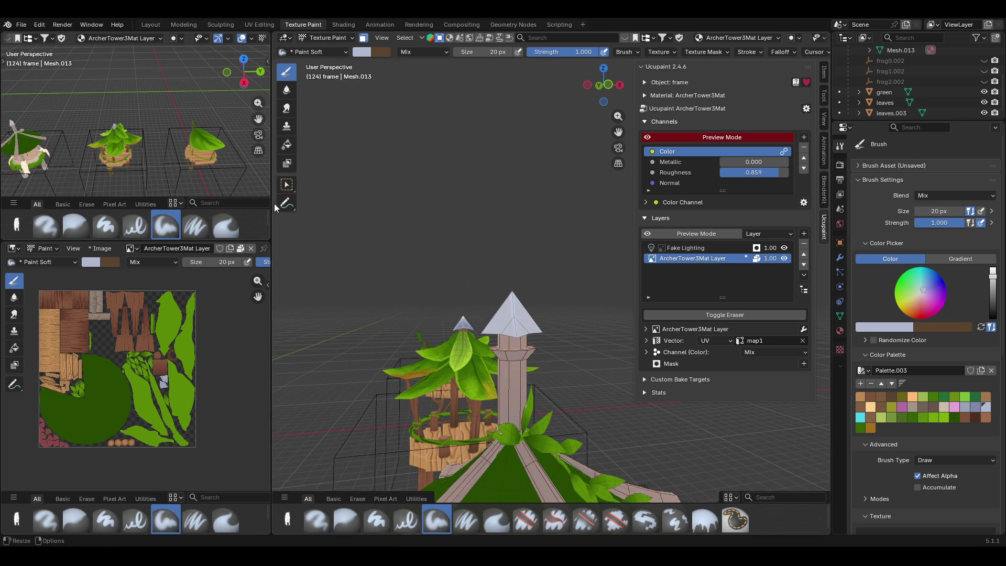
pyautogui.click(286, 184)
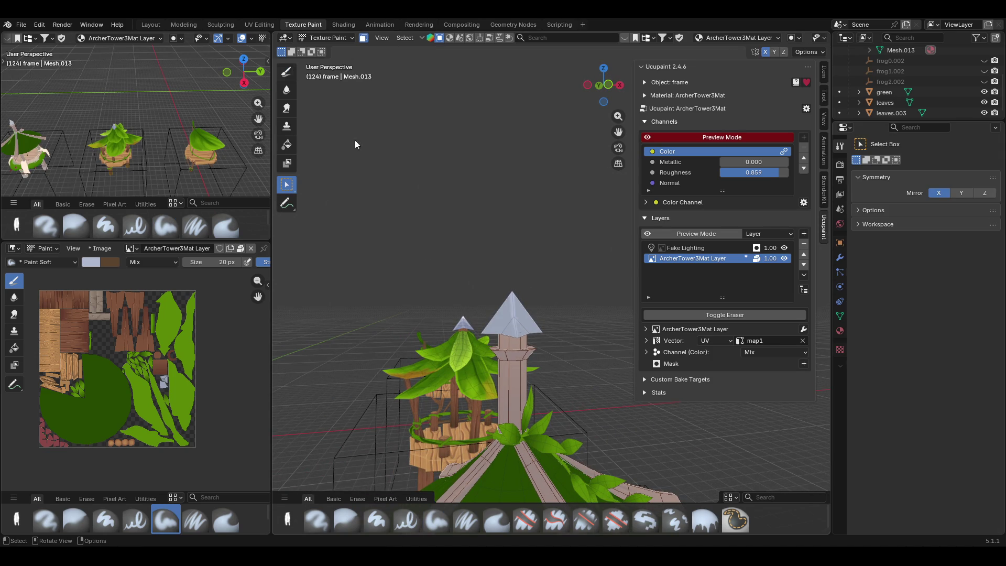
pyautogui.click(286, 72)
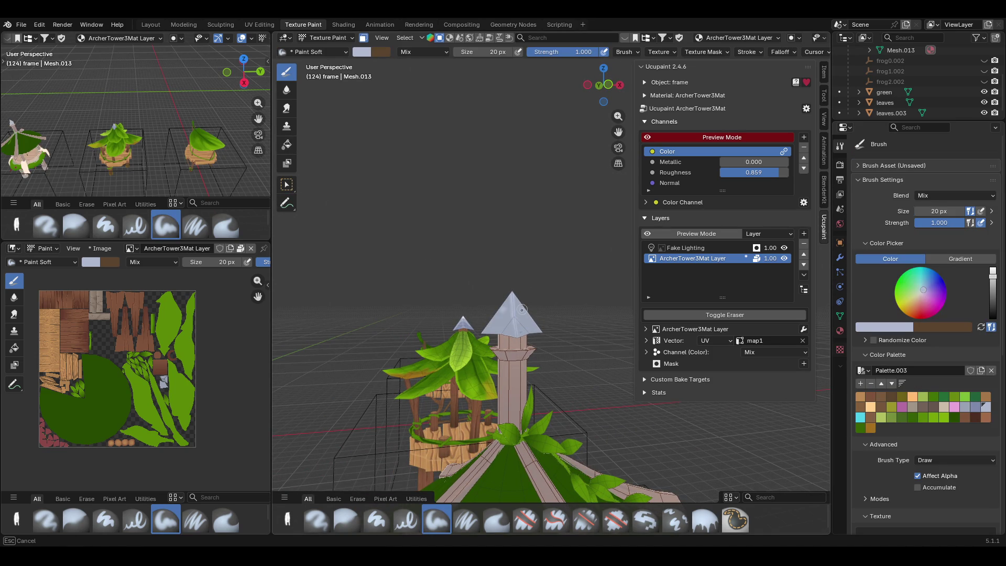
pyautogui.moveTo(518, 314); pyautogui.dragTo(514, 320, button='middle')
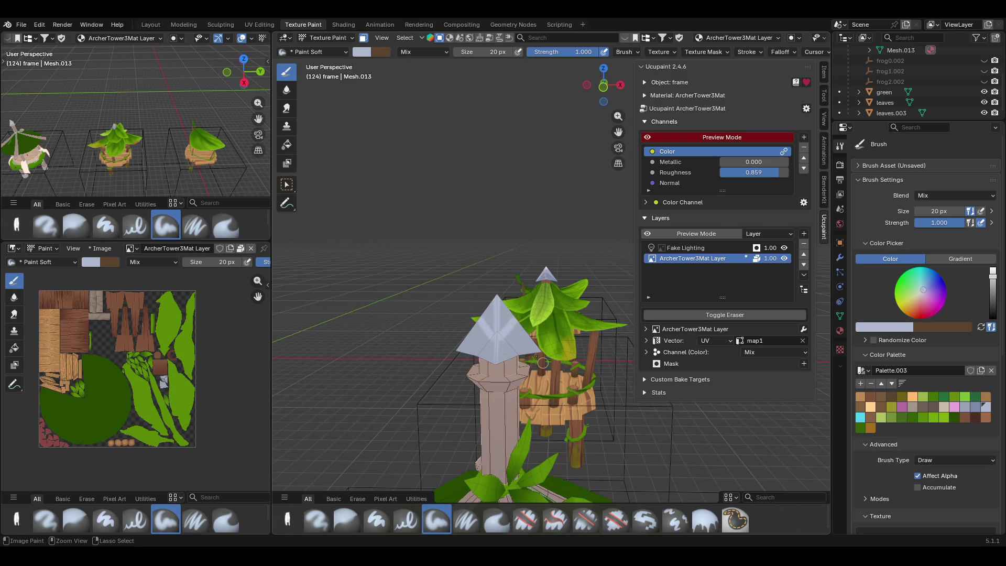
pyautogui.moveTo(515, 319); pyautogui.dragTo(497, 321, button='middle')
pyautogui.moveTo(495, 321); pyautogui.dragTo(580, 337)
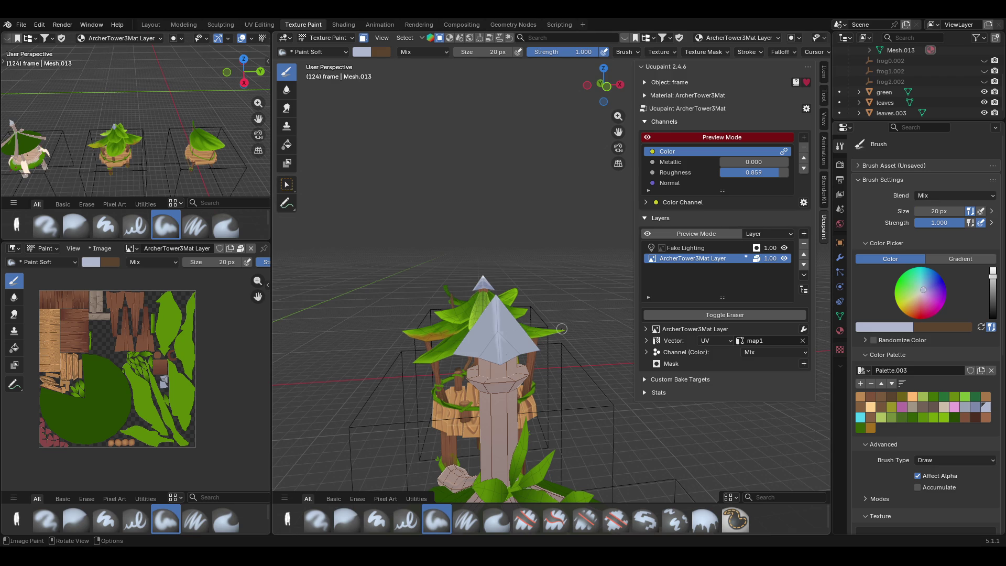
pyautogui.moveTo(620, 133)
pyautogui.mouseDown(button='middle')
pyautogui.moveTo(506, 184)
pyautogui.moveTo(556, 186)
pyautogui.mouseUp(button='middle')
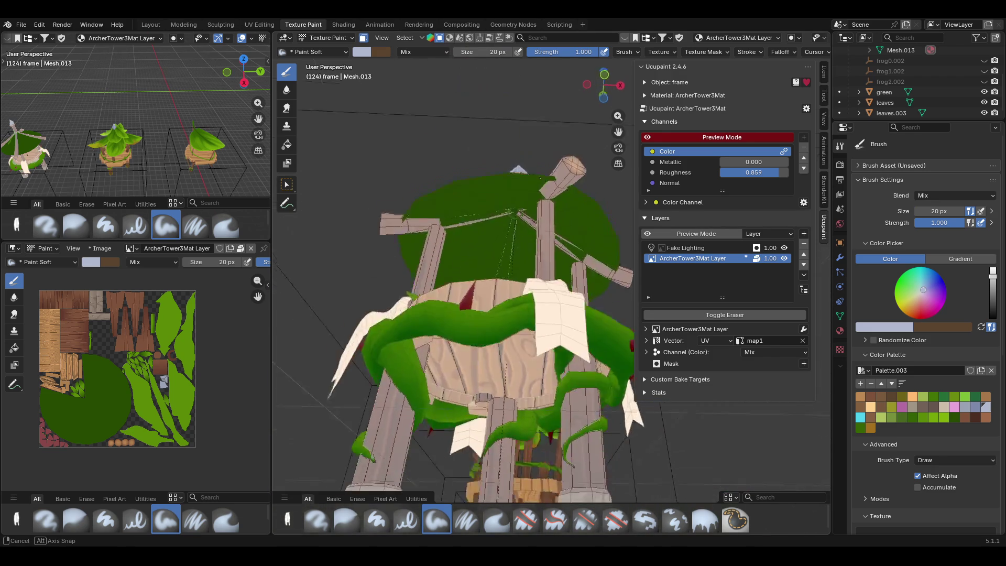
pyautogui.moveTo(555, 186); pyautogui.dragTo(518, 199, button='middle')
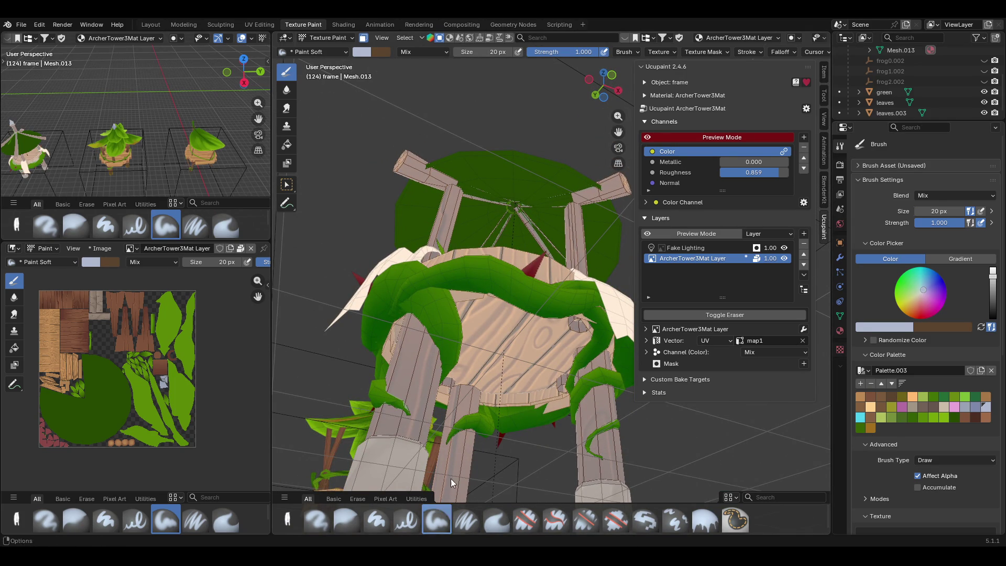
pyautogui.moveTo(545, 232)
pyautogui.mouseDown(button='middle')
pyautogui.moveTo(552, 157)
pyautogui.moveTo(498, 170)
pyautogui.mouseUp(button='middle')
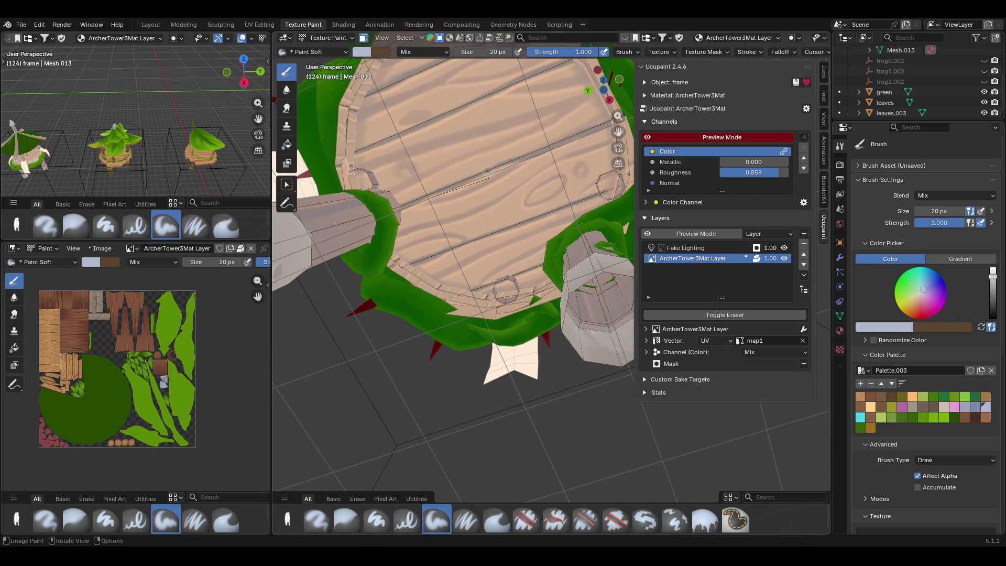
pyautogui.scroll(-3, 490, 176)
pyautogui.moveTo(489, 177); pyautogui.dragTo(500, 217, button='middle')
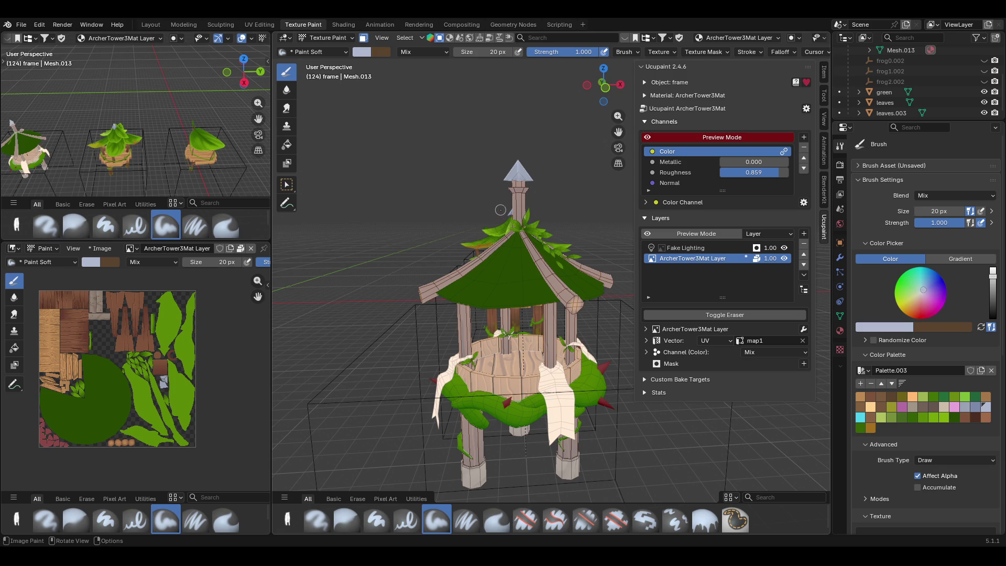
pyautogui.moveTo(612, 197); pyautogui.dragTo(605, 110, button='middle')
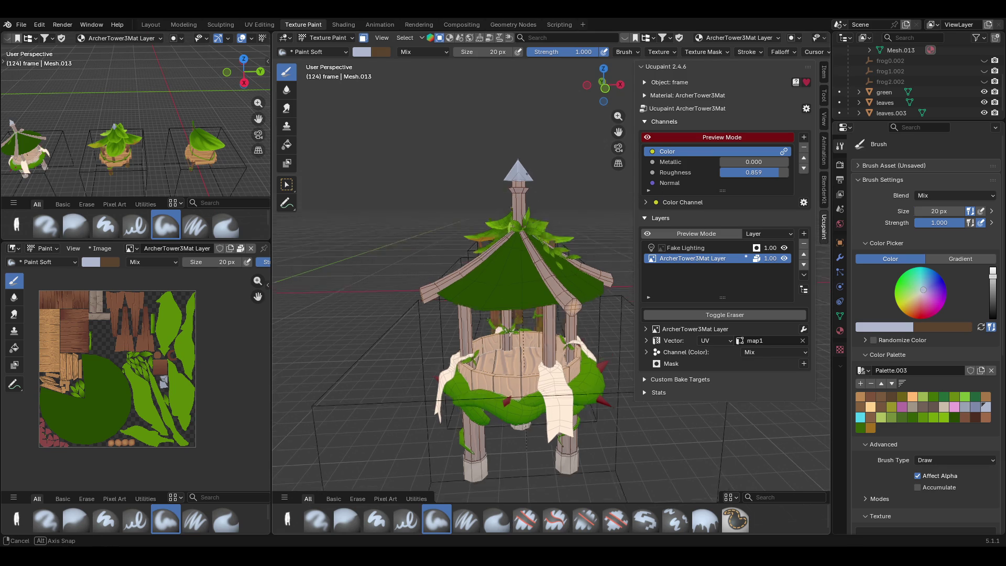
pyautogui.moveTo(619, 132); pyautogui.dragTo(634, 190)
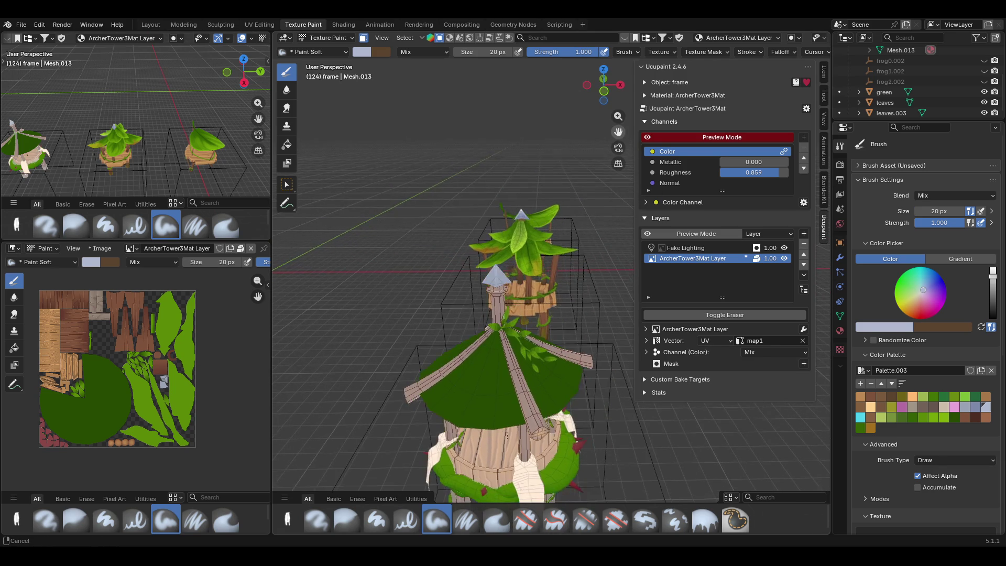
pyautogui.scroll(2, 471, 346)
pyautogui.scroll(2, 472, 345)
pyautogui.moveTo(471, 236)
pyautogui.mouseDown(button='middle')
pyautogui.moveTo(472, 197)
pyautogui.moveTo(488, 173)
pyautogui.mouseUp(button='middle')
pyautogui.moveTo(550, 275); pyautogui.dragTo(551, 236, button='middle')
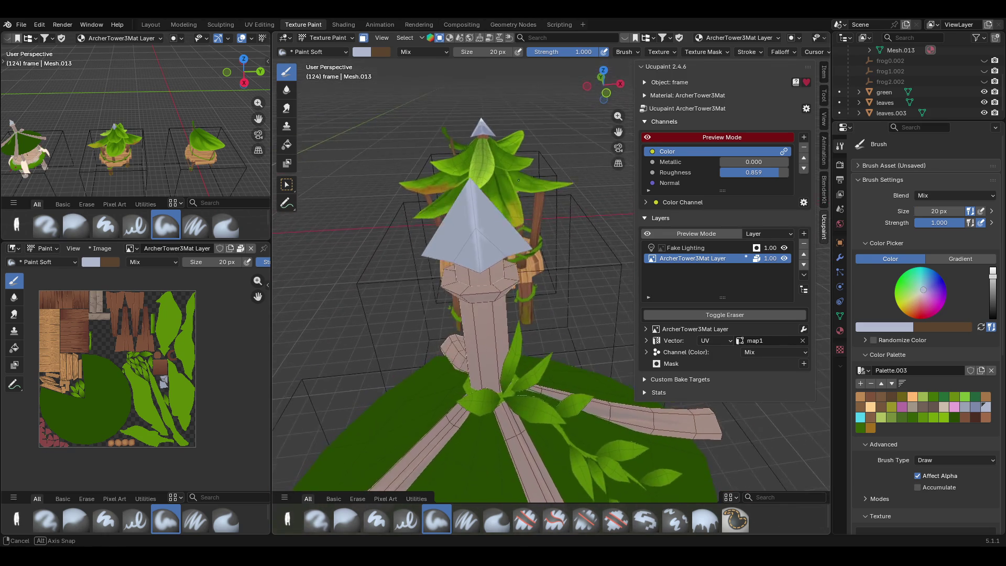
pyautogui.moveTo(551, 237); pyautogui.dragTo(496, 263, button='middle')
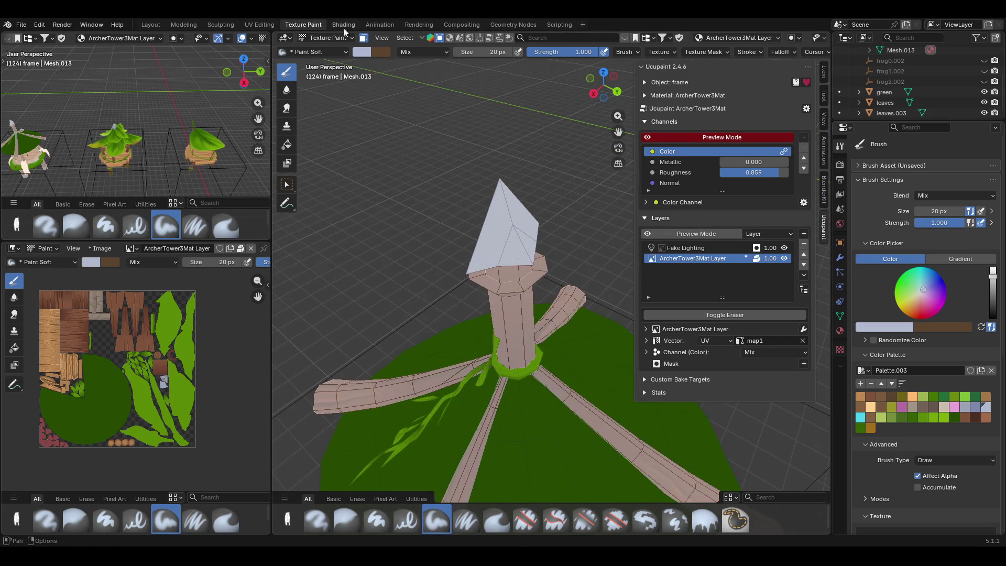
# - Return to painting on the model and zoom in close on the spire roof
pyautogui.click(287, 184)
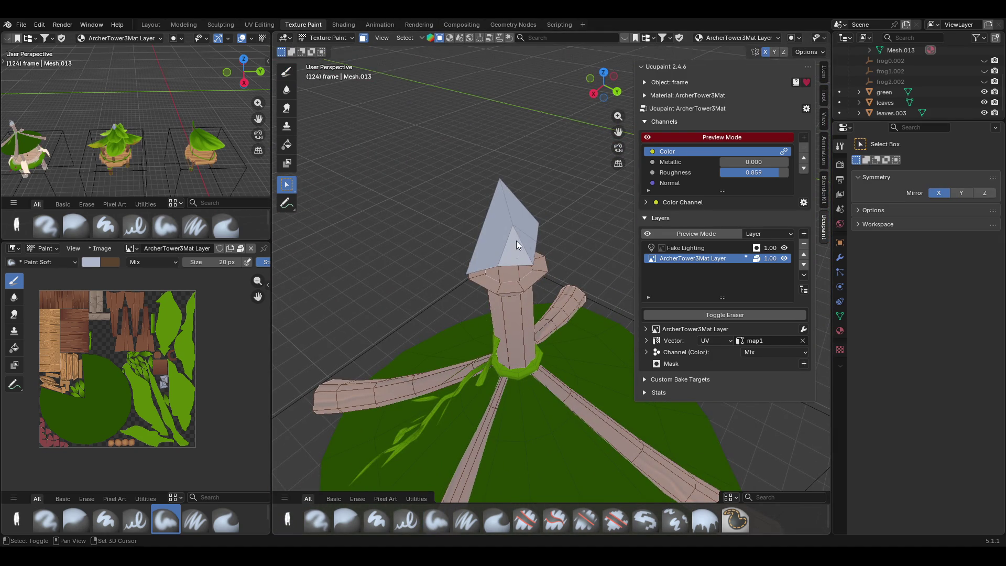
pyautogui.moveTo(517, 241); pyautogui.dragTo(733, 235, button='middle')
pyautogui.click(286, 70)
pyautogui.moveTo(472, 165); pyautogui.dragTo(479, 156, button='middle')
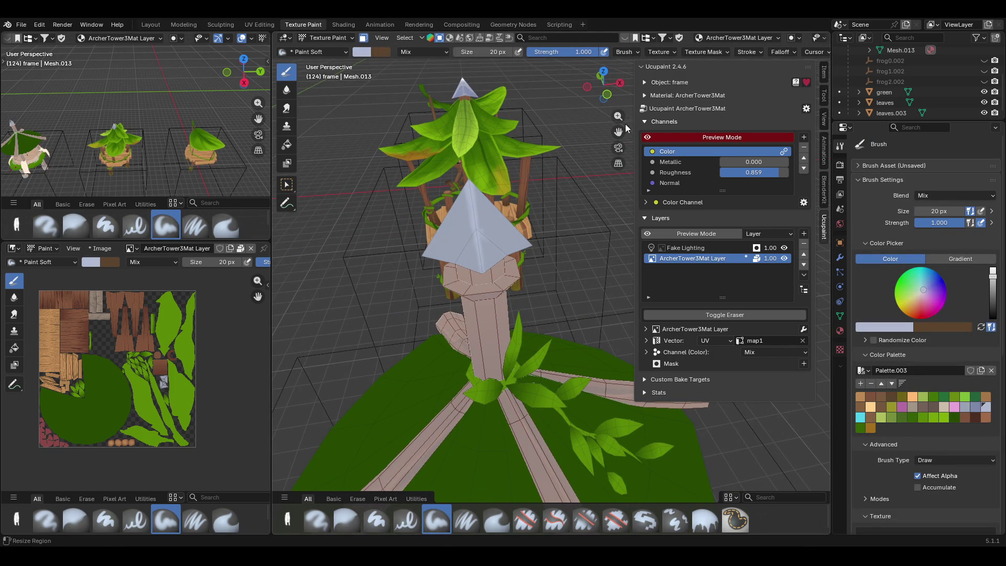
pyautogui.moveTo(619, 132); pyautogui.dragTo(618, 179)
pyautogui.moveTo(515, 118)
pyautogui.keyDown('ctrl'); pyautogui.mouseDown(button='middle')
pyautogui.moveTo(515, 87)
pyautogui.moveTo(551, 236)
pyautogui.mouseUp(button='middle'); pyautogui.keyUp('ctrl')
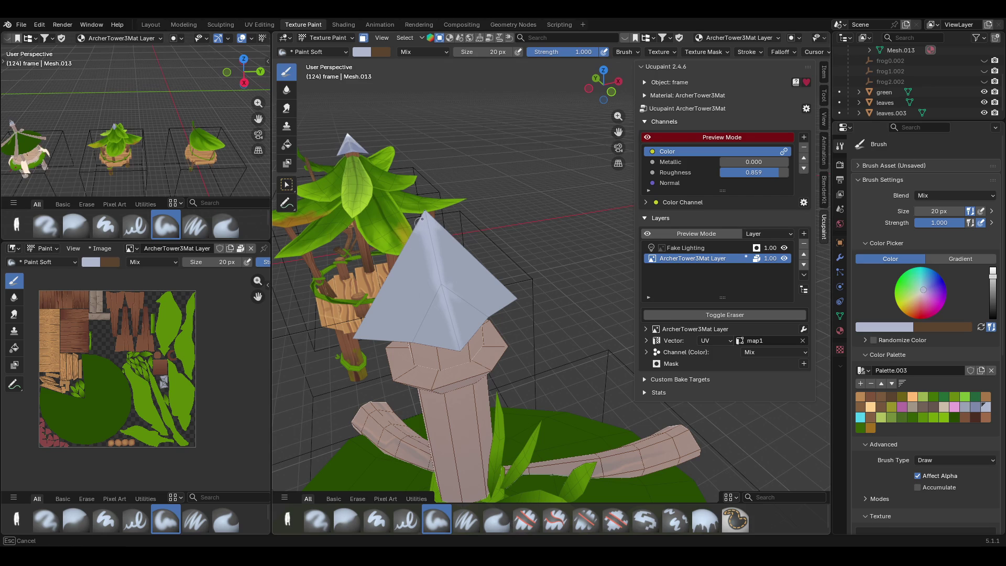
# - Paint soft strokes down and up across the pale blue spire's faces
pyautogui.moveTo(425, 213); pyautogui.dragTo(390, 273)
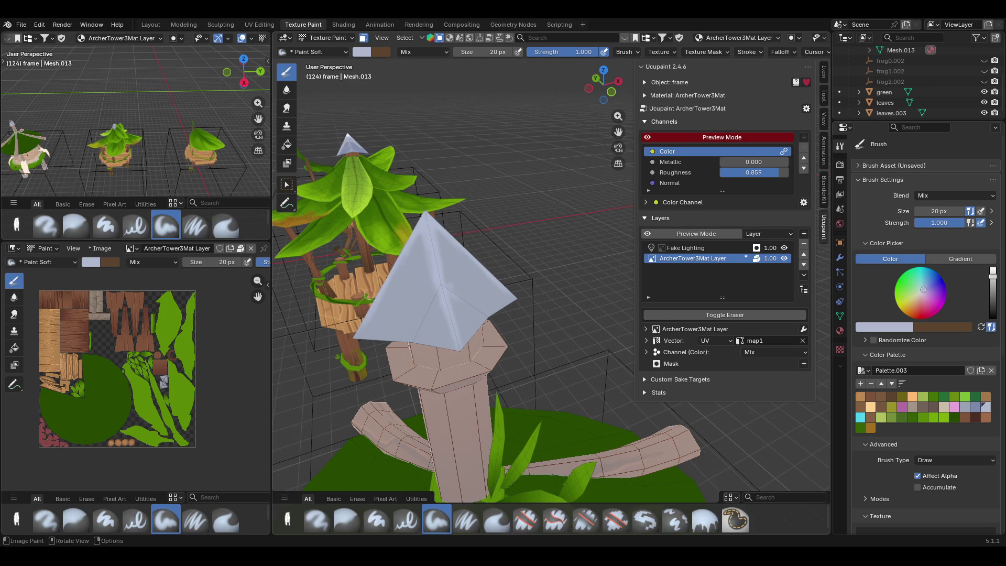
pyautogui.moveTo(371, 296)
pyautogui.mouseDown()
pyautogui.moveTo(422, 230)
pyautogui.moveTo(460, 331)
pyautogui.mouseUp()
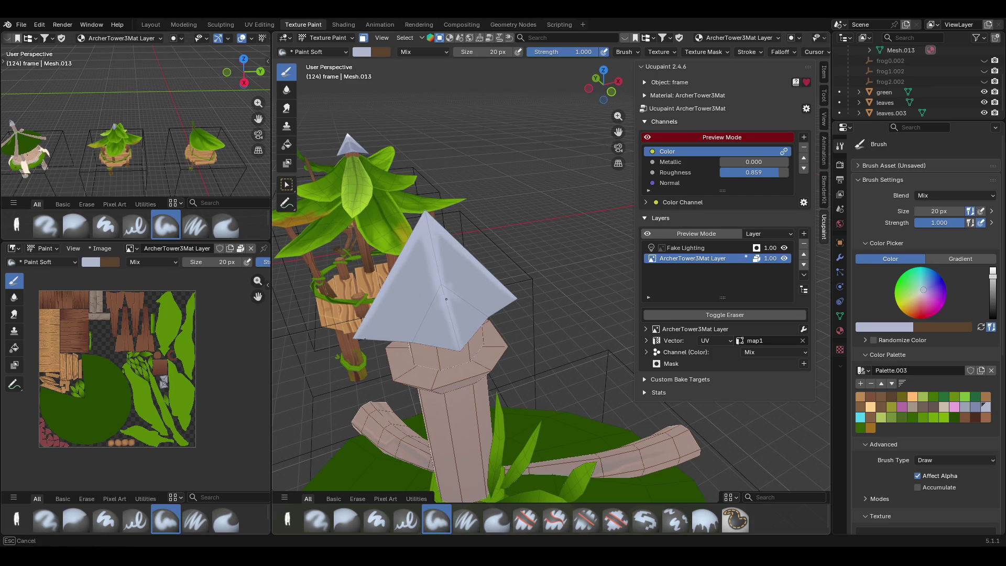
pyautogui.moveTo(459, 330); pyautogui.dragTo(566, 330, button='middle')
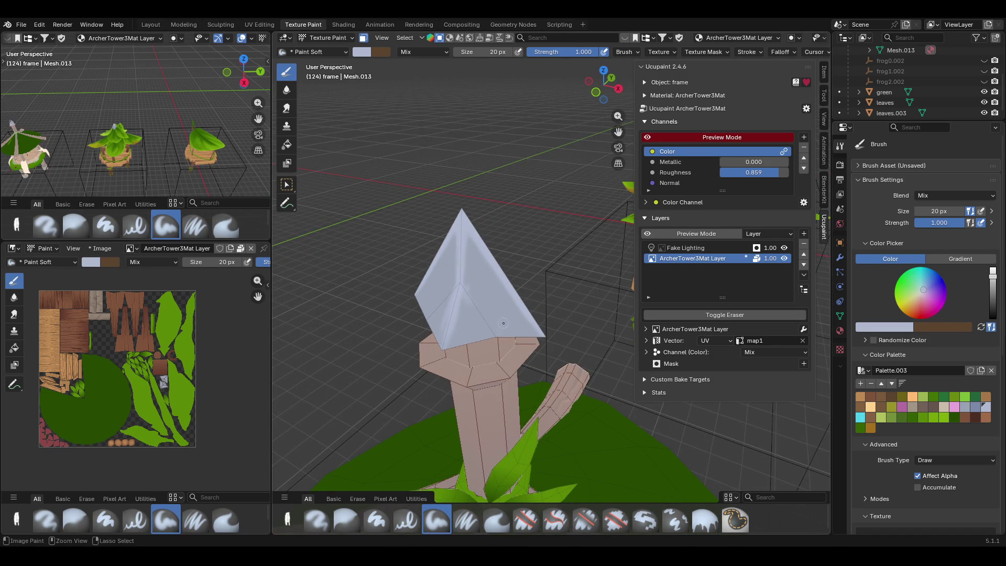
pyautogui.moveTo(488, 299); pyautogui.dragTo(517, 264, button='middle')
pyautogui.moveTo(462, 321); pyautogui.dragTo(472, 335)
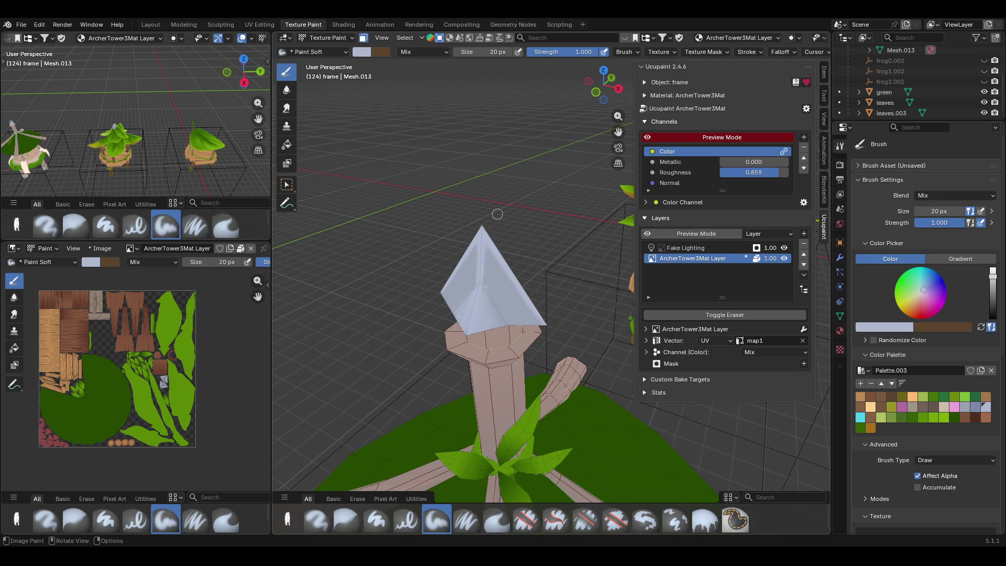
# - Pick a greyer blue palette swatch and paint it onto the spire roof
pyautogui.click(965, 403)
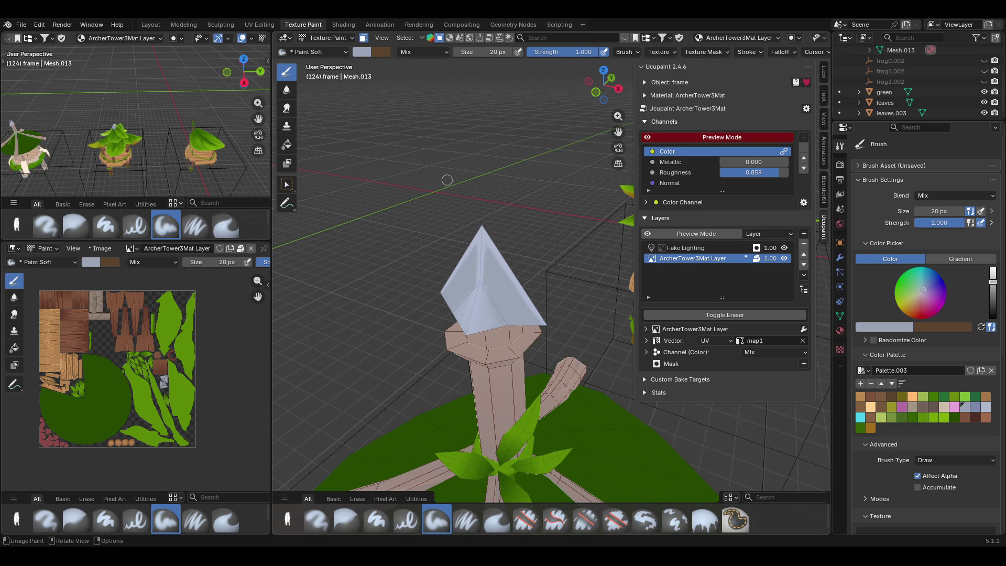
pyautogui.moveTo(492, 318); pyautogui.dragTo(485, 344)
# - Orbit around the tower and pick the blue-grey palette swatch
pyautogui.moveTo(453, 110); pyautogui.dragTo(532, 268, button='middle')
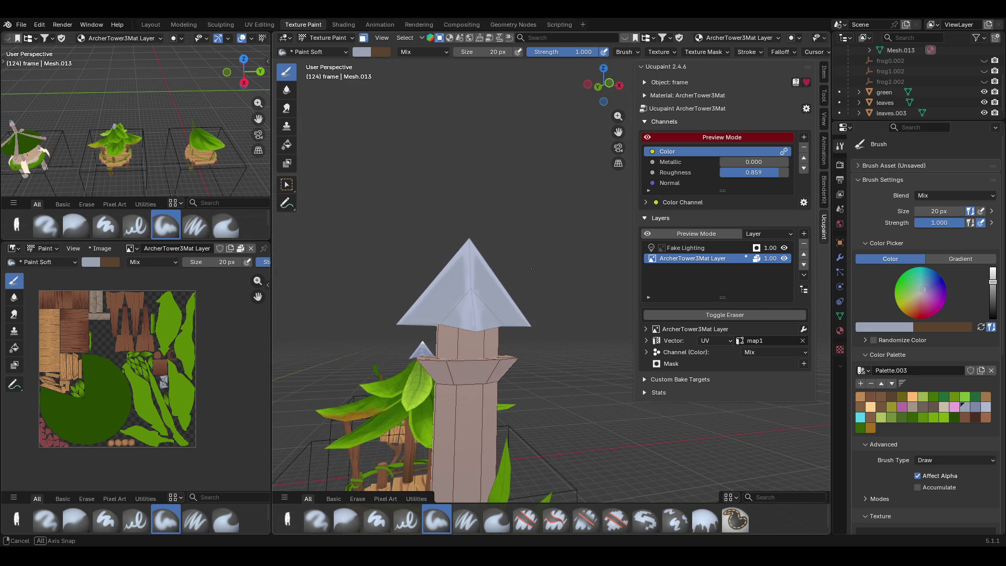
pyautogui.moveTo(483, 298); pyautogui.dragTo(374, 330, button='middle')
pyautogui.moveTo(482, 297); pyautogui.dragTo(624, 253, button='middle')
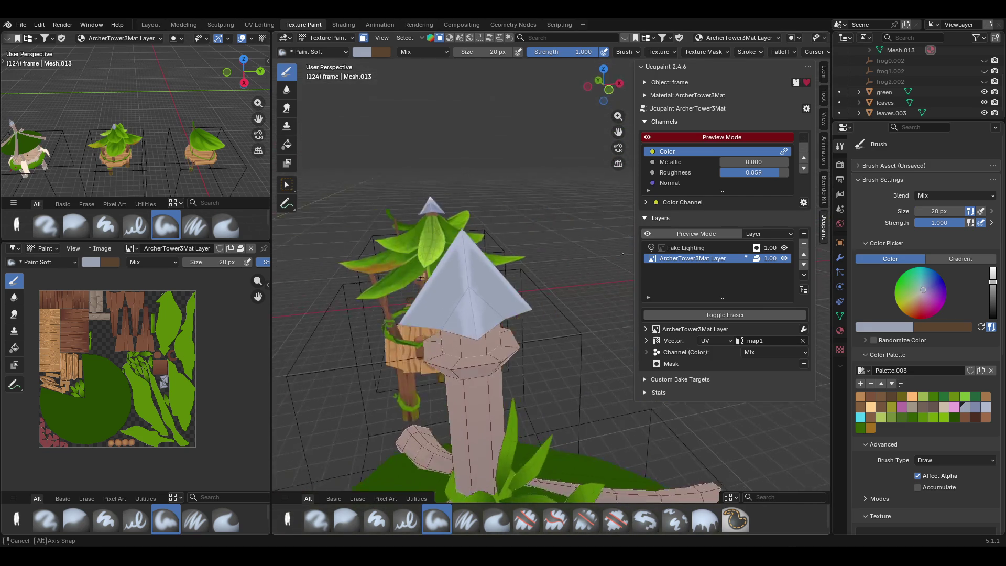
pyautogui.moveTo(623, 254); pyautogui.dragTo(598, 260, button='middle')
pyautogui.click(974, 409)
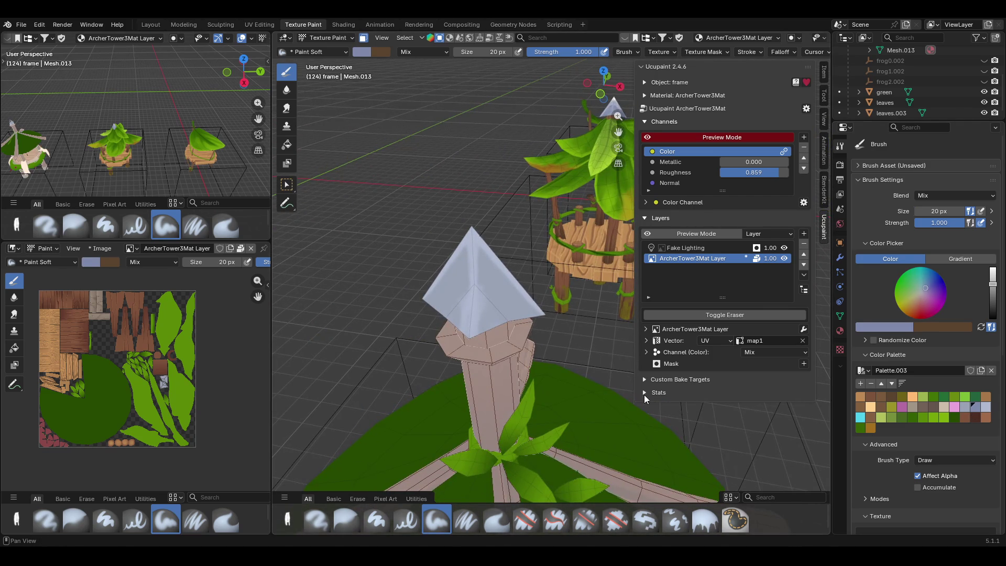
pyautogui.moveTo(550, 354); pyautogui.dragTo(489, 289, button='middle')
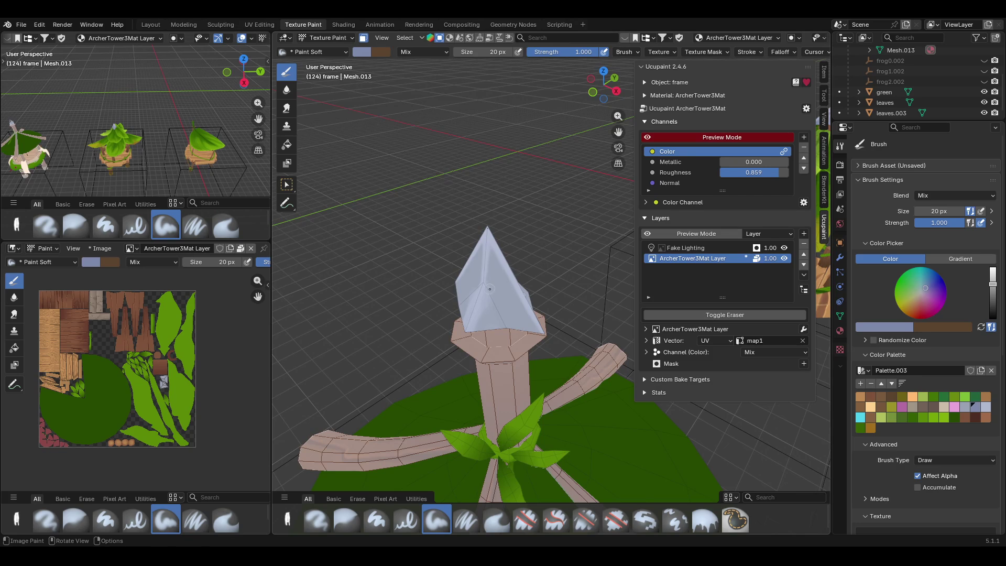
# - Dab darker blue-grey blotches onto the spire cone from several angles
pyautogui.moveTo(489, 289)
pyautogui.mouseDown()
pyautogui.moveTo(506, 330)
pyautogui.moveTo(490, 316)
pyautogui.moveTo(502, 326)
pyautogui.mouseUp()
pyautogui.moveTo(463, 274); pyautogui.dragTo(508, 235, button='middle')
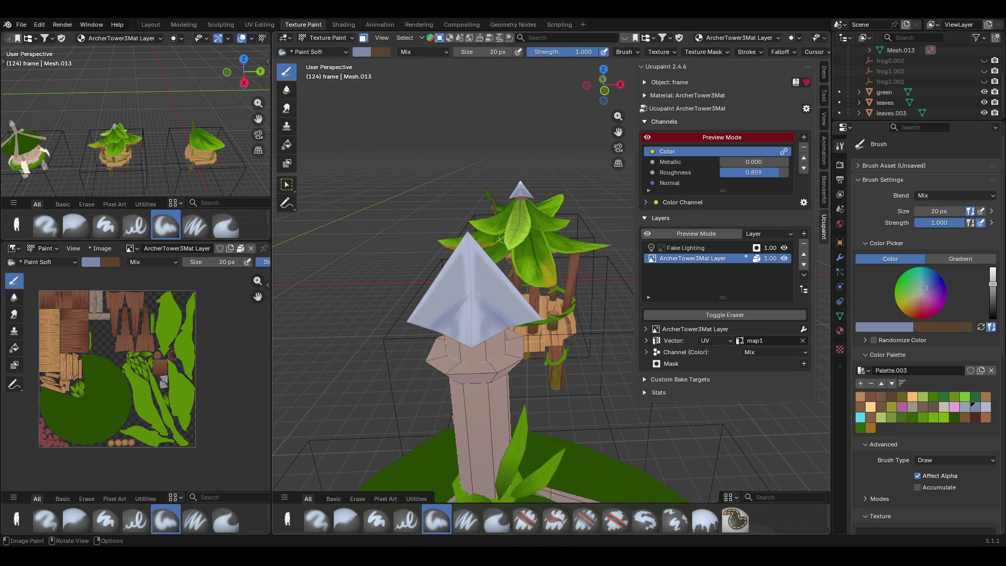
pyautogui.moveTo(475, 256); pyautogui.dragTo(478, 260)
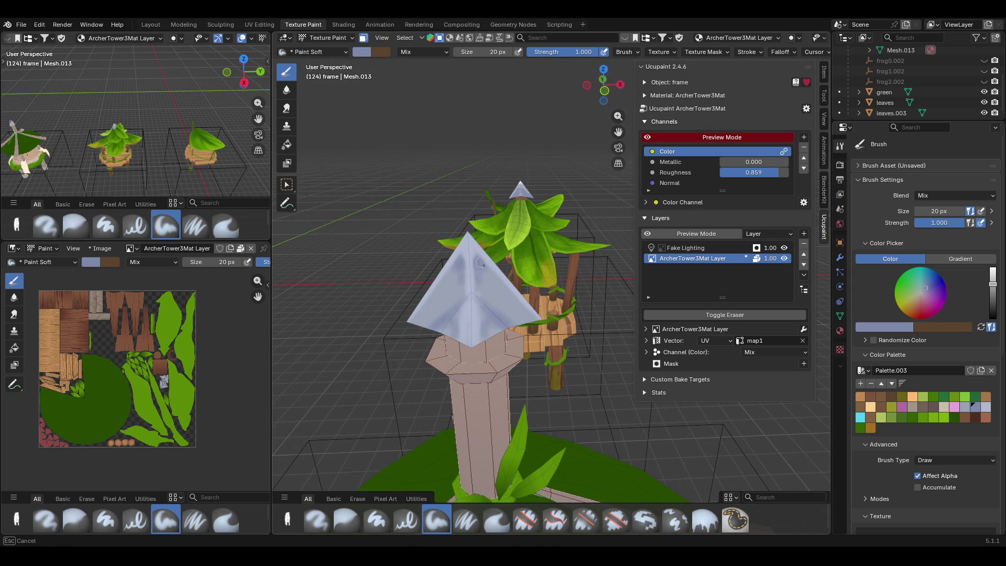
pyautogui.moveTo(563, 164); pyautogui.dragTo(574, 174, button='middle')
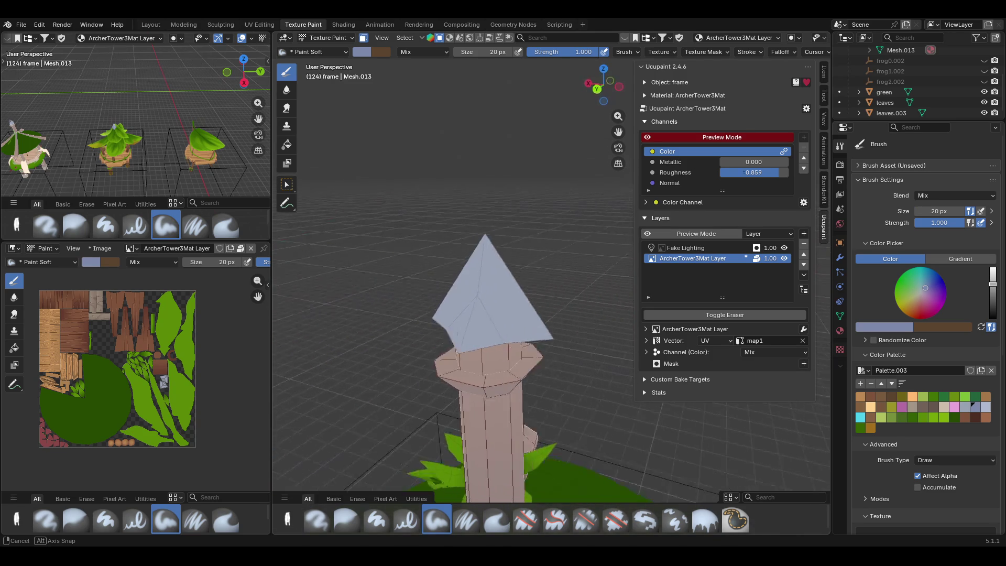
pyautogui.moveTo(574, 174); pyautogui.dragTo(569, 169, button='middle')
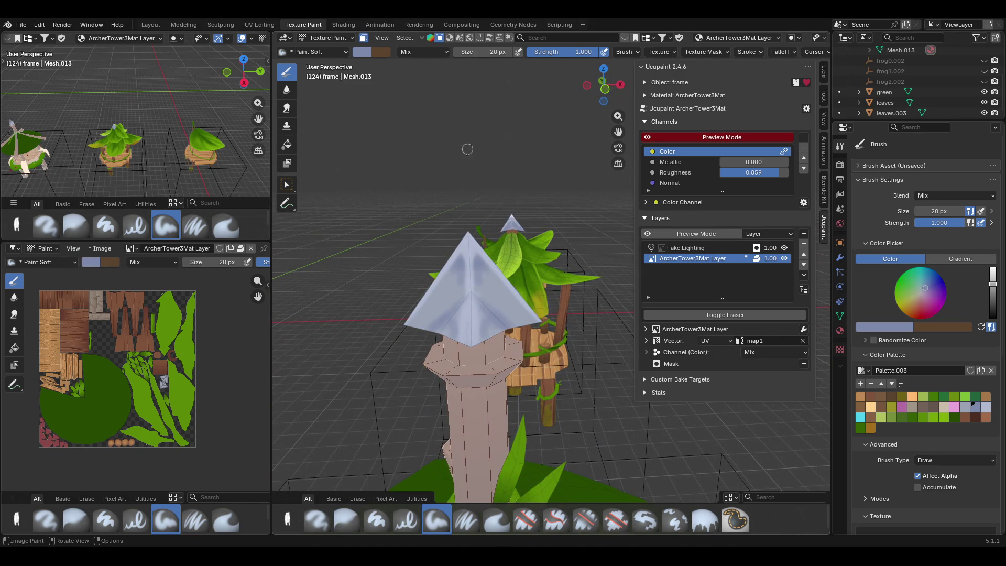
# - Soften the painted blotches on the spire roof with the Blur brush
pyautogui.click(347, 519)
pyautogui.moveTo(465, 264)
pyautogui.mouseDown()
pyautogui.moveTo(449, 296)
pyautogui.moveTo(432, 300)
pyautogui.moveTo(453, 306)
pyautogui.mouseUp()
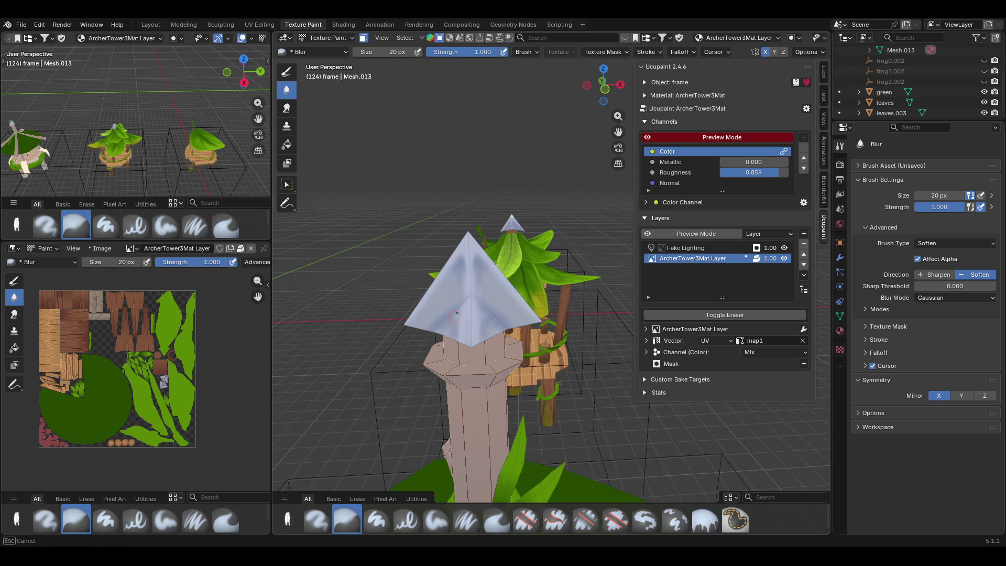
pyautogui.moveTo(458, 309); pyautogui.dragTo(462, 220)
pyautogui.moveTo(474, 158)
pyautogui.mouseDown(button='middle')
pyautogui.moveTo(578, 295)
pyautogui.moveTo(503, 409)
pyautogui.mouseUp(button='middle')
# - Paint light blue across the spire roof with the Paint Soft brush
pyautogui.click(437, 521)
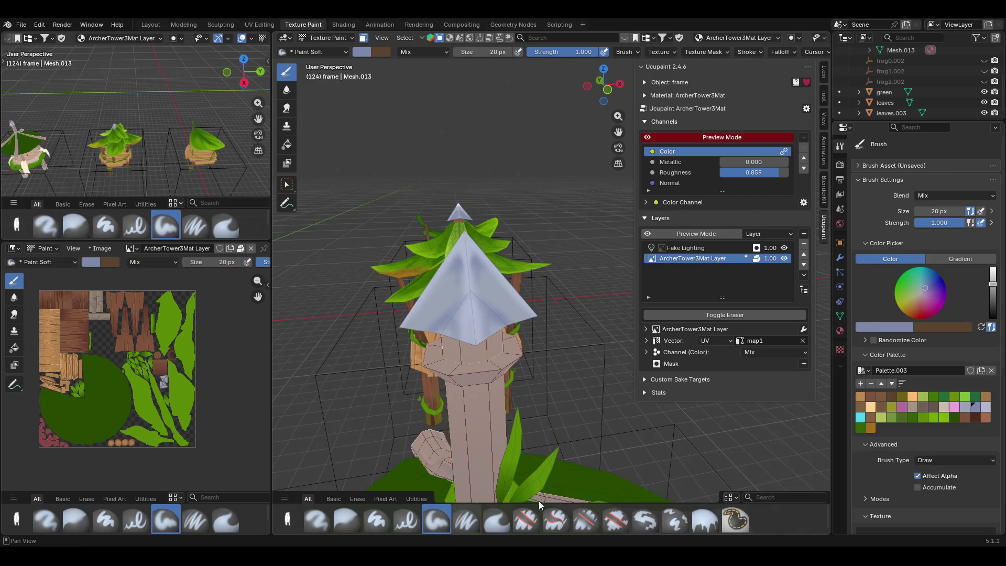
pyautogui.click(987, 408)
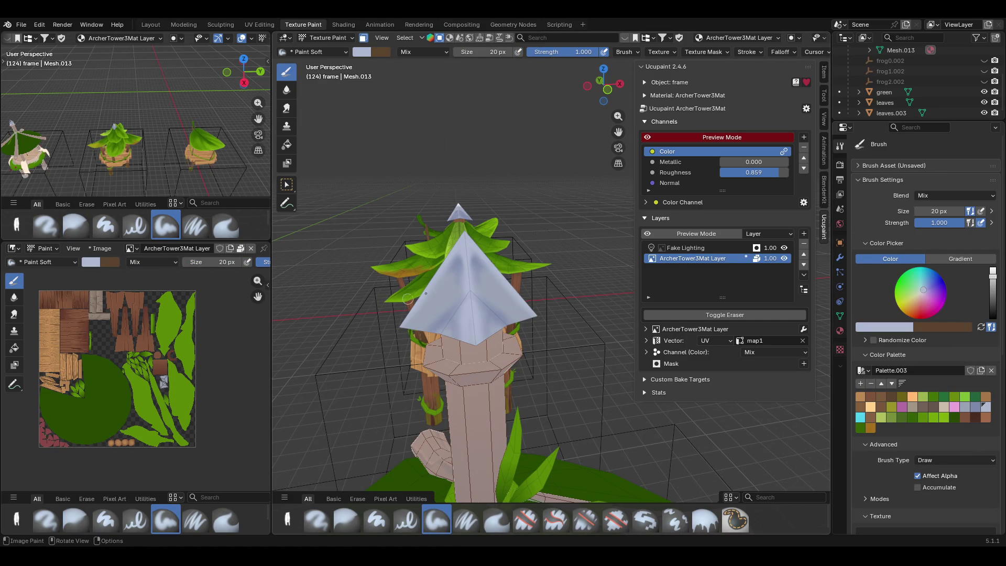
pyautogui.moveTo(408, 300); pyautogui.dragTo(434, 319)
pyautogui.click(434, 319)
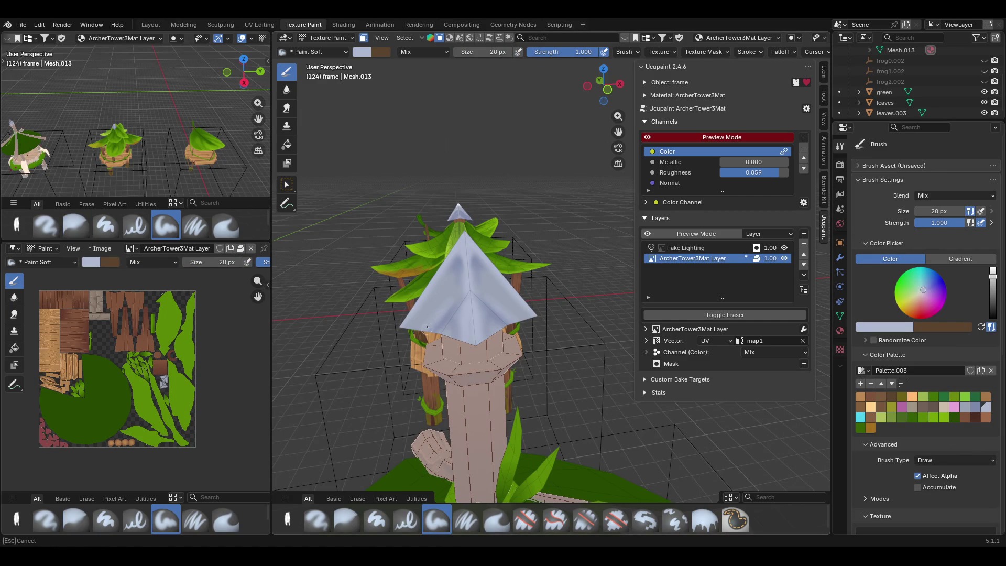
pyautogui.moveTo(423, 299); pyautogui.dragTo(386, 340)
# - Sample a darker blue from the spire with the eyedropper as the paint colour
pyautogui.moveTo(361, 305)
pyautogui.mouseDown(button='middle')
pyautogui.moveTo(349, 277)
pyautogui.moveTo(490, 247)
pyautogui.mouseUp(button='middle')
pyautogui.moveTo(619, 131)
pyautogui.mouseDown()
pyautogui.moveTo(618, 158)
pyautogui.moveTo(618, 118)
pyautogui.mouseUp()
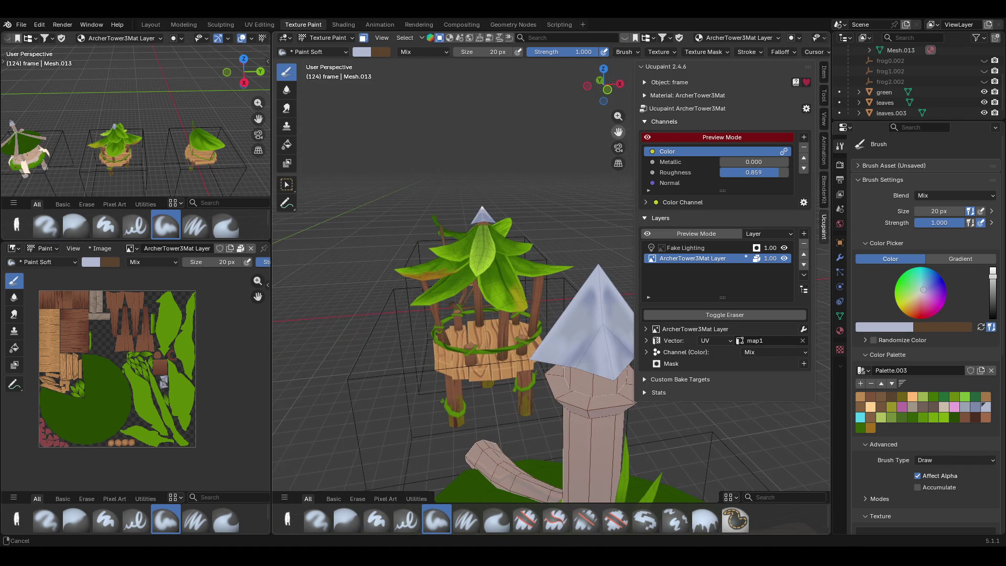
pyautogui.moveTo(618, 118); pyautogui.dragTo(618, 131)
pyautogui.moveTo(503, 186); pyautogui.dragTo(547, 212, button='middle')
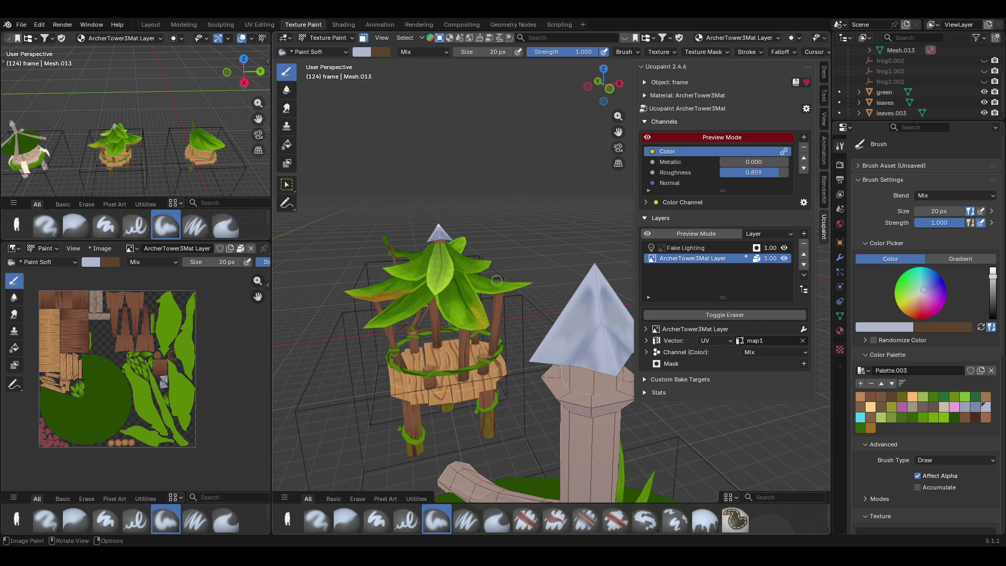
pyautogui.moveTo(602, 245); pyautogui.dragTo(532, 340, button='middle')
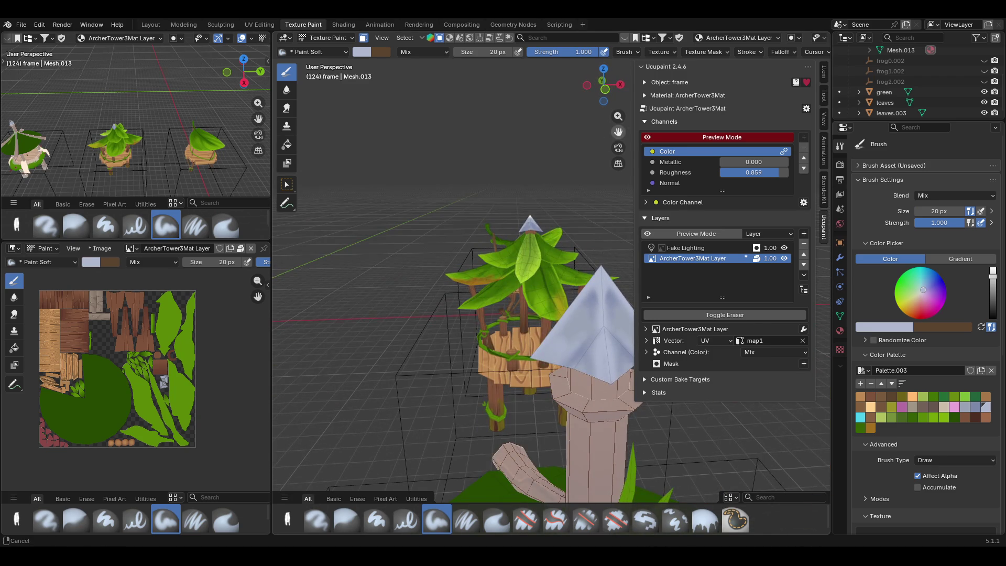
pyautogui.moveTo(532, 341)
pyautogui.mouseDown(button='middle')
pyautogui.moveTo(537, 275)
pyautogui.moveTo(528, 306)
pyautogui.mouseUp(button='middle')
pyautogui.click(872, 331)
pyautogui.click(857, 296)
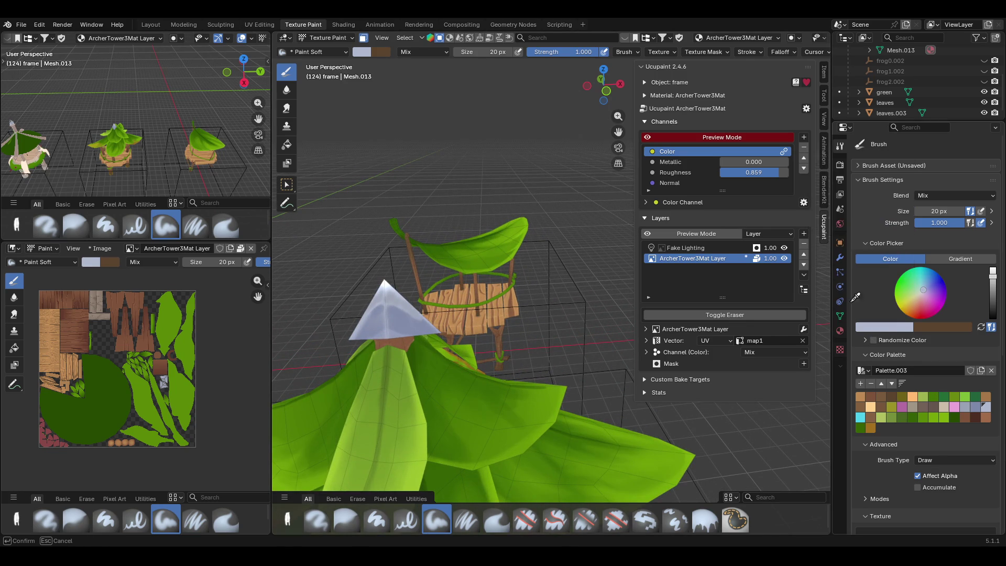
pyautogui.click(393, 292)
pyautogui.moveTo(394, 291)
pyautogui.mouseDown(button='middle')
pyautogui.moveTo(584, 371)
pyautogui.moveTo(567, 383)
pyautogui.mouseUp(button='middle')
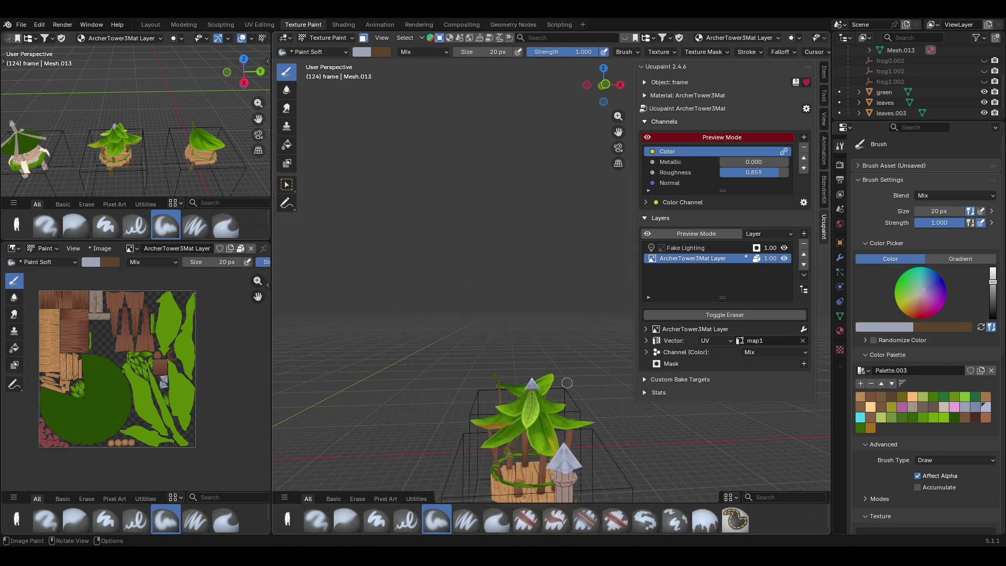
pyautogui.moveTo(615, 139)
pyautogui.mouseDown(button='middle')
pyautogui.moveTo(549, 217)
pyautogui.moveTo(569, 245)
pyautogui.mouseUp(button='middle')
# - Paint soft darker strokes across the spire face, then light blue down its right side
pyautogui.moveTo(401, 191)
pyautogui.mouseDown()
pyautogui.moveTo(396, 205)
pyautogui.moveTo(414, 172)
pyautogui.mouseUp()
pyautogui.moveTo(388, 217); pyautogui.dragTo(377, 249)
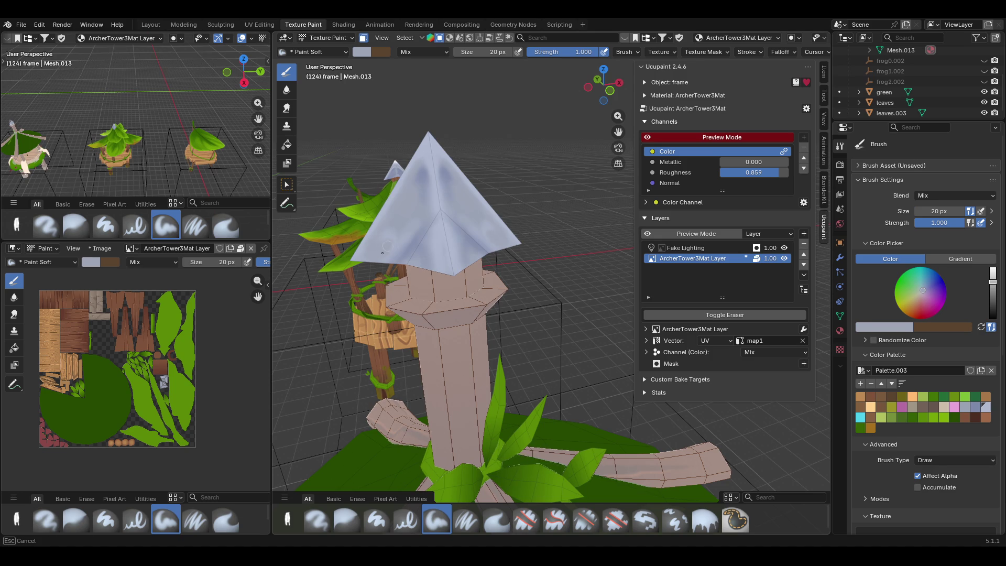
pyautogui.moveTo(383, 250); pyautogui.dragTo(449, 246)
pyautogui.moveTo(450, 246); pyautogui.dragTo(952, 492, button='middle')
pyautogui.click(986, 407)
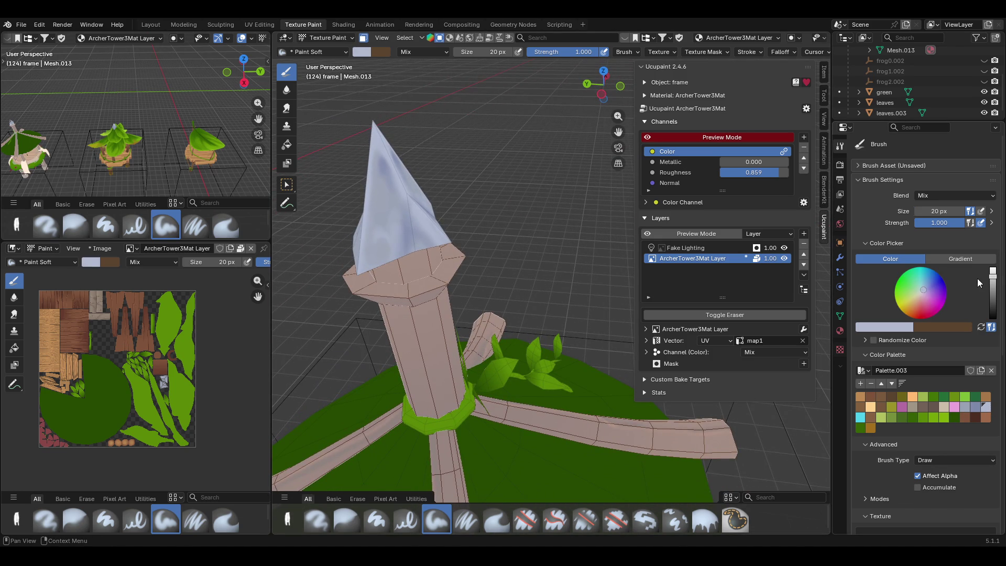
pyautogui.moveTo(411, 204); pyautogui.dragTo(441, 242)
pyautogui.moveTo(429, 245)
pyautogui.mouseDown(button='middle')
pyautogui.moveTo(472, 220)
pyautogui.moveTo(519, 236)
pyautogui.mouseUp(button='middle')
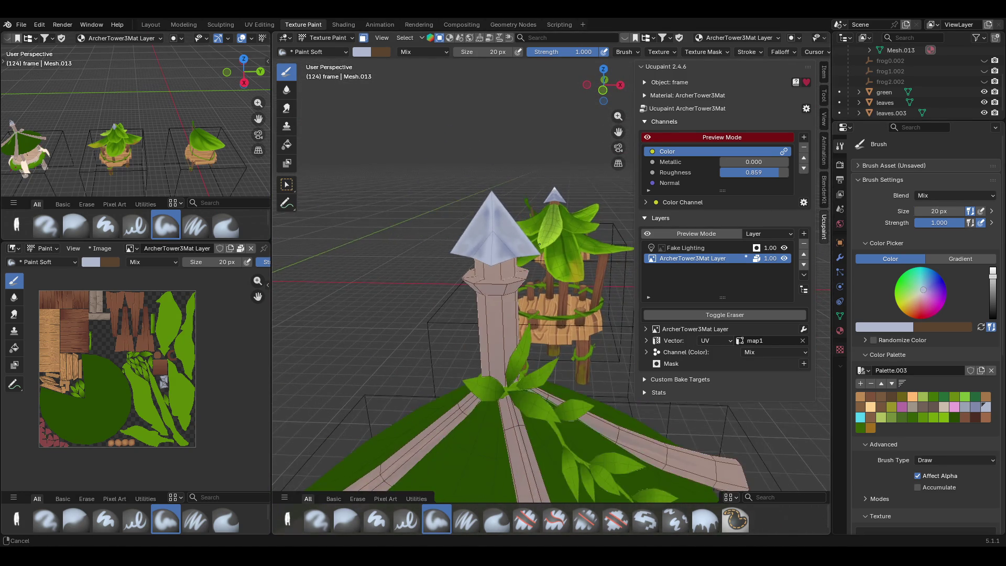
# - Paint darker blue strokes toward the spire tip, down its faces and along its lower edge
pyautogui.moveTo(540, 243)
pyautogui.mouseDown(button='middle')
pyautogui.moveTo(492, 262)
pyautogui.moveTo(447, 235)
pyautogui.moveTo(338, 241)
pyautogui.moveTo(631, 114)
pyautogui.moveTo(613, 173)
pyautogui.moveTo(610, 133)
pyautogui.mouseUp(button='middle')
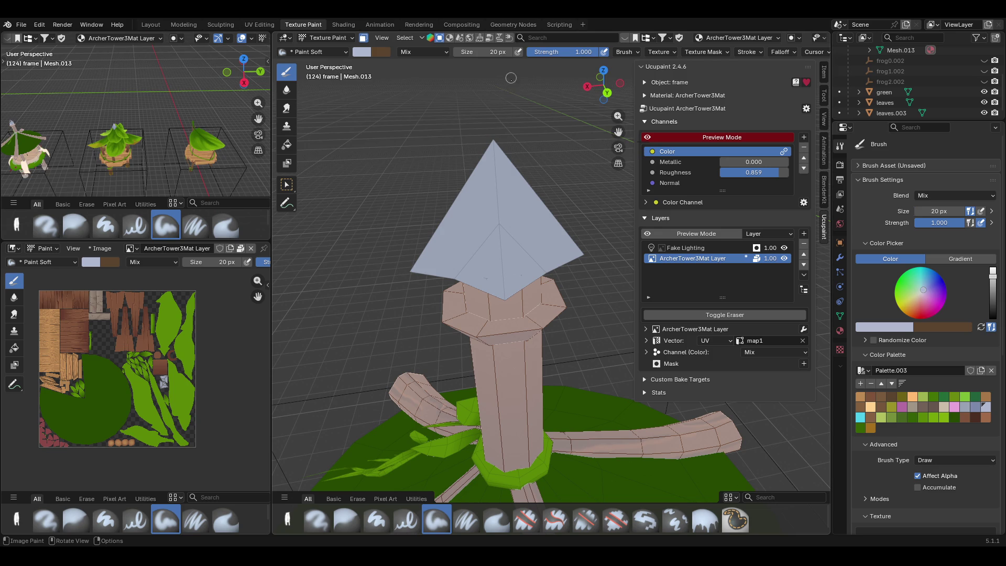
pyautogui.moveTo(532, 137); pyautogui.dragTo(494, 145)
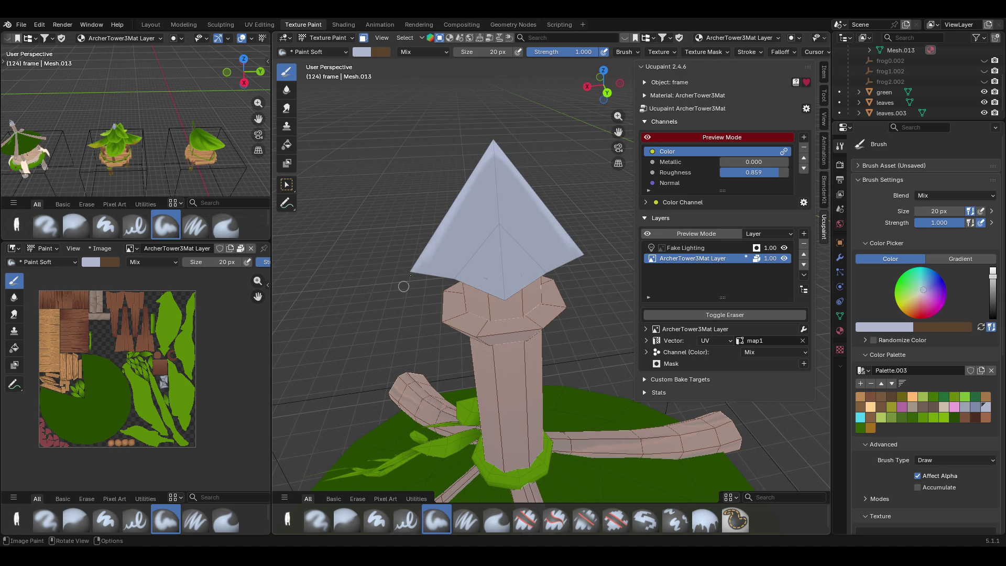
pyautogui.moveTo(428, 259)
pyautogui.mouseDown()
pyautogui.moveTo(480, 166)
pyautogui.moveTo(494, 166)
pyautogui.mouseUp()
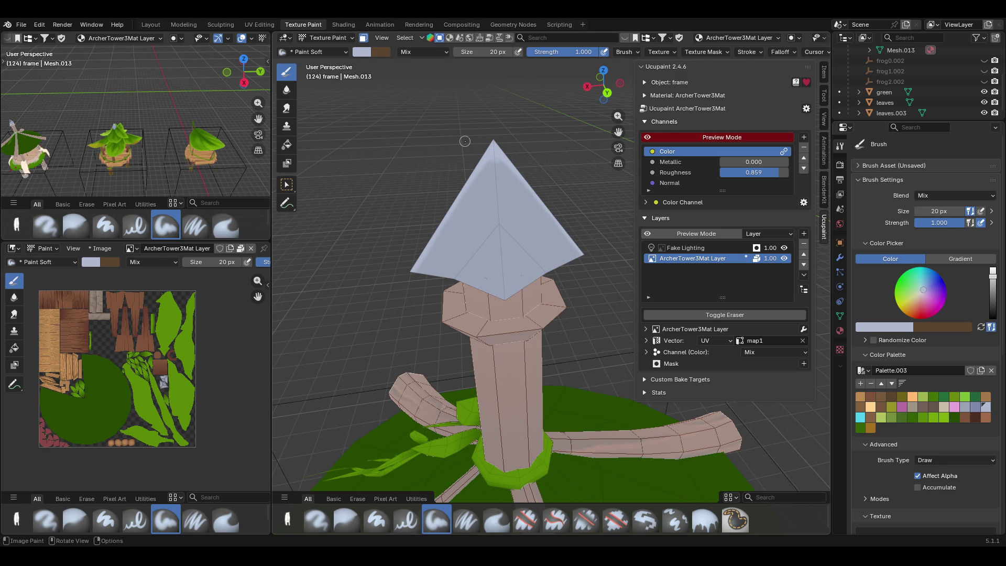
pyautogui.moveTo(502, 184)
pyautogui.mouseDown()
pyautogui.moveTo(492, 164)
pyautogui.moveTo(500, 211)
pyautogui.moveTo(481, 245)
pyautogui.mouseUp()
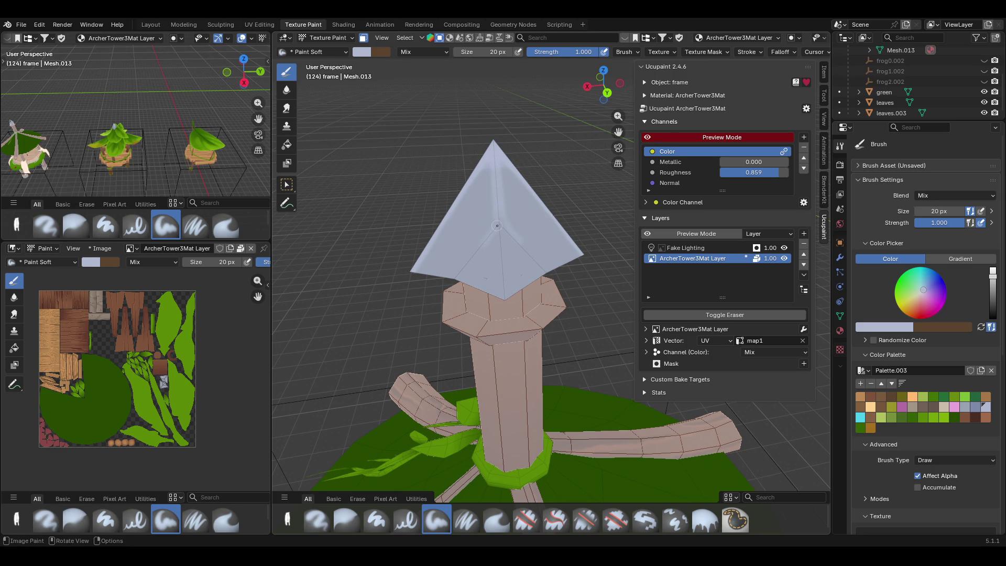
pyautogui.moveTo(497, 226); pyautogui.dragTo(504, 277)
pyautogui.moveTo(504, 278)
pyautogui.mouseDown(button='middle')
pyautogui.moveTo(450, 266)
pyautogui.moveTo(530, 266)
pyautogui.mouseUp(button='middle')
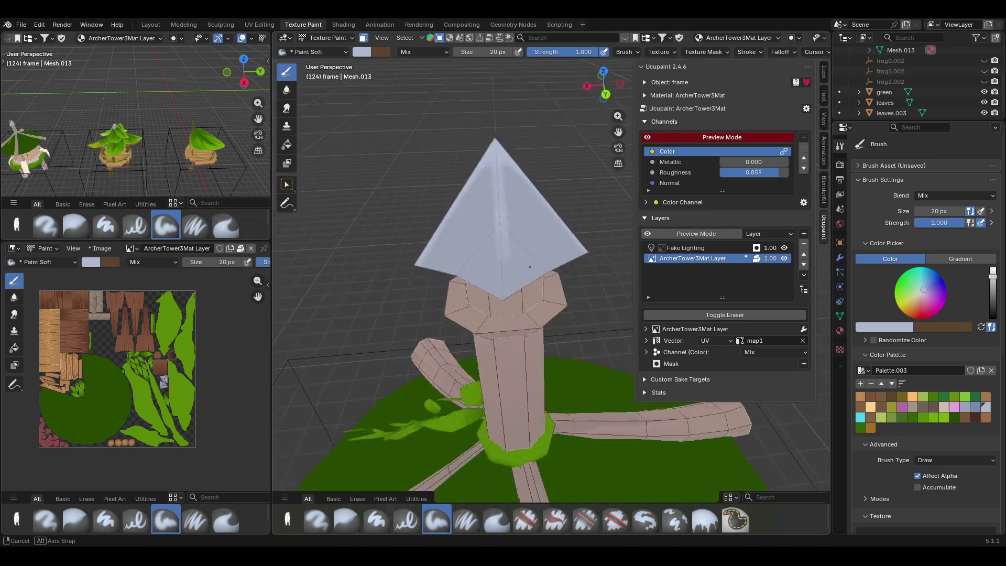
pyautogui.moveTo(529, 266); pyautogui.dragTo(566, 279, button='middle')
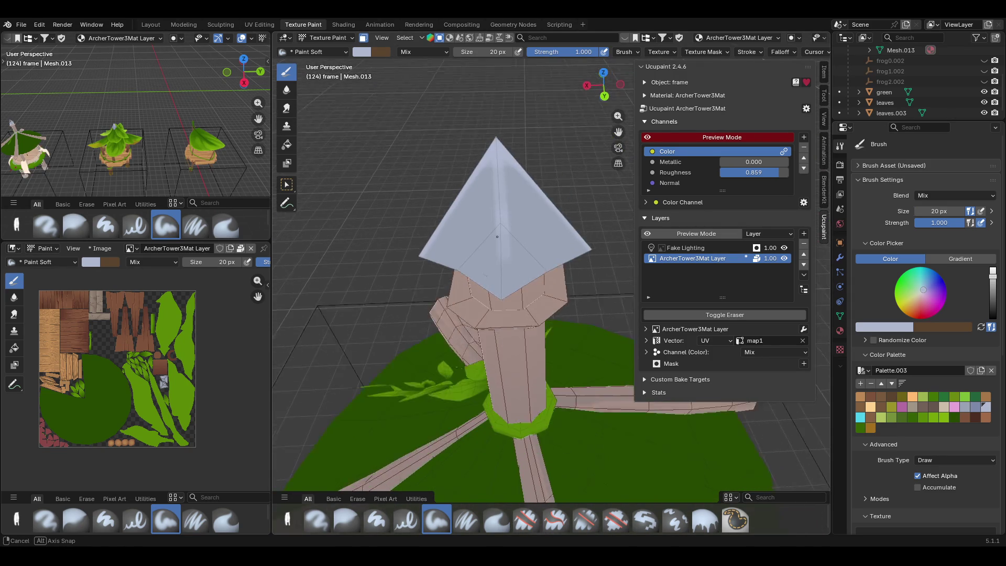
pyautogui.moveTo(489, 216); pyautogui.dragTo(501, 258, button='middle')
pyautogui.moveTo(501, 240)
pyautogui.mouseDown()
pyautogui.moveTo(504, 291)
pyautogui.moveTo(497, 142)
pyautogui.mouseUp()
pyautogui.moveTo(466, 230)
pyautogui.mouseDown(button='middle')
pyautogui.moveTo(773, 173)
pyautogui.moveTo(485, 315)
pyautogui.moveTo(547, 320)
pyautogui.mouseUp(button='middle')
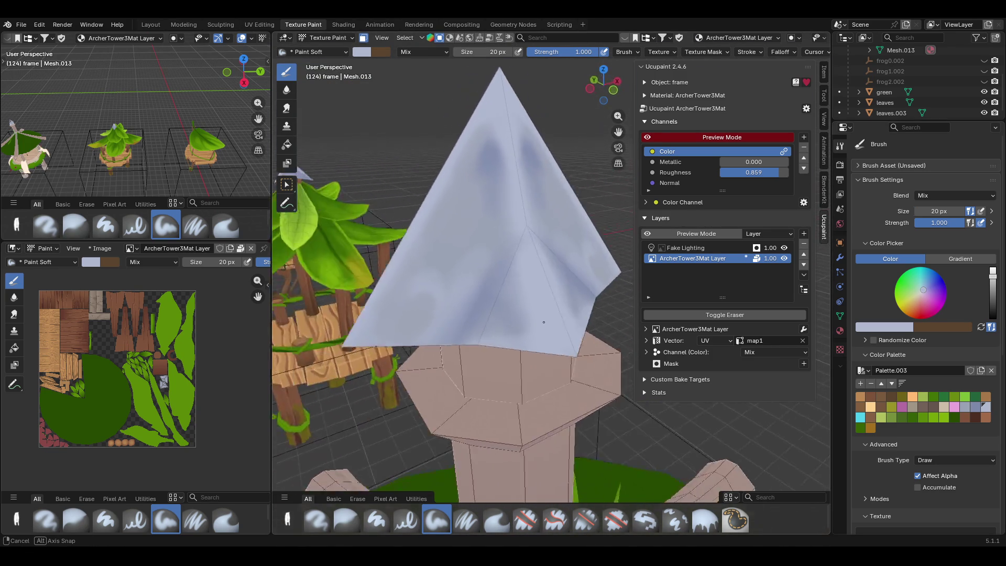
pyautogui.moveTo(547, 321); pyautogui.dragTo(487, 319, button='middle')
# - Paint one more blotch, undo it with Ctrl+Z, and inspect the spire from all sides
pyautogui.moveTo(437, 297); pyautogui.dragTo(474, 285)
pyautogui.moveTo(473, 281); pyautogui.dragTo(515, 283, button='middle')
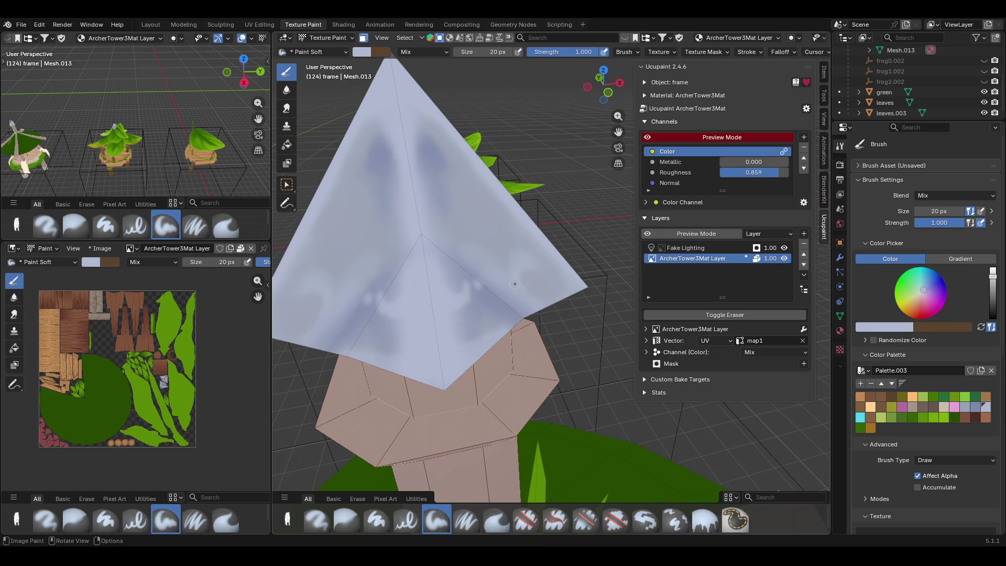
pyautogui.hotkey('ctrl', 'z')
pyautogui.moveTo(409, 216)
pyautogui.keyDown('ctrl'); pyautogui.mouseDown(button='middle')
pyautogui.moveTo(396, 197)
pyautogui.moveTo(557, 299)
pyautogui.mouseUp(button='middle'); pyautogui.keyUp('ctrl')
pyautogui.scroll(5, 398, 198)
pyautogui.scroll(-3, 397, 197)
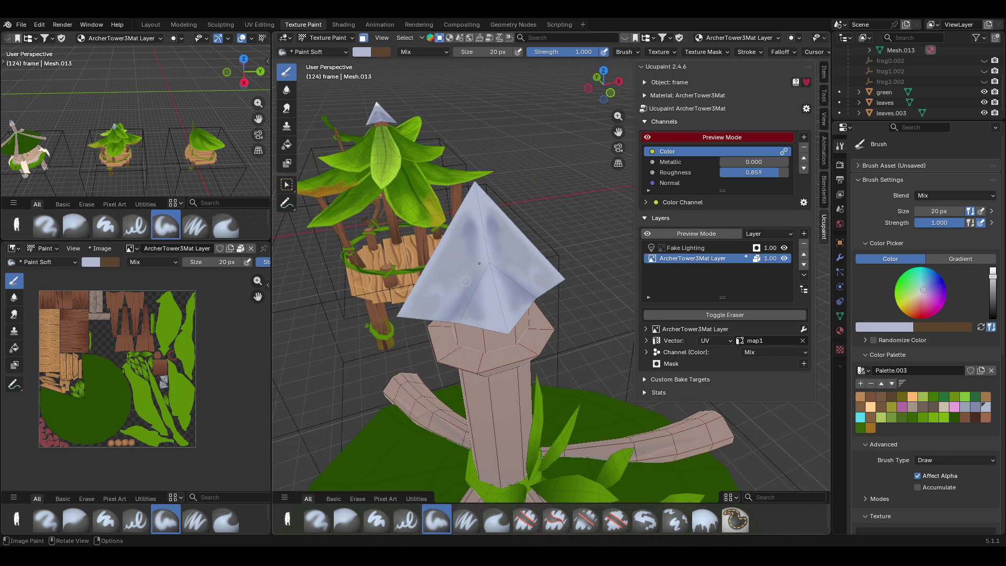
pyautogui.moveTo(590, 362)
pyautogui.mouseDown(button='middle')
pyautogui.moveTo(555, 437)
pyautogui.moveTo(551, 393)
pyautogui.moveTo(535, 369)
pyautogui.mouseUp(button='middle')
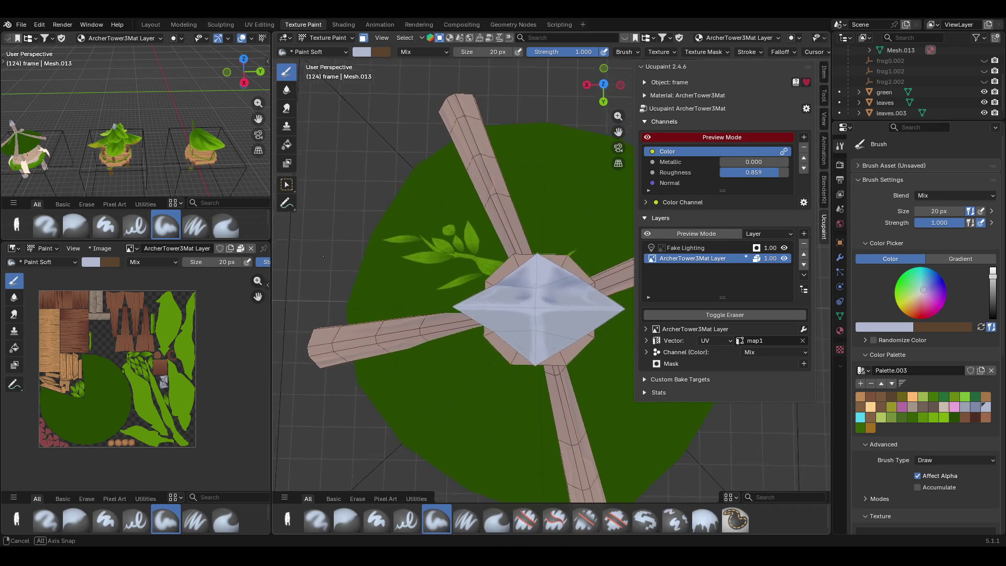
pyautogui.moveTo(326, 258); pyautogui.dragTo(323, 257, button='middle')
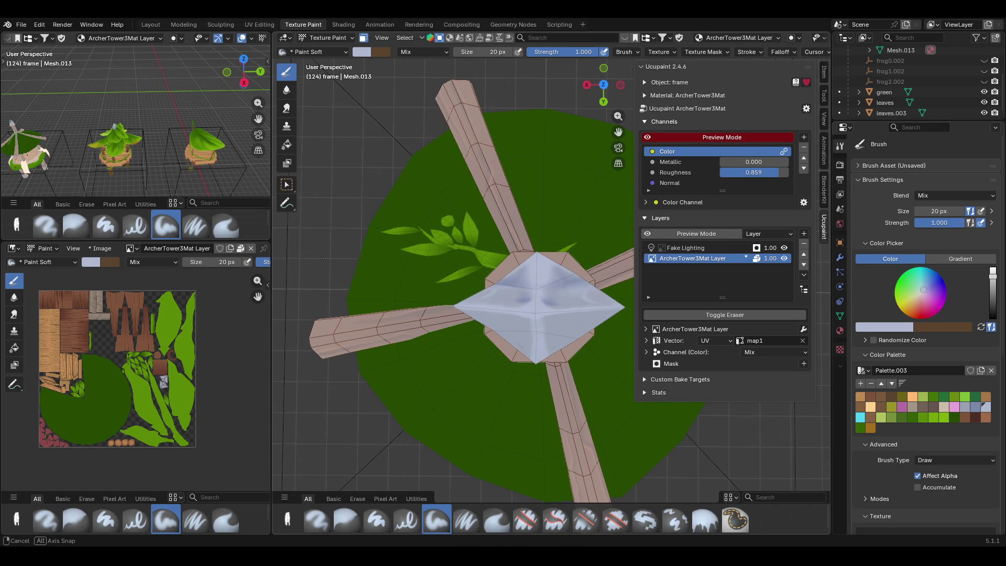
pyautogui.moveTo(360, 300); pyautogui.dragTo(492, 355, button='middle')
pyautogui.moveTo(586, 417)
pyautogui.mouseDown(button='middle')
pyautogui.moveTo(578, 305)
pyautogui.moveTo(607, 328)
pyautogui.mouseUp(button='middle')
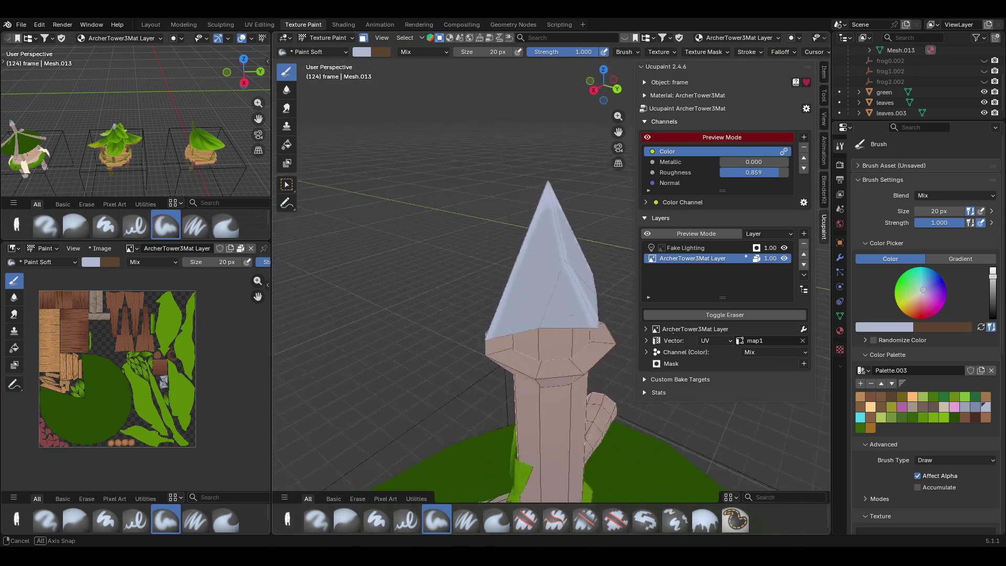
pyautogui.moveTo(607, 328); pyautogui.dragTo(615, 334, button='middle')
# - Paint darker blue shading strokes up the spire and down its left edge and ridges
pyautogui.moveTo(464, 322); pyautogui.dragTo(489, 267)
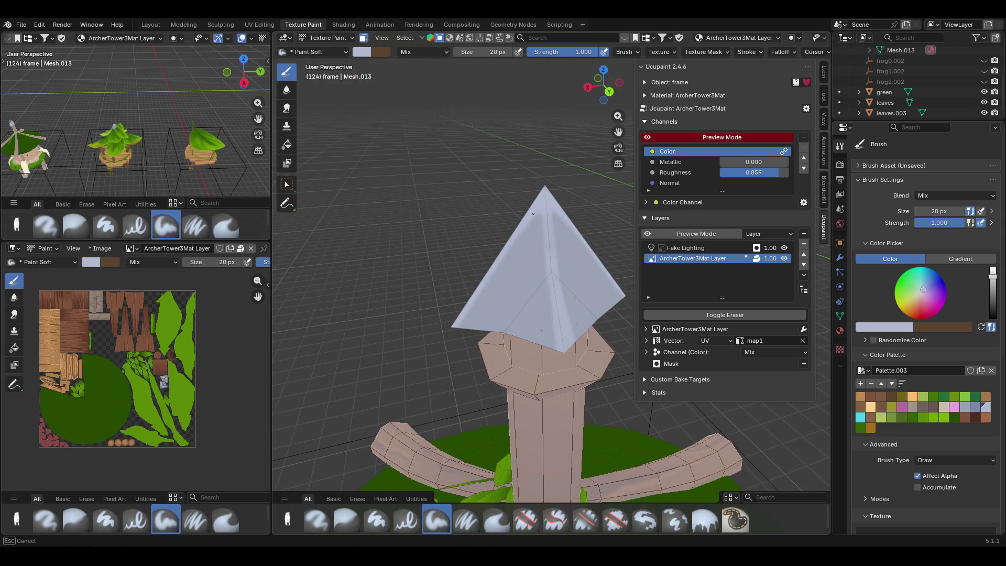
pyautogui.moveTo(536, 210)
pyautogui.mouseDown()
pyautogui.moveTo(460, 327)
pyautogui.moveTo(445, 299)
pyautogui.mouseUp()
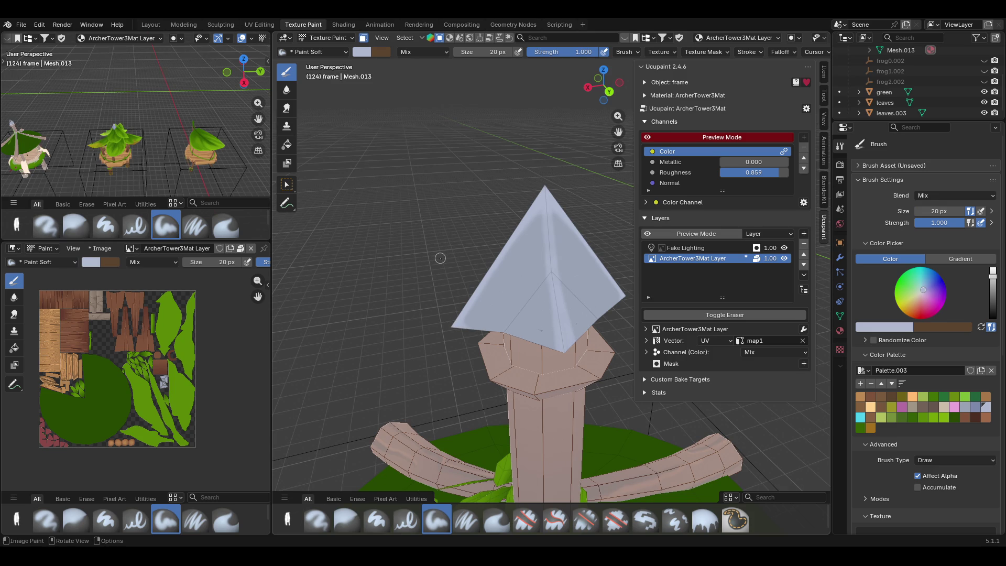
pyautogui.moveTo(618, 132); pyautogui.dragTo(569, 179)
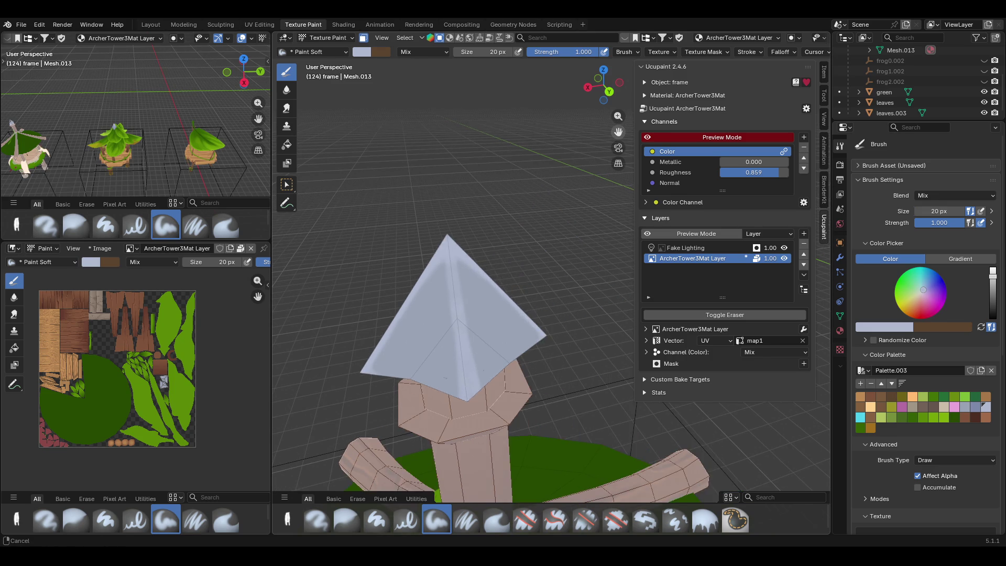
pyautogui.scroll(-3, 963, 489)
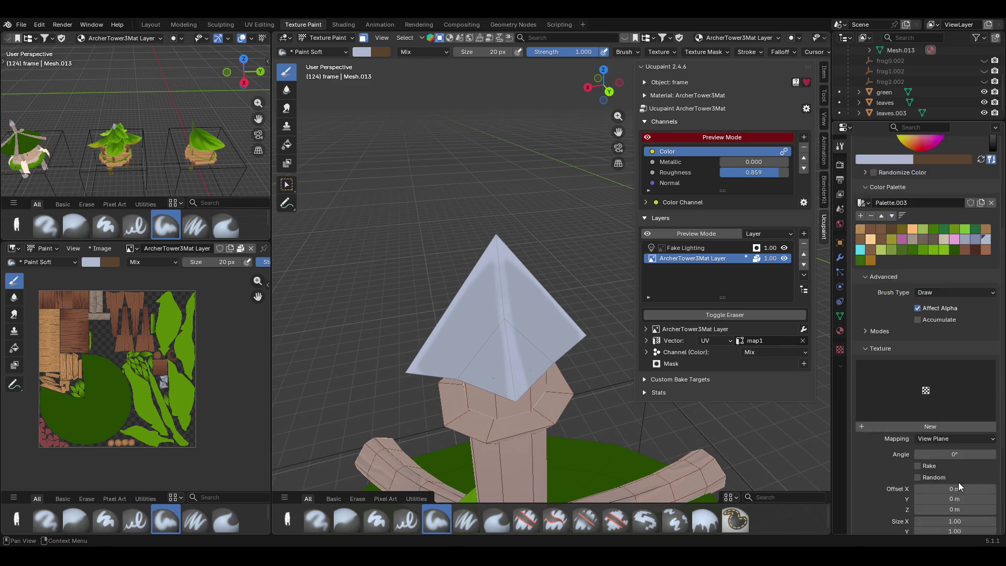
pyautogui.scroll(-2, 959, 482)
pyautogui.scroll(-2, 947, 472)
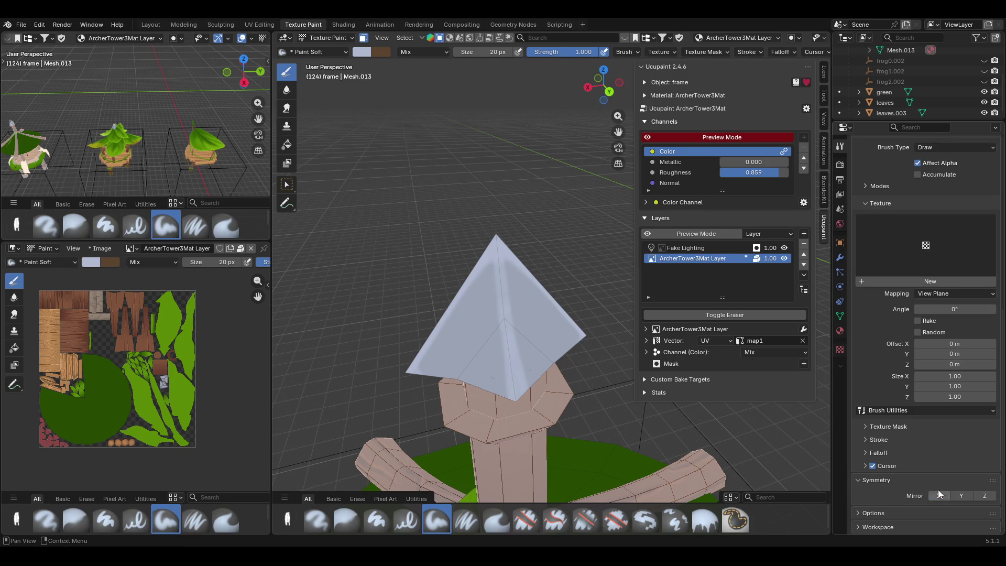
pyautogui.scroll(3, 938, 489)
pyautogui.scroll(2, 884, 453)
pyautogui.click(864, 367)
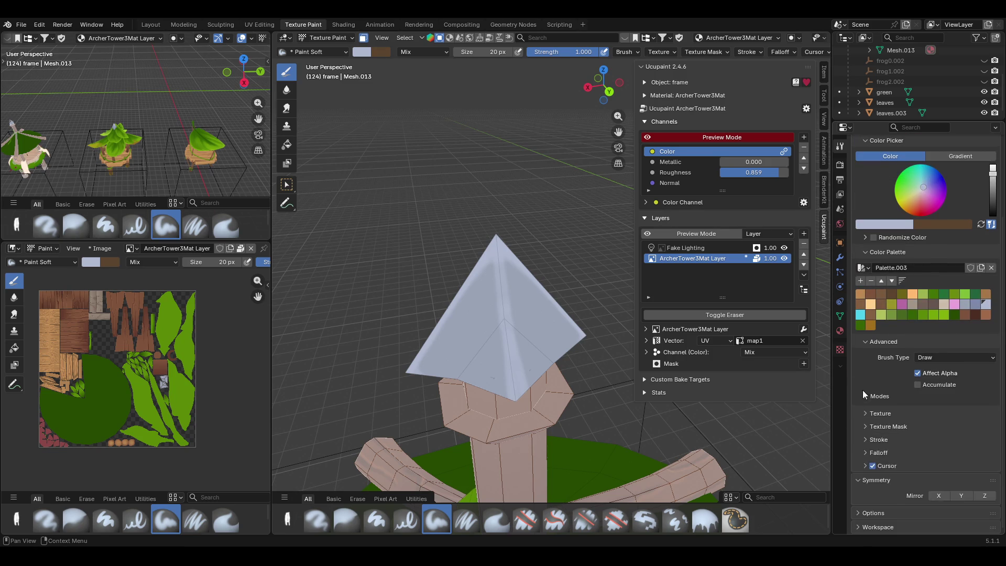
pyautogui.scroll(2, 865, 394)
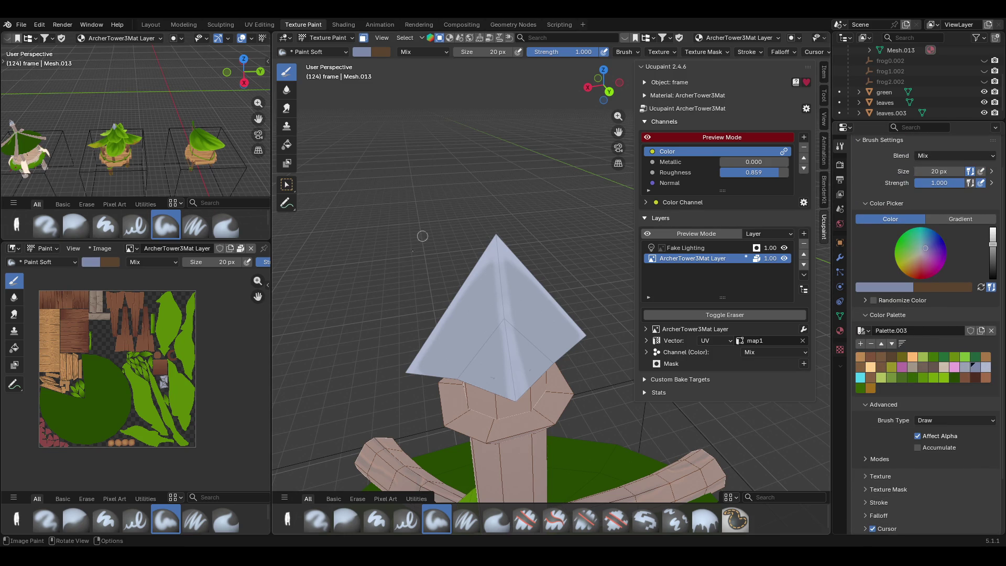
pyautogui.moveTo(488, 332); pyautogui.dragTo(478, 351)
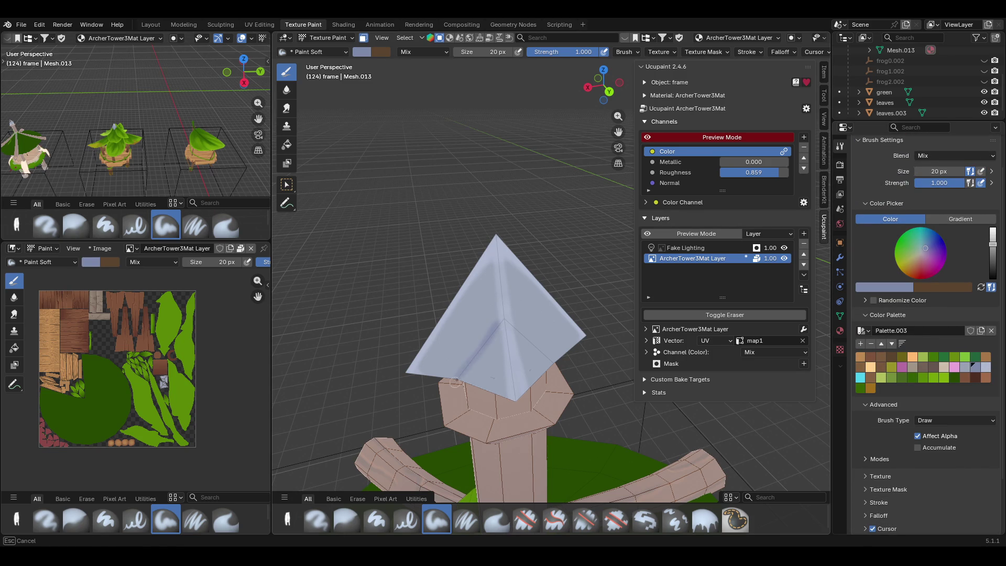
pyautogui.moveTo(461, 378)
pyautogui.mouseDown()
pyautogui.moveTo(465, 358)
pyautogui.moveTo(549, 339)
pyautogui.moveTo(535, 343)
pyautogui.moveTo(550, 360)
pyautogui.mouseUp()
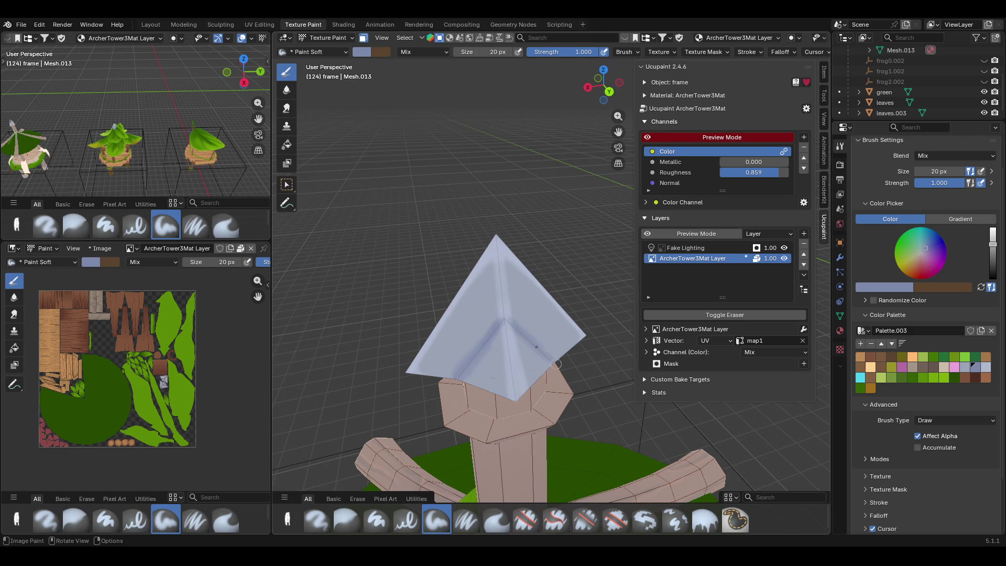
pyautogui.moveTo(519, 344)
pyautogui.mouseDown(button='middle')
pyautogui.moveTo(569, 377)
pyautogui.moveTo(598, 370)
pyautogui.mouseUp(button='middle')
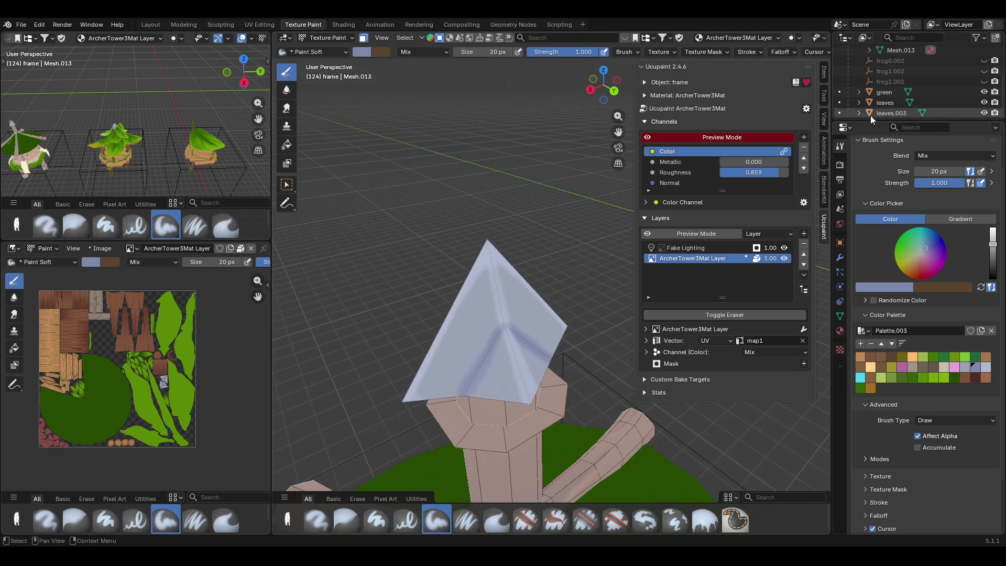
pyautogui.moveTo(440, 314)
pyautogui.mouseDown(button='middle')
pyautogui.moveTo(357, 303)
pyautogui.moveTo(477, 311)
pyautogui.moveTo(437, 321)
pyautogui.mouseUp(button='middle')
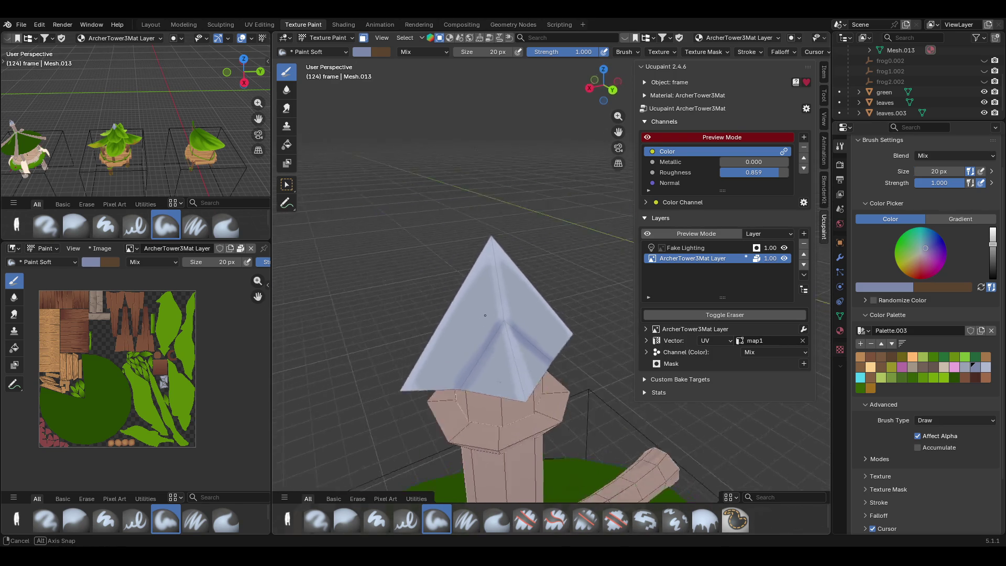
# - Blur the darker roof strokes into the pale blue in two passes, then reselect Paint Soft
pyautogui.click(347, 520)
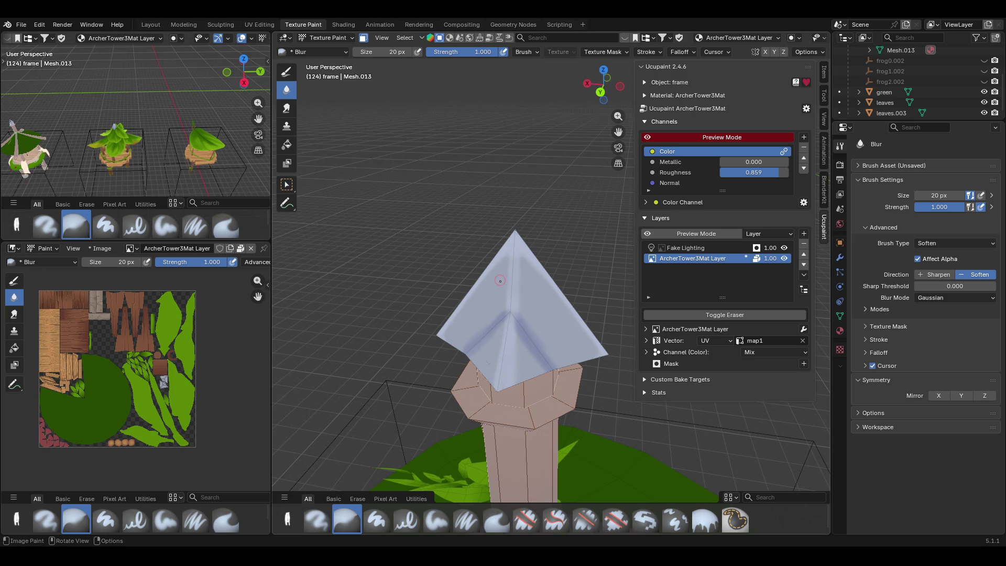
pyautogui.moveTo(504, 270); pyautogui.dragTo(512, 343)
pyautogui.moveTo(535, 358); pyautogui.dragTo(501, 319)
pyautogui.moveTo(497, 330); pyautogui.dragTo(530, 250)
pyautogui.moveTo(488, 373); pyautogui.dragTo(496, 355)
pyautogui.moveTo(481, 400); pyautogui.dragTo(470, 320)
pyautogui.moveTo(412, 239); pyautogui.dragTo(626, 239, button='middle')
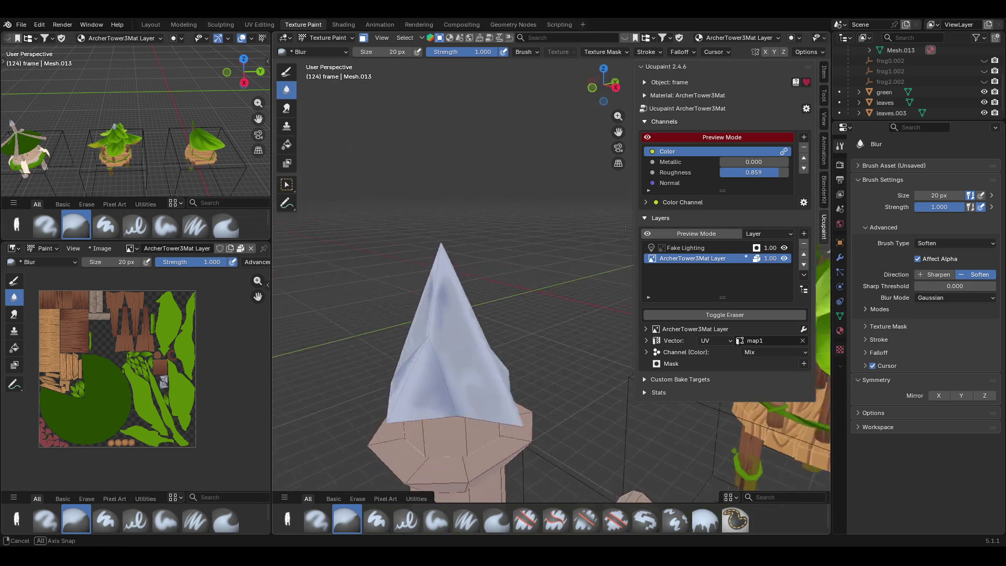
pyautogui.moveTo(627, 240); pyautogui.dragTo(490, 517, button='middle')
pyautogui.click(437, 520)
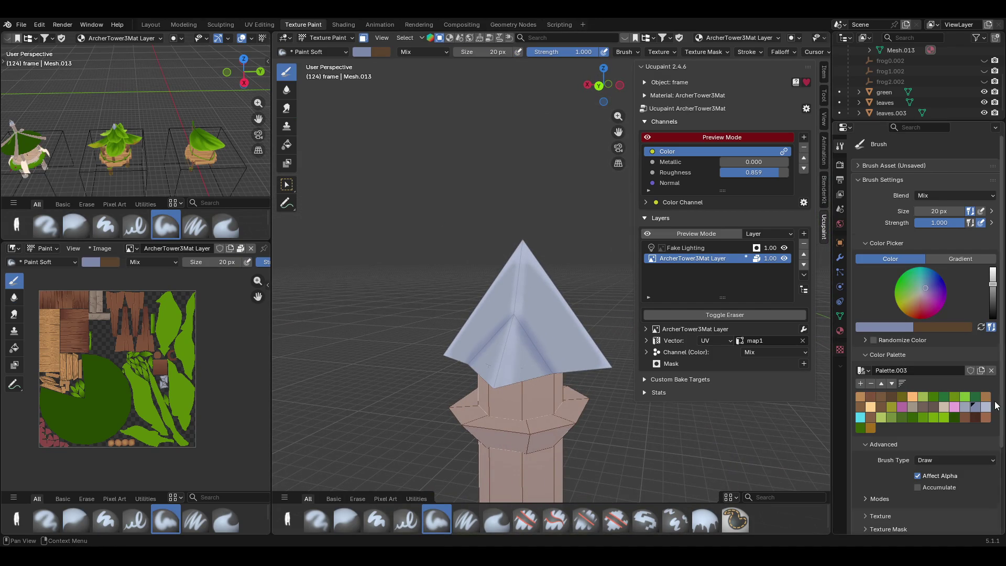
# - Paint soft darker blue blotches across the roof faces and its lower right edge
pyautogui.moveTo(538, 369); pyautogui.dragTo(535, 367)
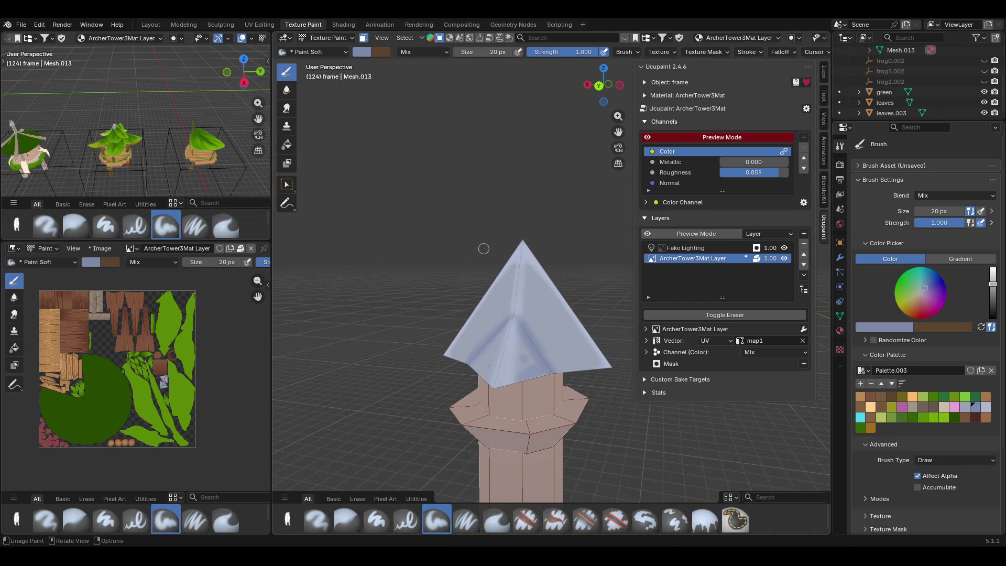
pyautogui.moveTo(484, 248); pyautogui.dragTo(523, 224, button='middle')
pyautogui.moveTo(438, 377); pyautogui.dragTo(484, 391)
pyautogui.click(479, 386)
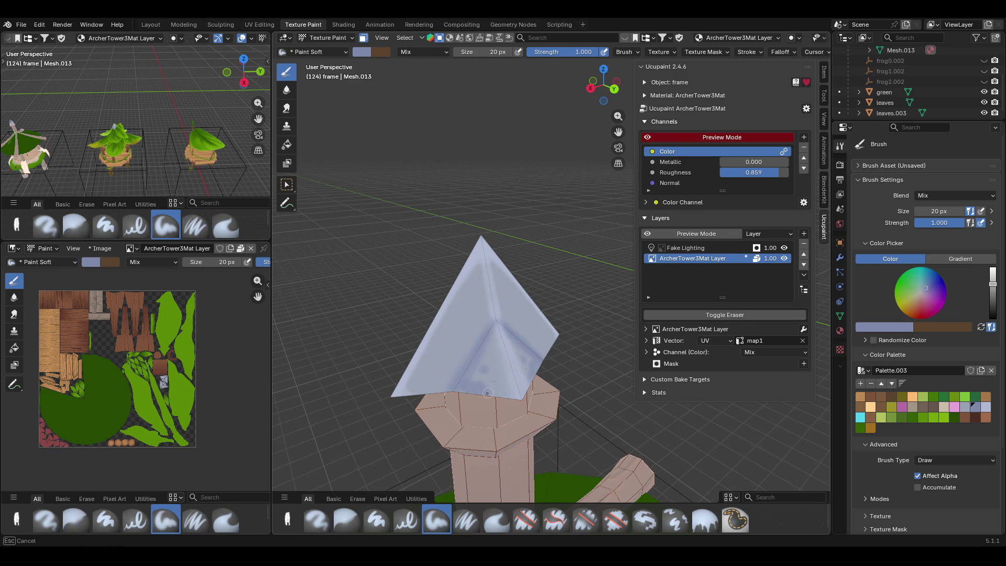
pyautogui.moveTo(479, 329); pyautogui.dragTo(485, 321)
pyautogui.moveTo(464, 318); pyautogui.dragTo(448, 387)
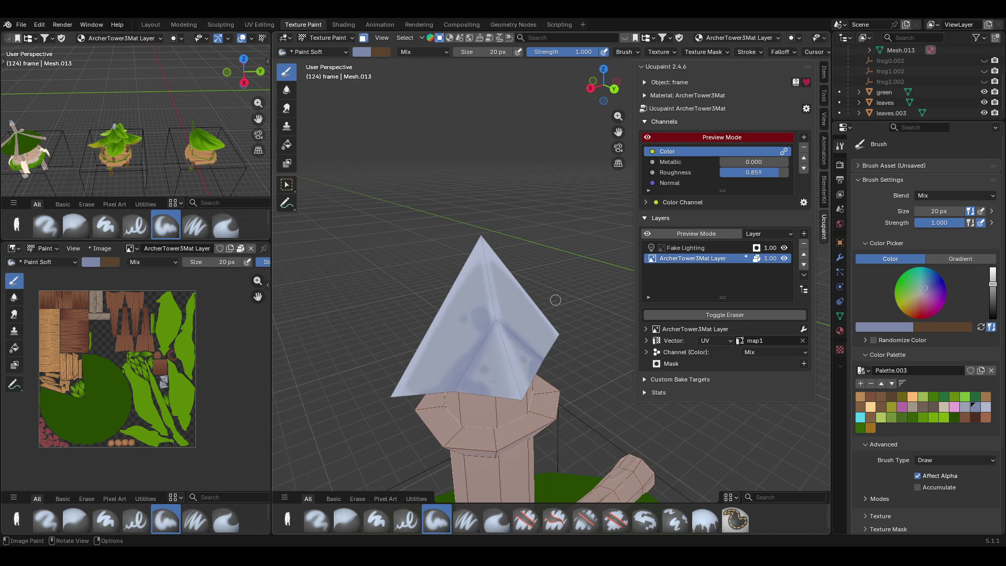
pyautogui.moveTo(555, 300); pyautogui.dragTo(443, 302, button='middle')
pyautogui.moveTo(525, 407)
pyautogui.mouseDown()
pyautogui.moveTo(562, 426)
pyautogui.moveTo(525, 410)
pyautogui.moveTo(519, 363)
pyautogui.moveTo(511, 377)
pyautogui.moveTo(555, 418)
pyautogui.moveTo(561, 382)
pyautogui.mouseUp()
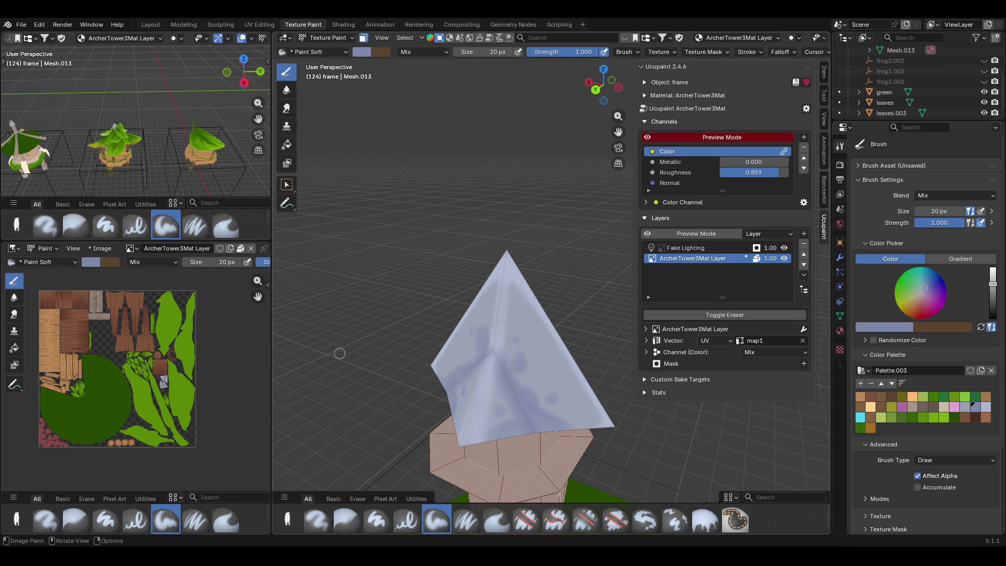
# - Dab more blue blotches from the lower roof up to the apex and toward the lower left
pyautogui.moveTo(322, 343); pyautogui.dragTo(597, 189, button='middle')
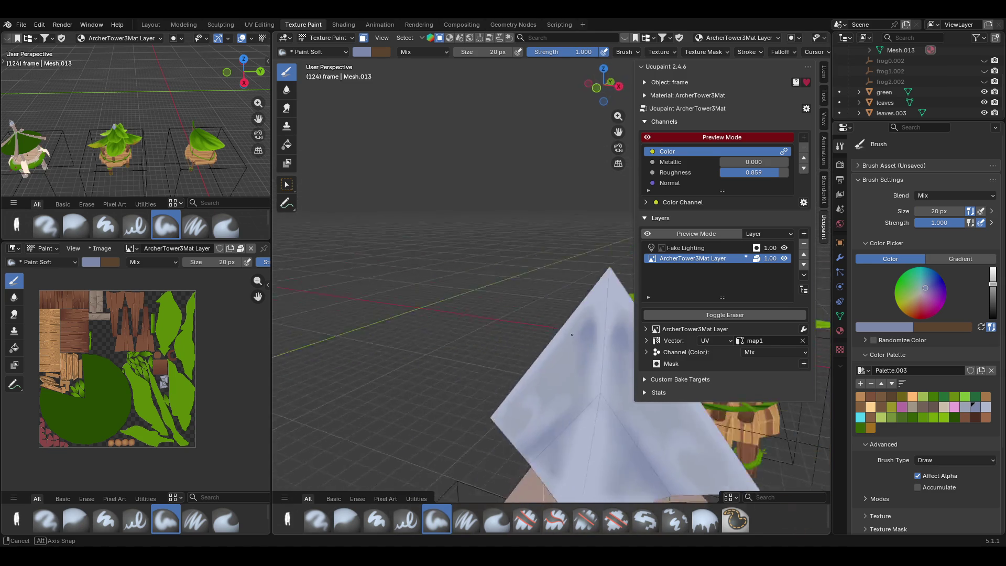
pyautogui.moveTo(471, 315)
pyautogui.mouseDown(button='middle')
pyautogui.moveTo(511, 236)
pyautogui.moveTo(471, 275)
pyautogui.mouseUp(button='middle')
pyautogui.click(403, 342)
pyautogui.moveTo(407, 343); pyautogui.dragTo(452, 275)
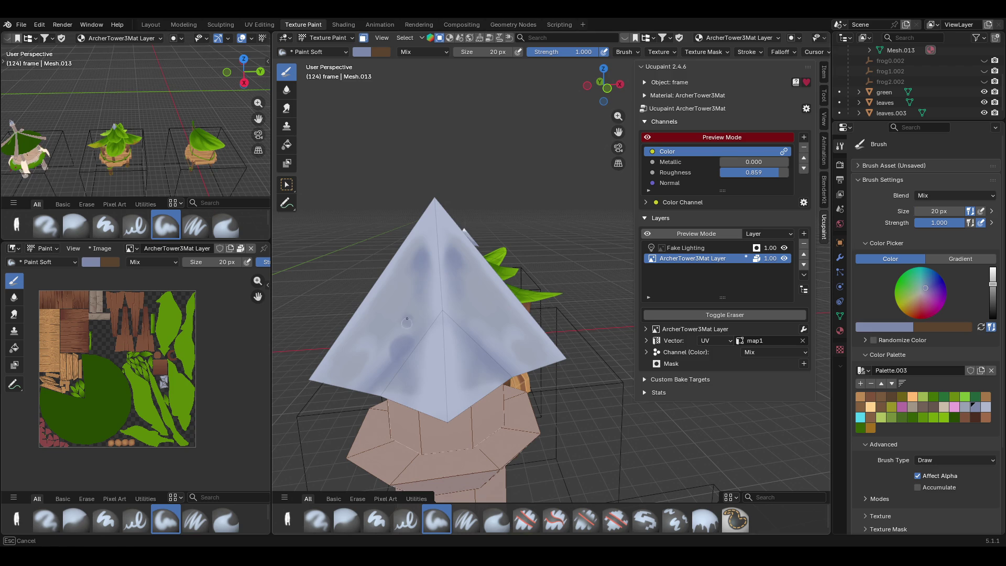
pyautogui.moveTo(453, 275); pyautogui.dragTo(478, 263)
pyautogui.moveTo(494, 349); pyautogui.dragTo(499, 354)
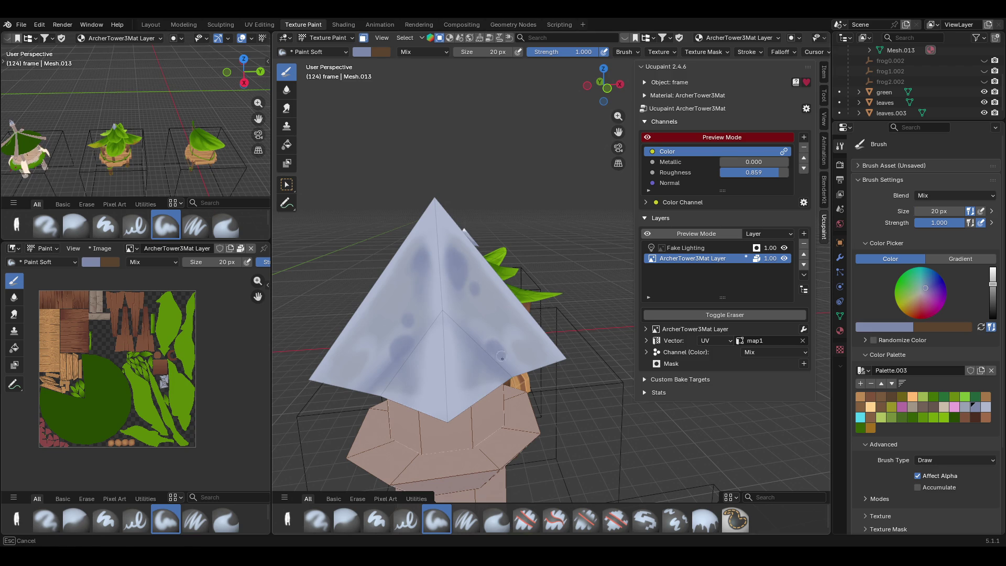
pyautogui.moveTo(493, 329)
pyautogui.mouseDown()
pyautogui.moveTo(351, 367)
pyautogui.moveTo(354, 358)
pyautogui.mouseUp()
pyautogui.moveTo(479, 360)
pyautogui.mouseDown()
pyautogui.moveTo(492, 370)
pyautogui.moveTo(487, 349)
pyautogui.moveTo(530, 336)
pyautogui.mouseUp()
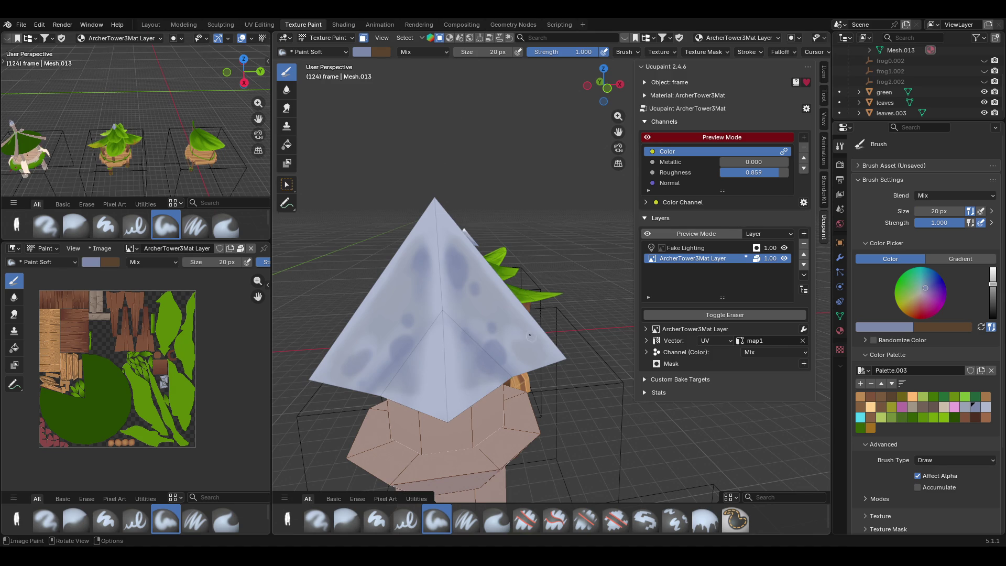
pyautogui.moveTo(514, 345)
pyautogui.mouseDown(button='middle')
pyautogui.moveTo(499, 334)
pyautogui.moveTo(478, 440)
pyautogui.moveTo(540, 318)
pyautogui.mouseUp(button='middle')
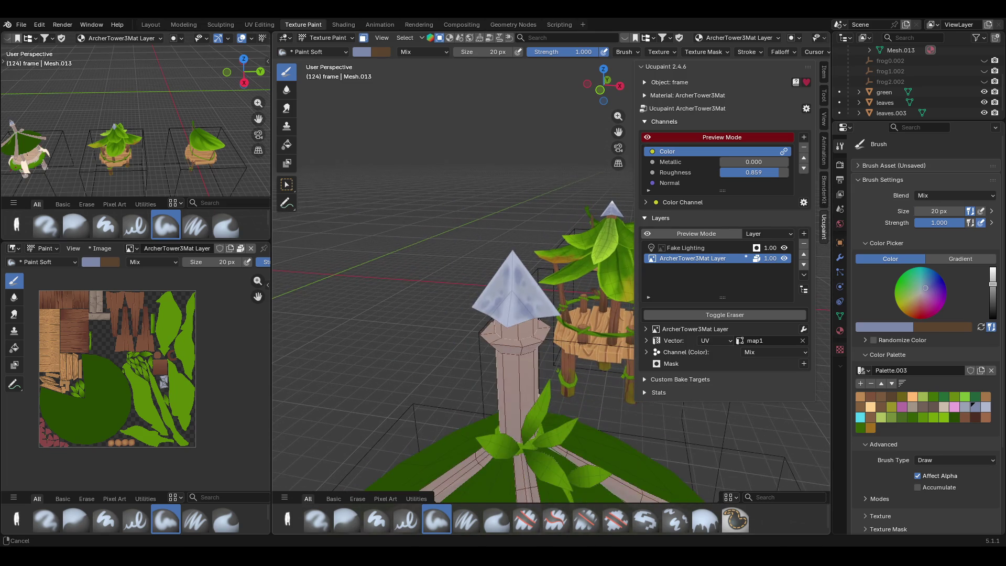
pyautogui.moveTo(539, 317)
pyautogui.mouseDown(button='middle')
pyautogui.moveTo(395, 332)
pyautogui.moveTo(399, 345)
pyautogui.mouseUp(button='middle')
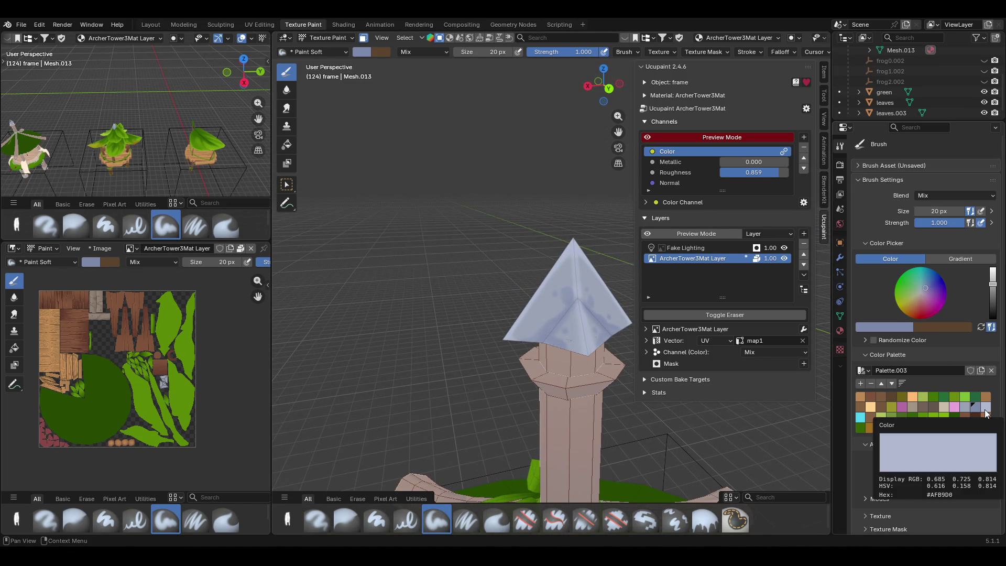
# - Paint the light blue-grey swatch colour down the roof, then start adding a Ucupaint layer
pyautogui.click(986, 408)
pyautogui.moveTo(563, 250); pyautogui.dragTo(579, 358)
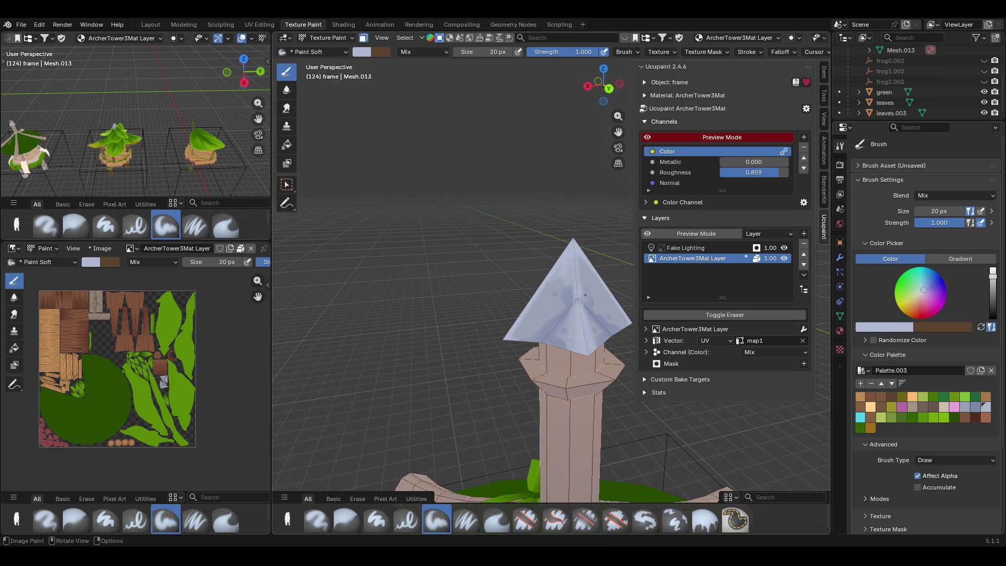
pyautogui.moveTo(577, 315)
pyautogui.mouseDown(button='middle')
pyautogui.moveTo(525, 313)
pyautogui.moveTo(580, 364)
pyautogui.mouseUp(button='middle')
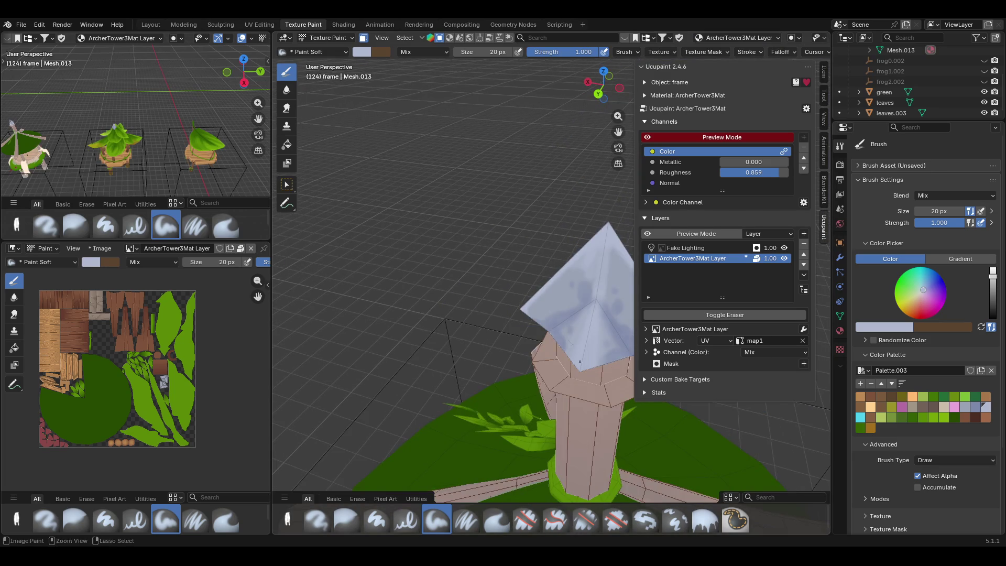
pyautogui.moveTo(582, 363)
pyautogui.mouseDown(button='middle')
pyautogui.moveTo(621, 346)
pyautogui.moveTo(620, 165)
pyautogui.mouseUp(button='middle')
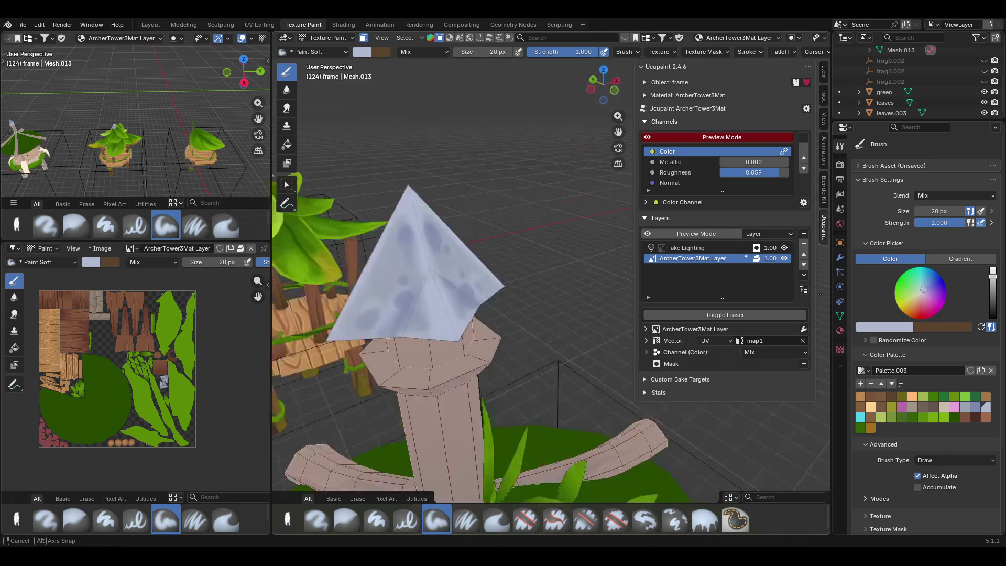
pyautogui.moveTo(446, 293); pyautogui.dragTo(386, 225, button='middle')
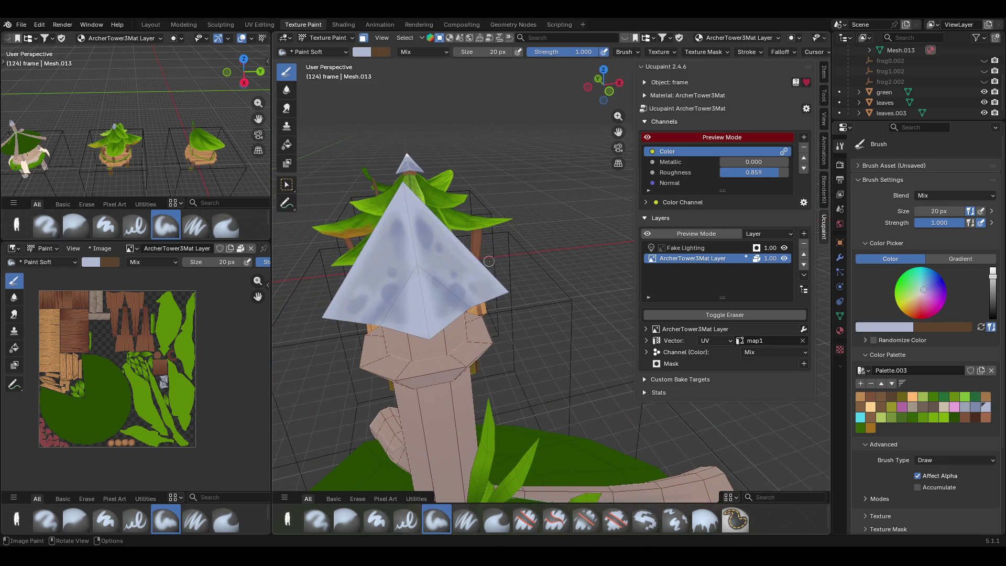
pyautogui.scroll(-2, 496, 290)
pyautogui.scroll(-2, 503, 260)
pyautogui.scroll(-2, 513, 222)
pyautogui.scroll(3, 514, 222)
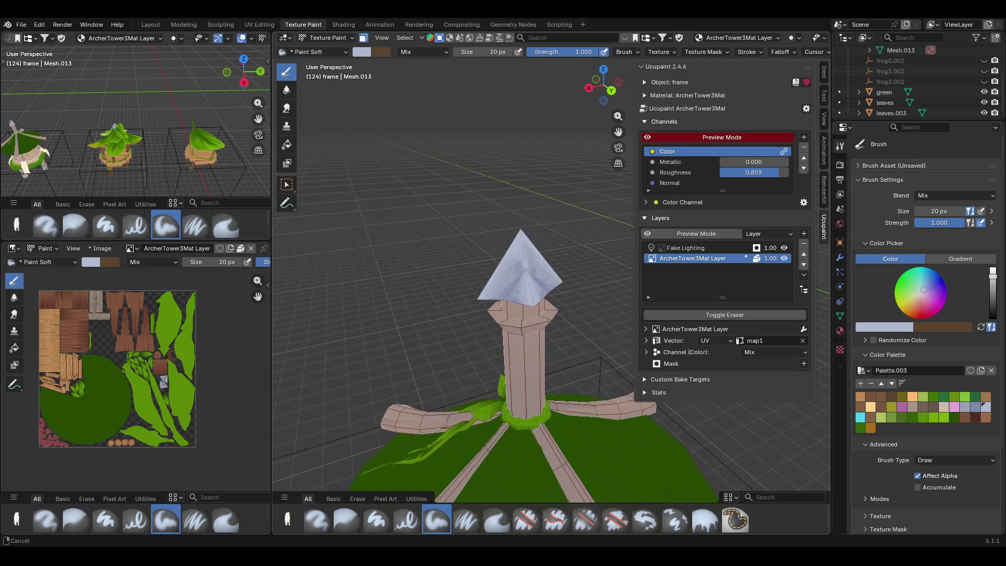
pyautogui.click(803, 234)
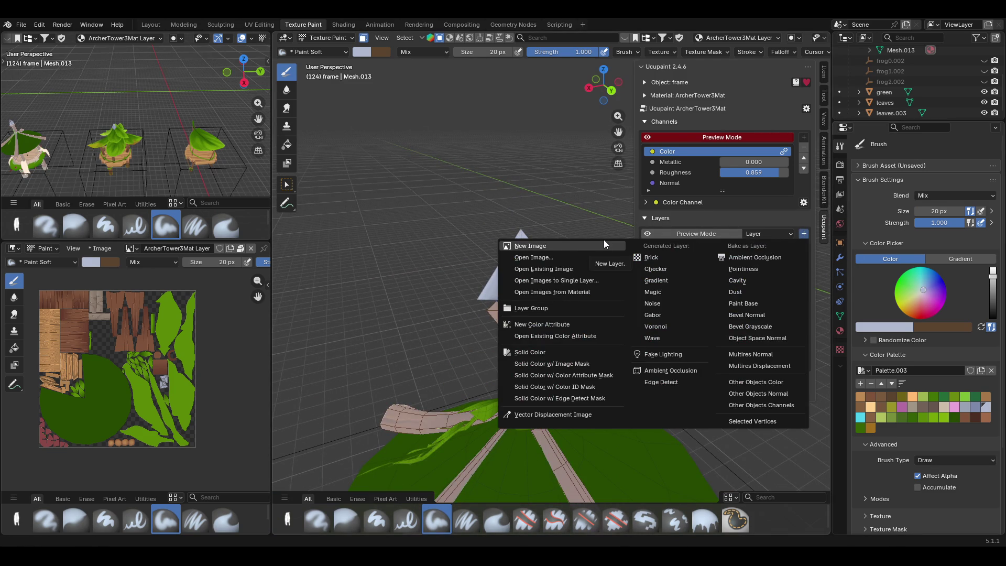
# - Add image layer ArcherTower3Mat Layer 1 with its interpolation set and colour blend Add
pyautogui.click(604, 239)
pyautogui.click(651, 301)
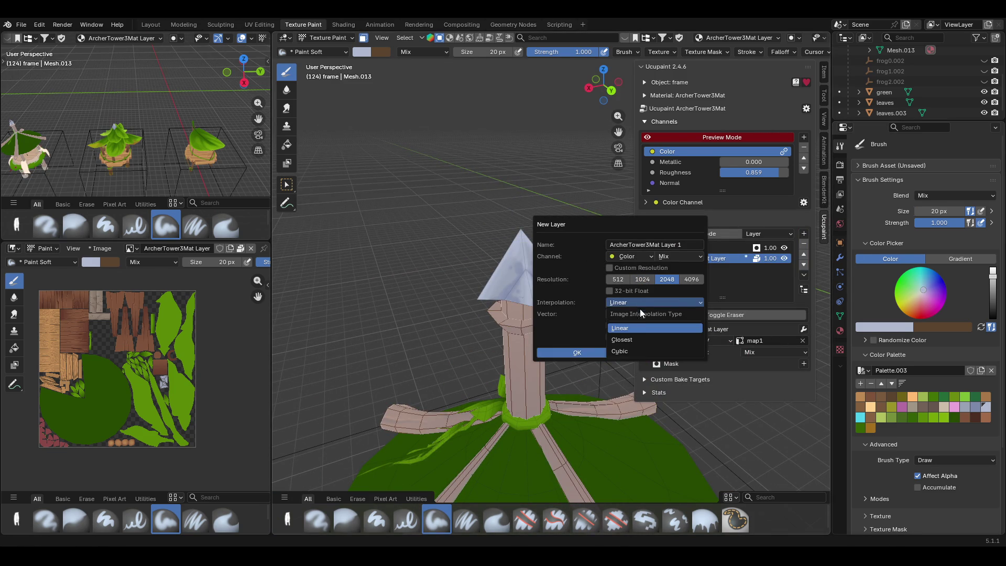
pyautogui.click(631, 353)
pyautogui.click(601, 350)
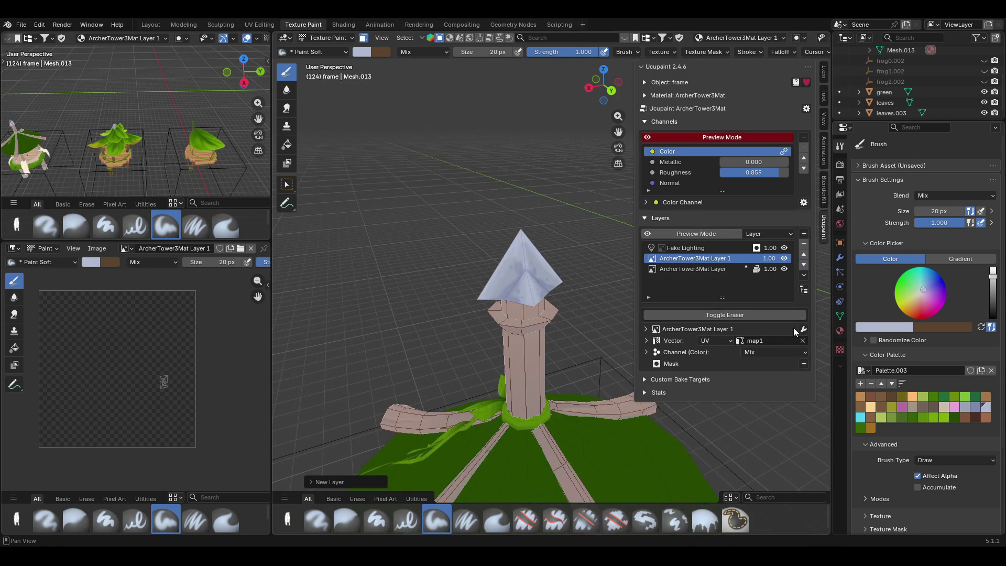
pyautogui.click(770, 352)
pyautogui.click(774, 145)
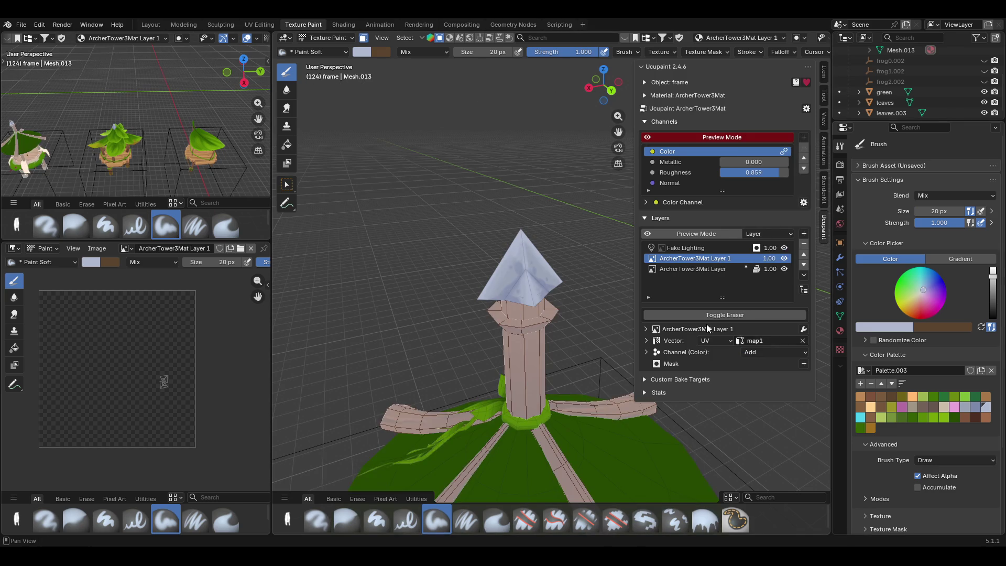
pyautogui.scroll(3, 499, 261)
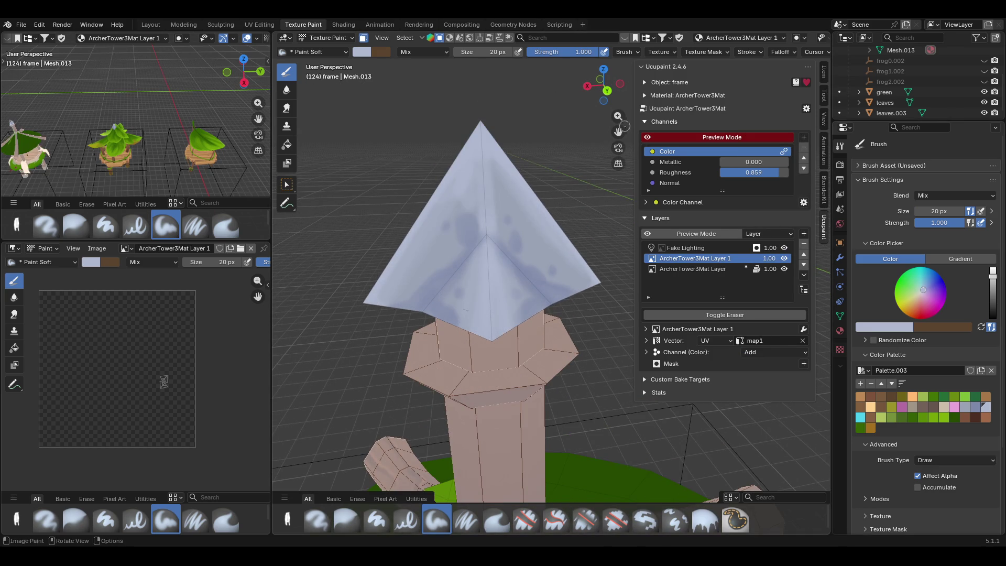
pyautogui.scroll(2, 498, 262)
# - Brighten the roof tip and front ridge, lowering brush strength to 0.735 midway
pyautogui.moveTo(618, 132); pyautogui.dragTo(618, 131)
pyautogui.moveTo(531, 196); pyautogui.dragTo(553, 209)
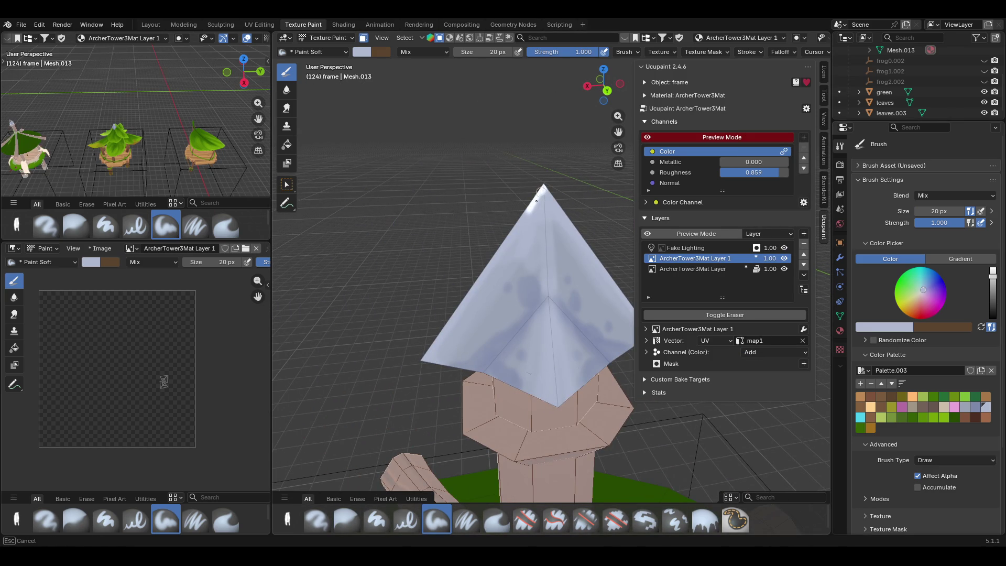
pyautogui.moveTo(554, 210); pyautogui.dragTo(542, 201)
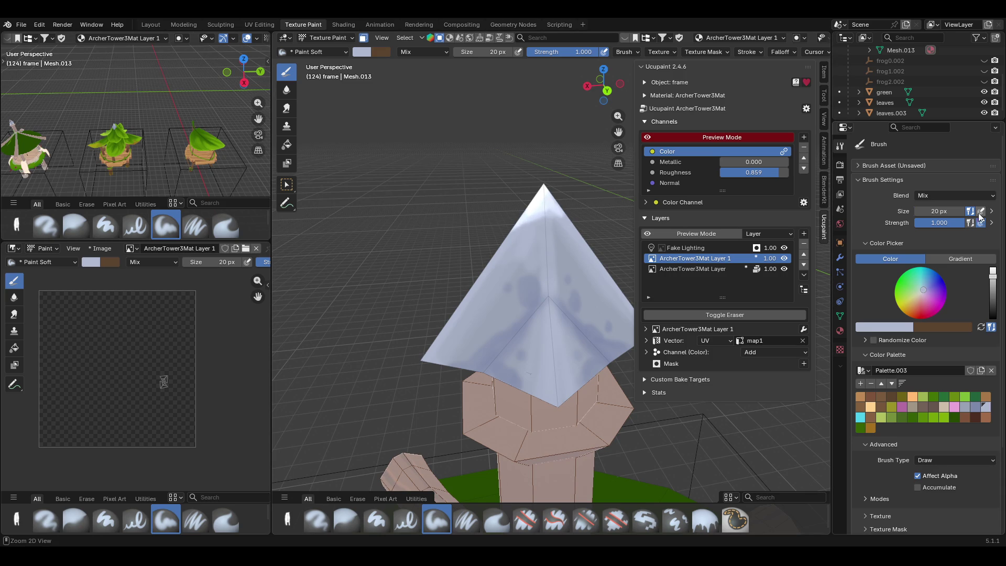
pyautogui.moveTo(957, 225); pyautogui.dragTo(941, 224)
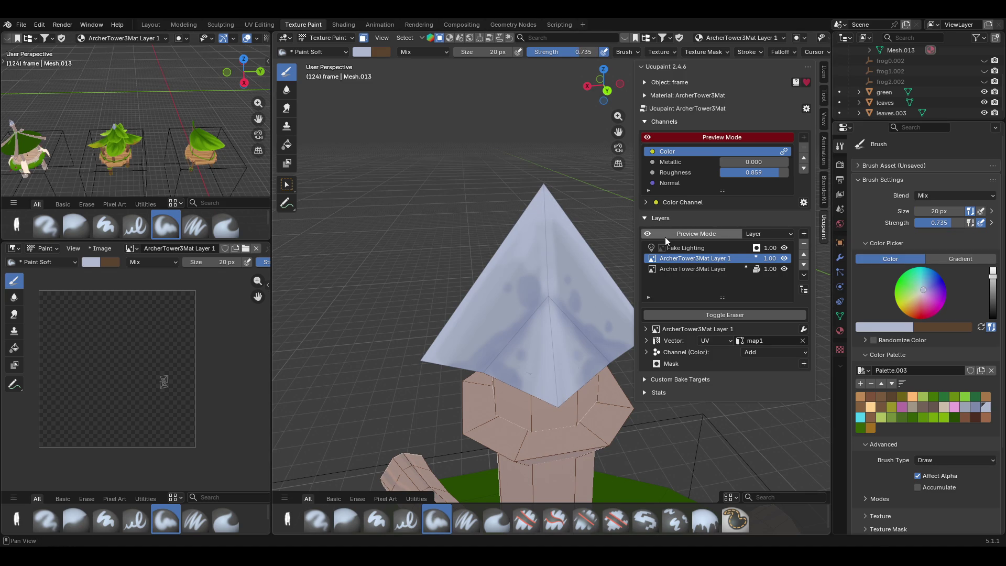
pyautogui.moveTo(521, 224); pyautogui.dragTo(506, 233)
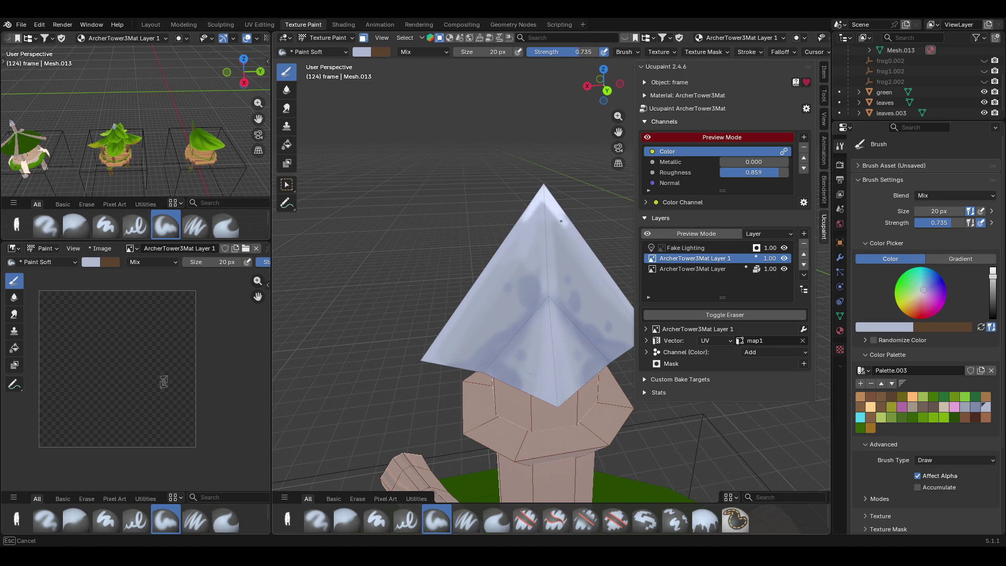
pyautogui.moveTo(590, 240)
pyautogui.mouseDown()
pyautogui.moveTo(542, 199)
pyautogui.moveTo(547, 260)
pyautogui.mouseUp()
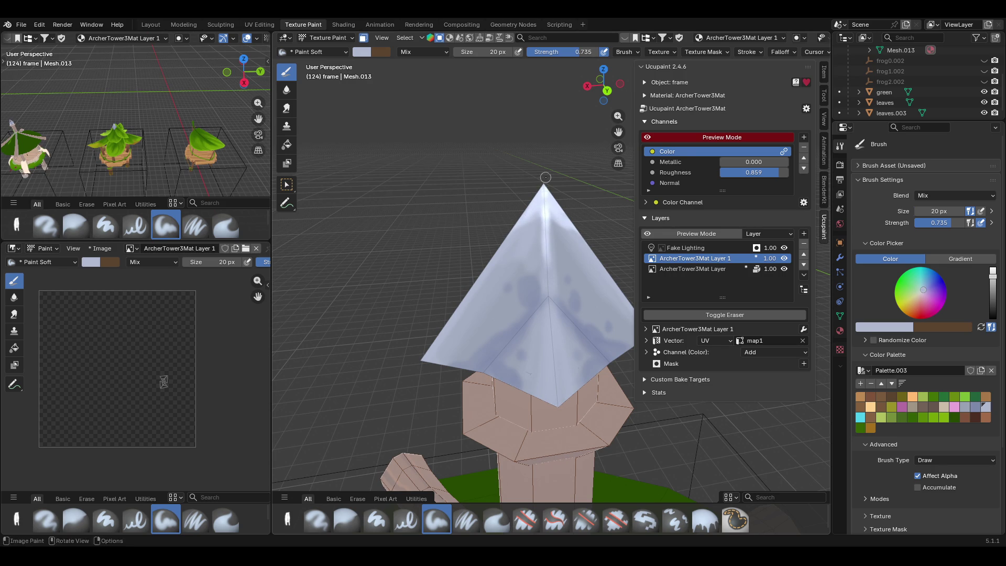
pyautogui.moveTo(548, 296); pyautogui.dragTo(553, 348)
# - Paint along the spire edge and up its face on the other side of the tower
pyautogui.moveTo(539, 397); pyautogui.dragTo(483, 367, button='middle')
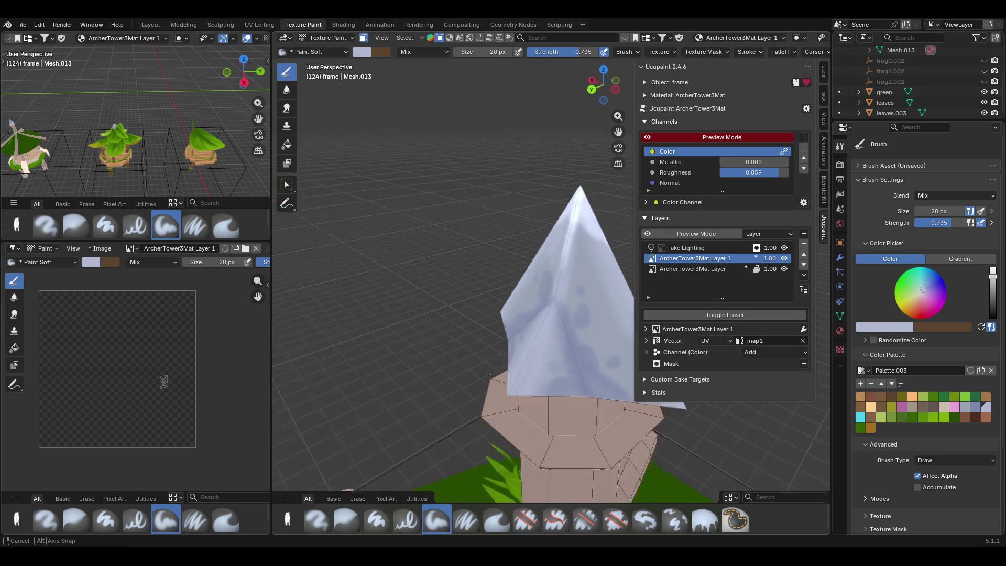
pyautogui.moveTo(483, 367); pyautogui.dragTo(510, 370)
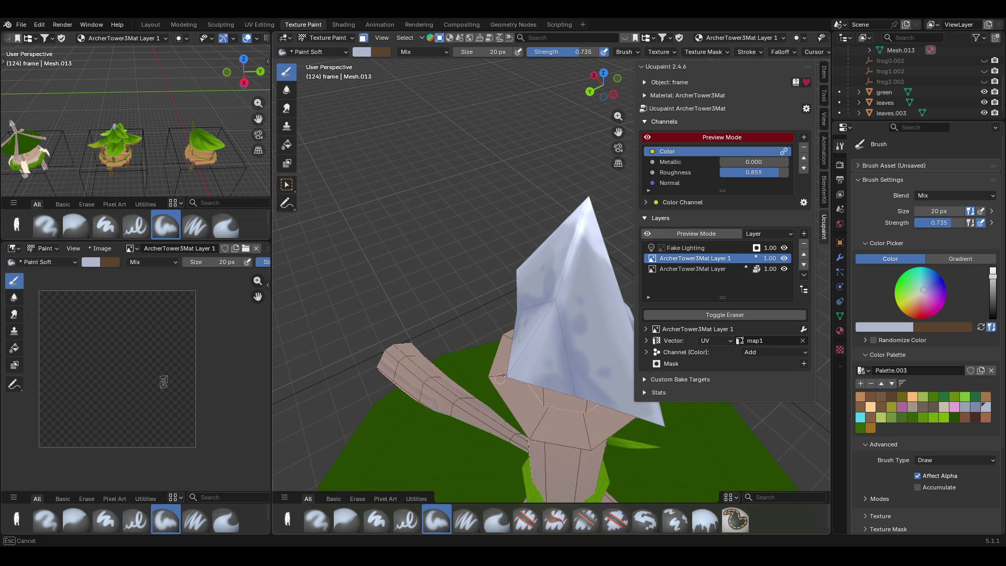
pyautogui.moveTo(510, 371); pyautogui.dragTo(547, 313)
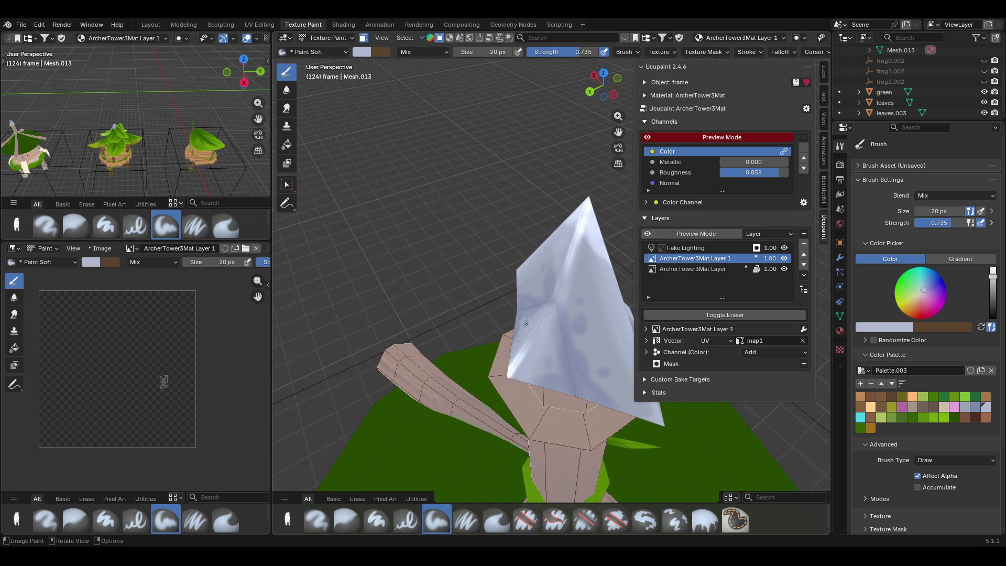
pyautogui.moveTo(526, 324)
pyautogui.mouseDown(button='middle')
pyautogui.moveTo(471, 322)
pyautogui.moveTo(465, 287)
pyautogui.mouseUp(button='middle')
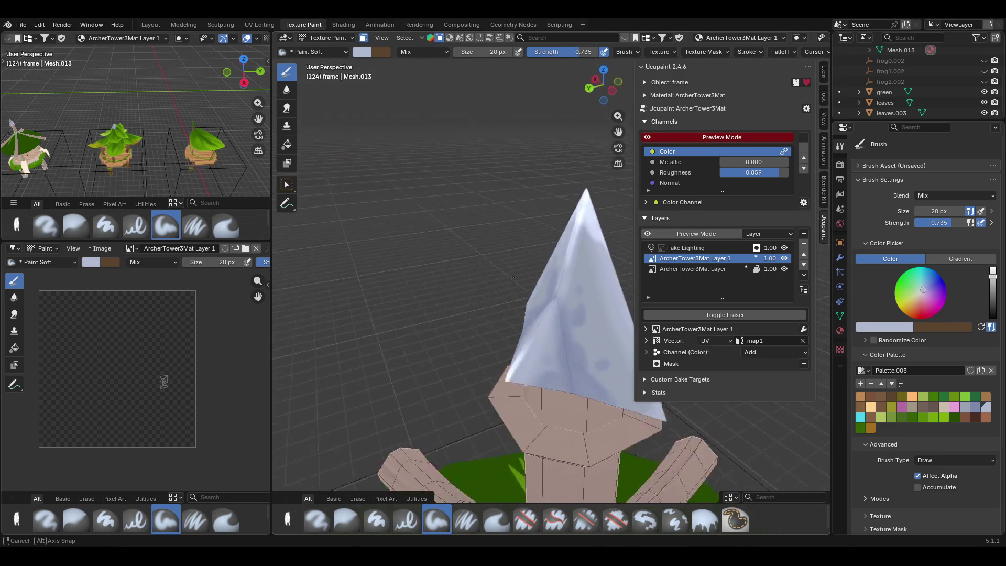
pyautogui.moveTo(502, 335); pyautogui.dragTo(598, 334, button='middle')
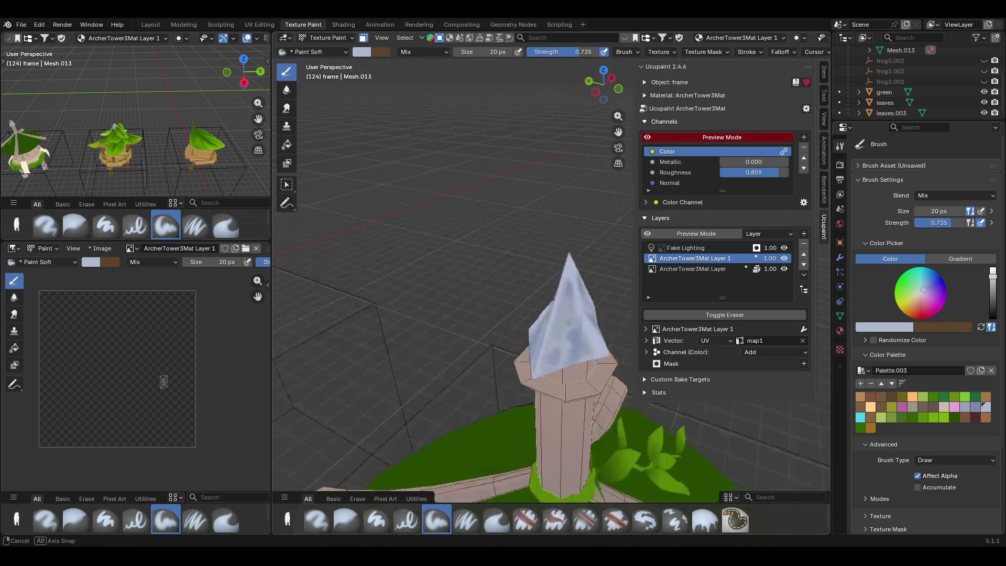
pyautogui.moveTo(530, 285); pyautogui.dragTo(478, 268, button='middle')
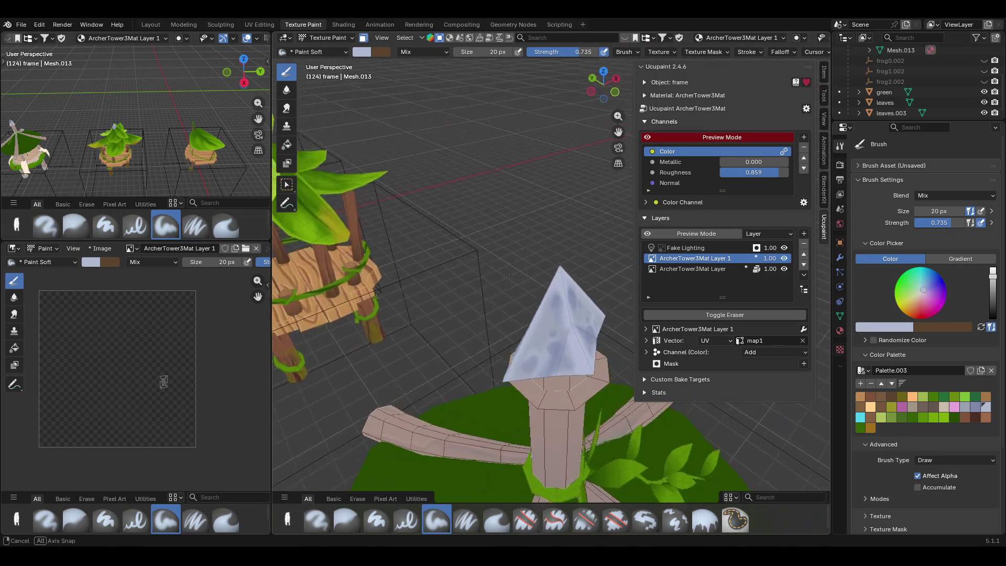
pyautogui.moveTo(525, 283); pyautogui.dragTo(532, 280)
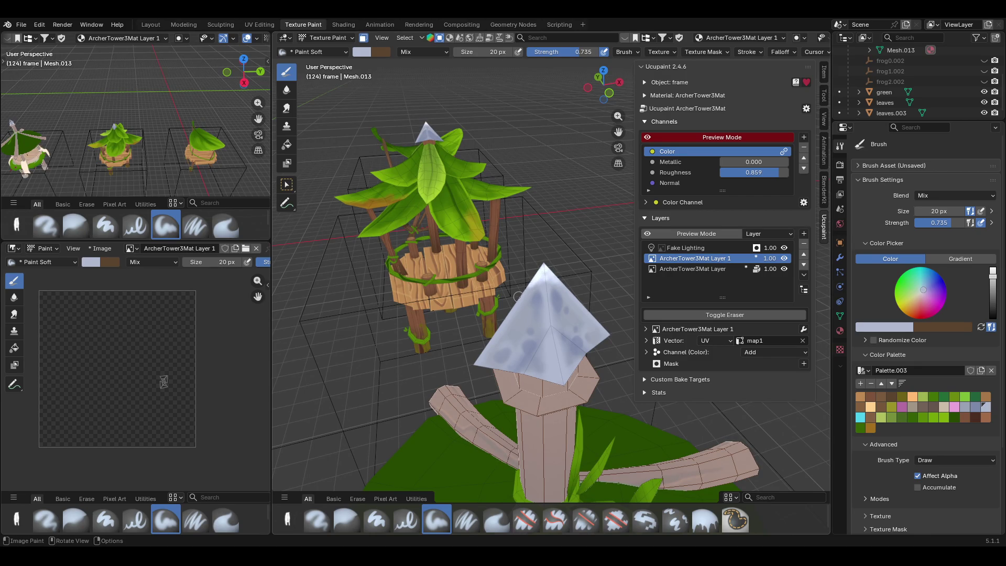
# - Brighten the spire's front edge and paint onto the adjacent face
pyautogui.moveTo(493, 229)
pyautogui.mouseDown(button='middle')
pyautogui.moveTo(481, 244)
pyautogui.moveTo(498, 229)
pyautogui.mouseUp(button='middle')
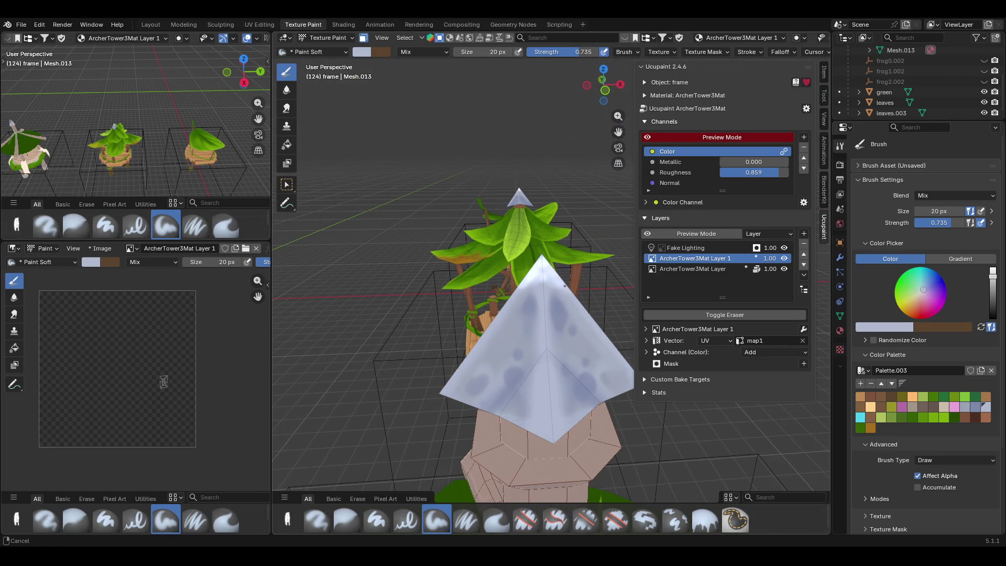
pyautogui.moveTo(566, 287); pyautogui.dragTo(473, 373, button='middle')
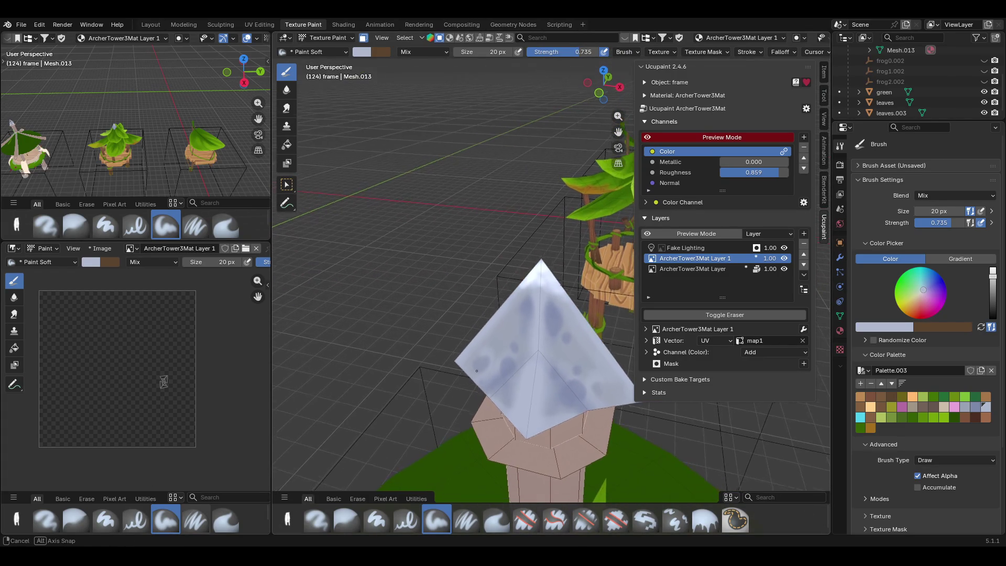
pyautogui.moveTo(516, 190); pyautogui.dragTo(480, 204, button='middle')
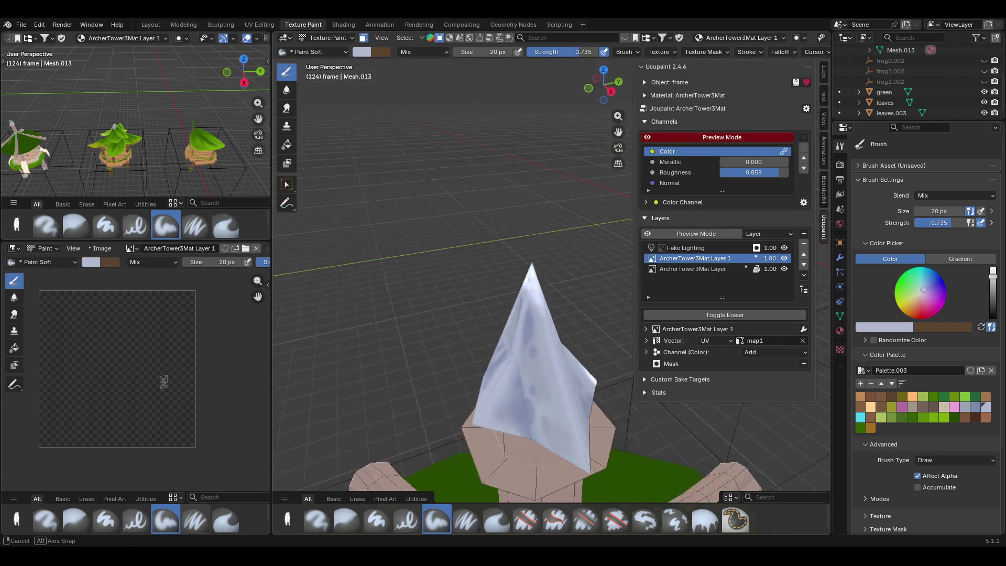
pyautogui.moveTo(480, 204); pyautogui.dragTo(543, 165, button='middle')
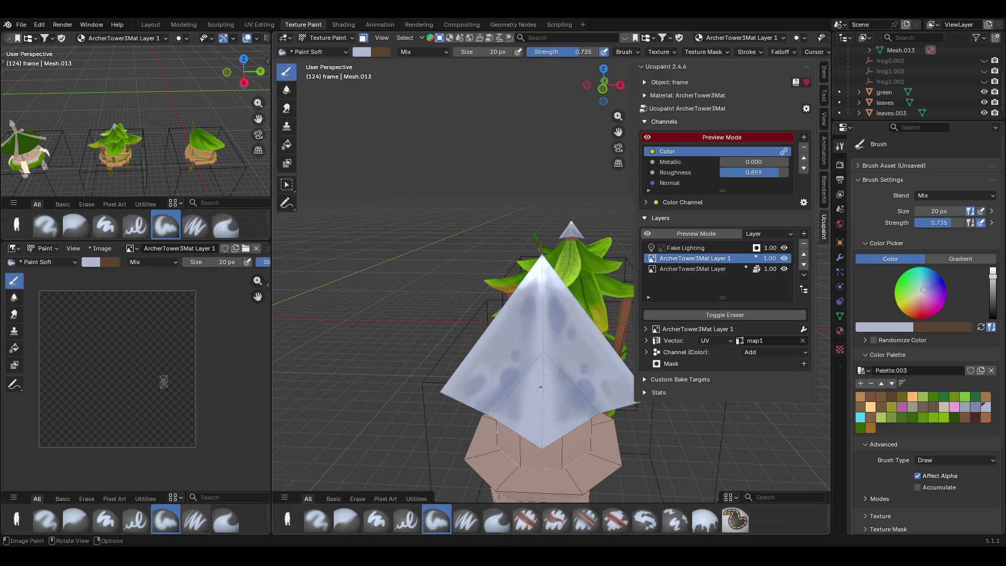
pyautogui.moveTo(541, 426); pyautogui.dragTo(541, 446)
pyautogui.moveTo(543, 360)
pyautogui.mouseDown(button='middle')
pyautogui.moveTo(572, 304)
pyautogui.moveTo(483, 352)
pyautogui.mouseUp(button='middle')
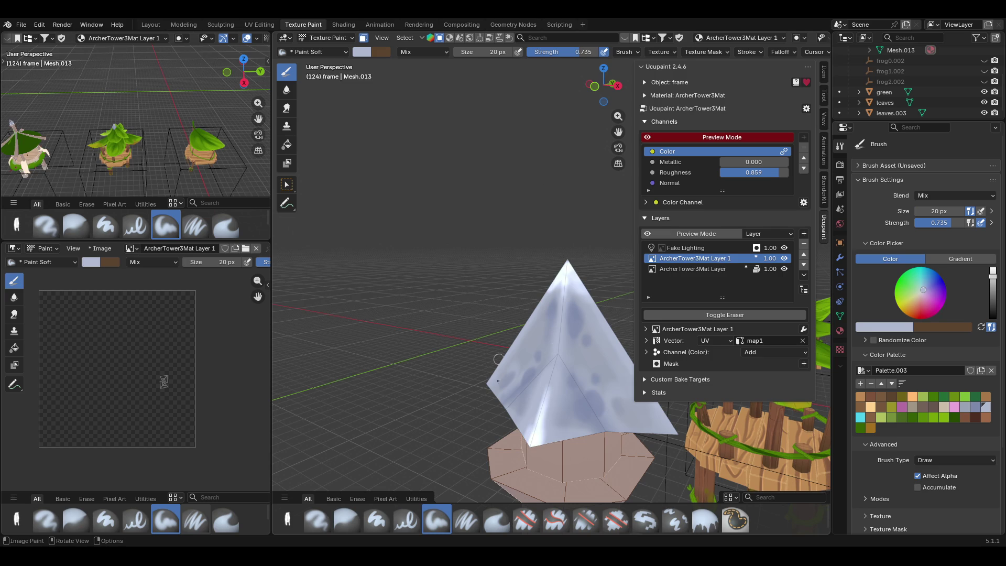
pyautogui.moveTo(535, 431); pyautogui.dragTo(546, 397)
pyautogui.moveTo(546, 398); pyautogui.dragTo(443, 525, button='middle')
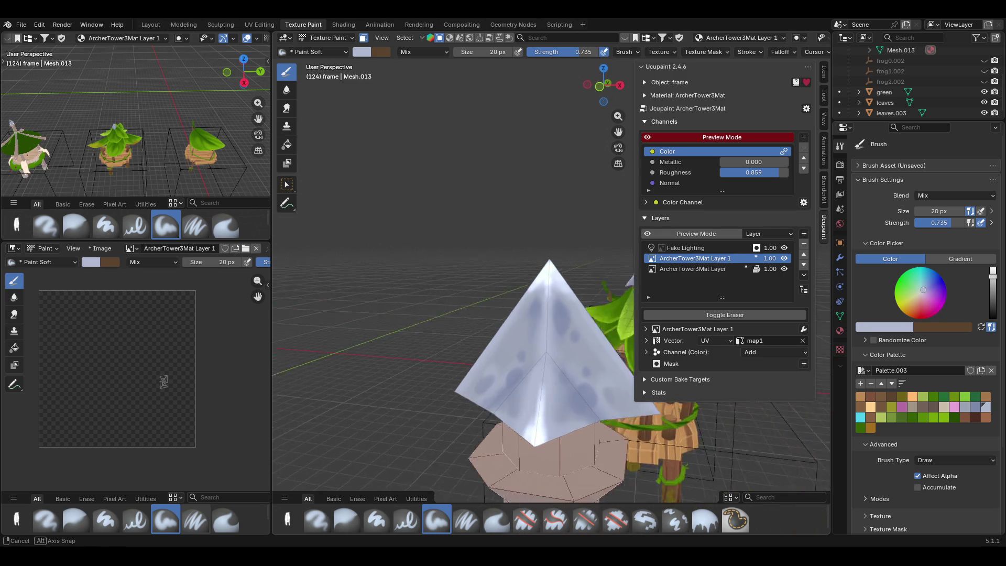
# - Blur the blotches down the spire face and near its apex
pyautogui.click(346, 520)
pyautogui.moveTo(540, 381); pyautogui.dragTo(544, 436)
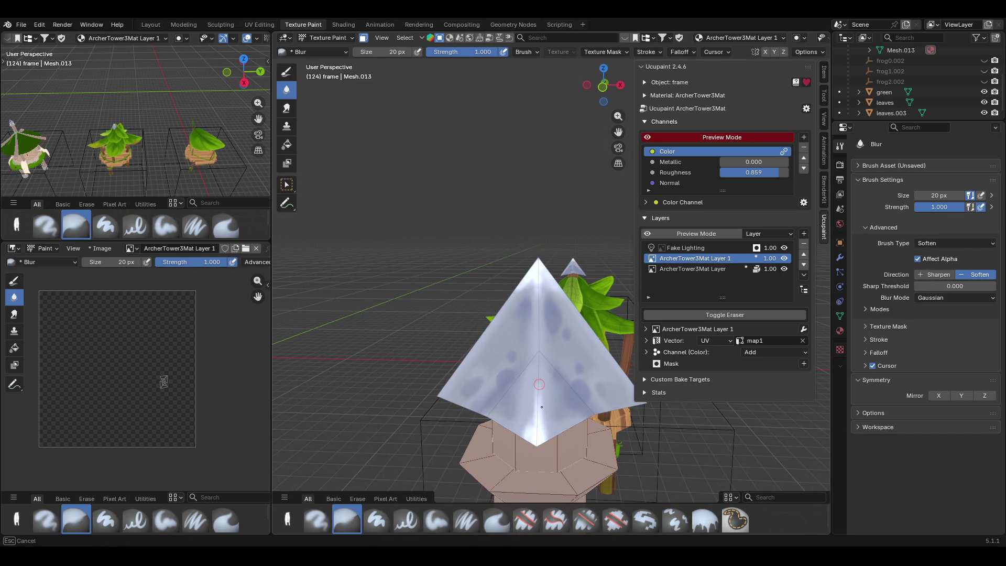
pyautogui.moveTo(542, 265); pyautogui.dragTo(539, 285)
pyautogui.moveTo(525, 292)
pyautogui.mouseDown(button='middle')
pyautogui.moveTo(421, 298)
pyautogui.moveTo(557, 295)
pyautogui.mouseUp(button='middle')
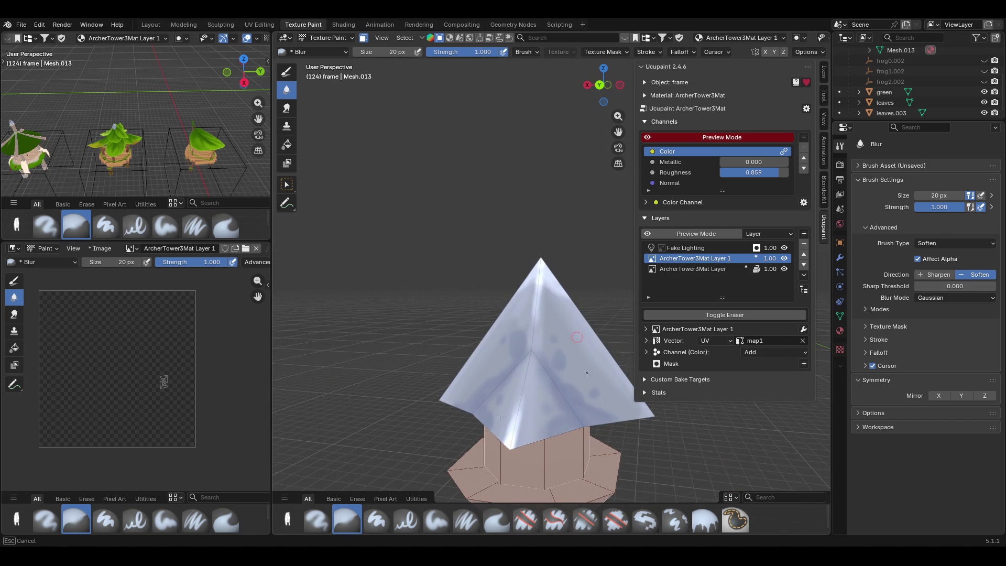
# - Try Paint Hard Pressure, return to Paint Soft and paint a light stroke down the spire ridge
pyautogui.click(406, 519)
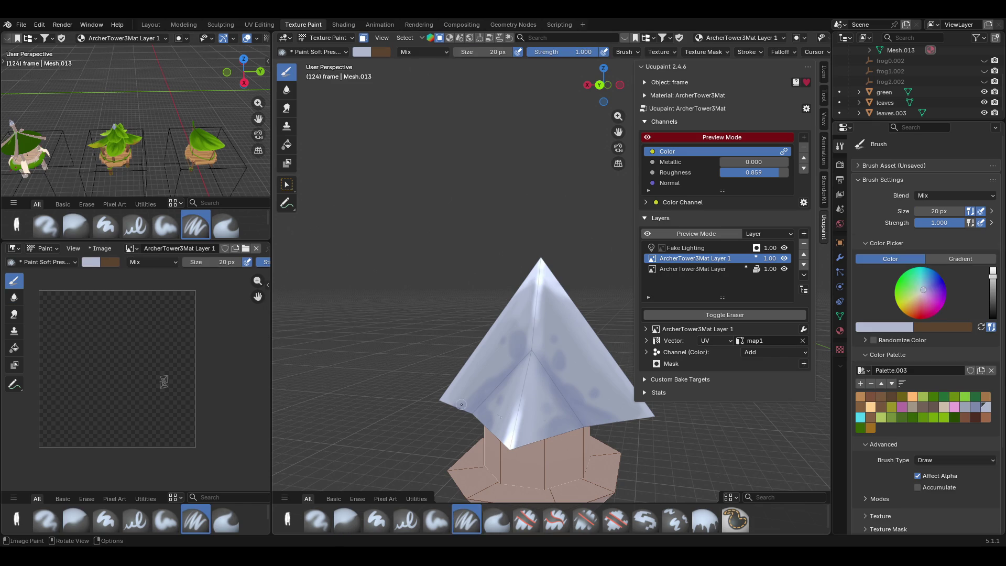
pyautogui.moveTo(420, 519); pyautogui.dragTo(472, 503, button='middle')
pyautogui.moveTo(641, 416); pyautogui.dragTo(653, 427, button='middle')
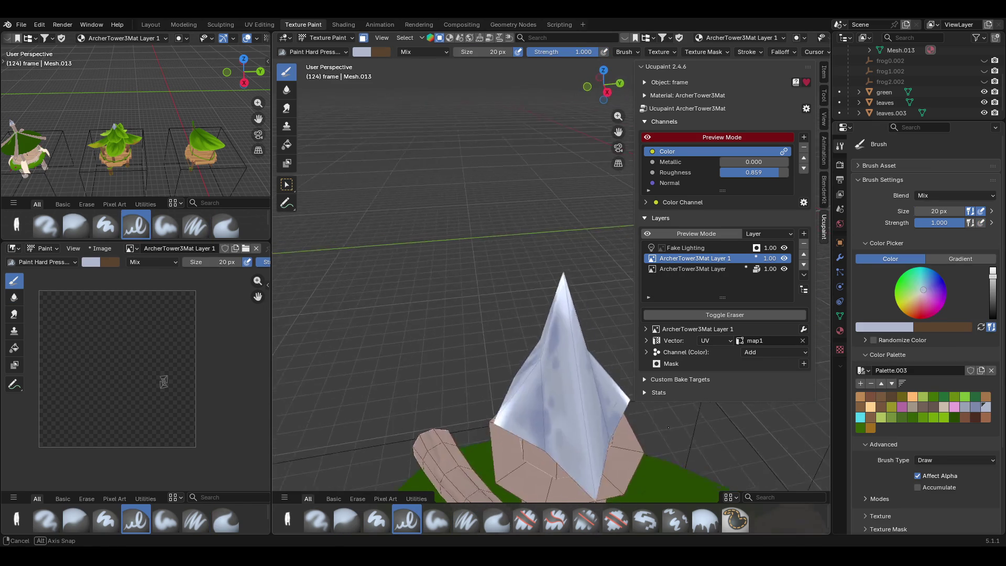
pyautogui.moveTo(557, 276); pyautogui.dragTo(536, 341)
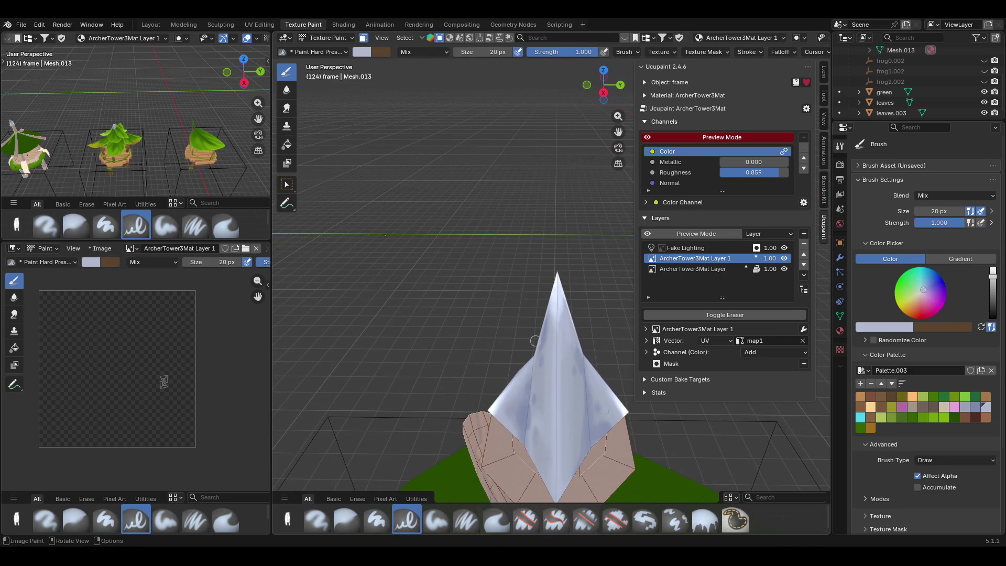
pyautogui.click(436, 519)
pyautogui.moveTo(557, 274); pyautogui.dragTo(557, 271)
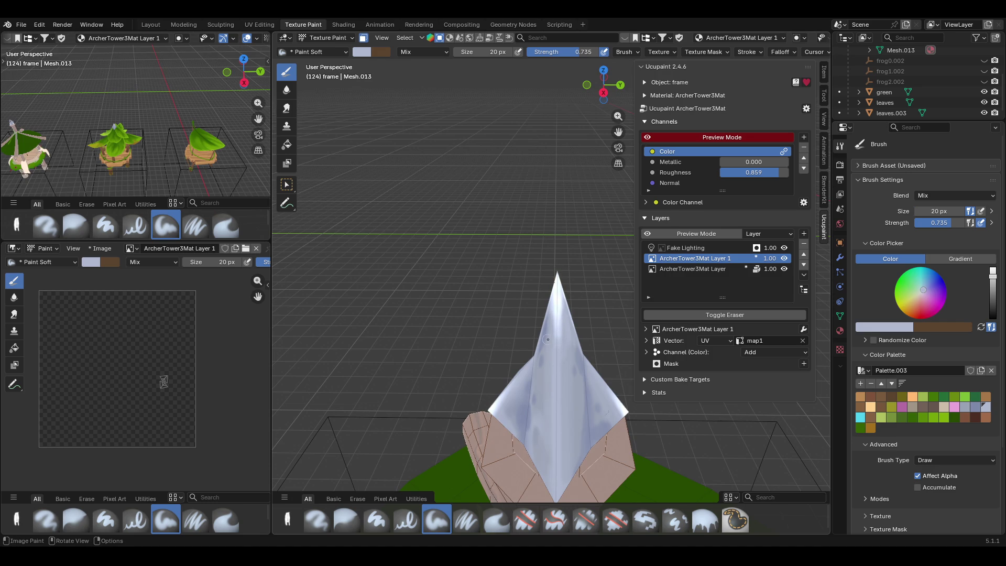
pyautogui.moveTo(557, 270); pyautogui.dragTo(289, 276, button='middle')
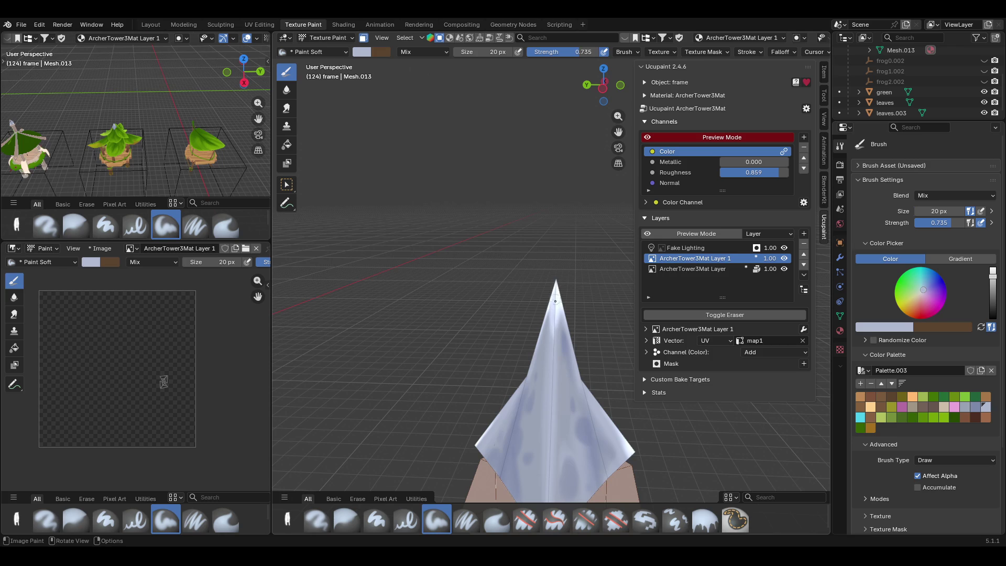
pyautogui.moveTo(556, 294); pyautogui.dragTo(554, 366)
pyautogui.moveTo(438, 269); pyautogui.dragTo(675, 269, button='middle')
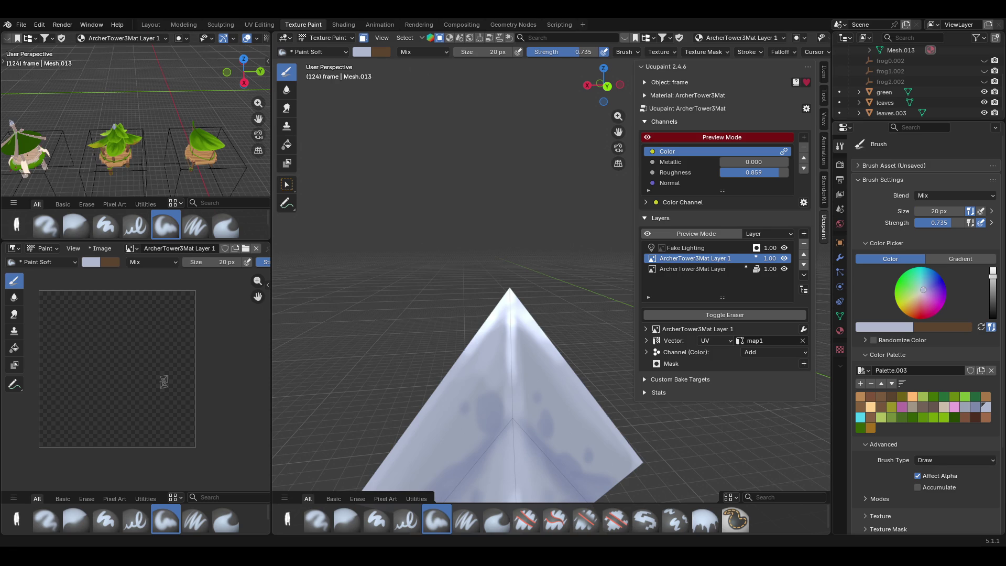
pyautogui.scroll(-2, 551, 315)
pyautogui.scroll(-3, 550, 315)
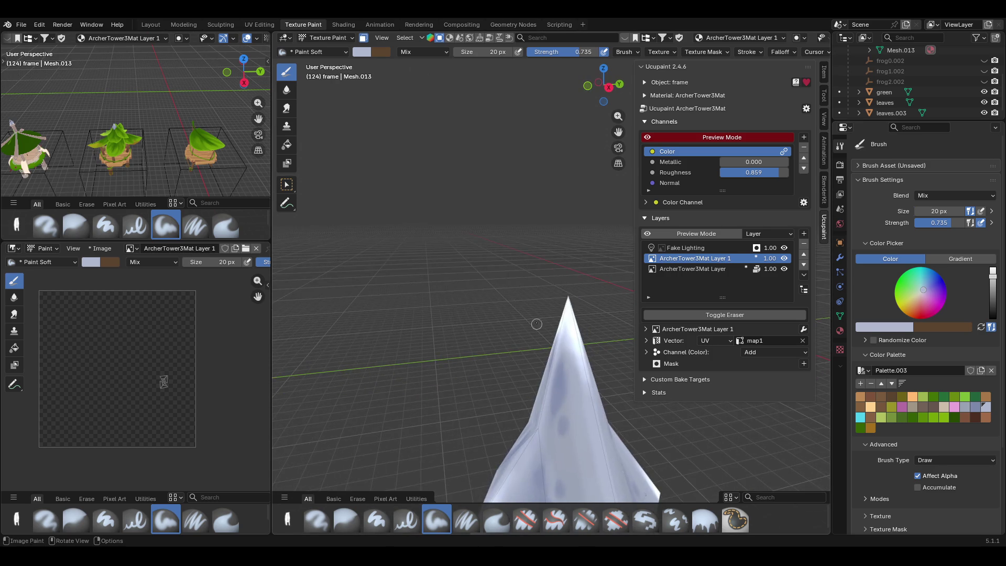
pyautogui.scroll(-3, 550, 315)
pyautogui.scroll(-3, 551, 315)
# - Select the Paint Soft Pressure brush and lower its strength to 0.582
pyautogui.moveTo(551, 315)
pyautogui.mouseDown(button='middle')
pyautogui.moveTo(551, 339)
pyautogui.moveTo(472, 330)
pyautogui.moveTo(660, 276)
pyautogui.mouseUp(button='middle')
pyautogui.scroll(2, 550, 315)
pyautogui.scroll(3, 551, 315)
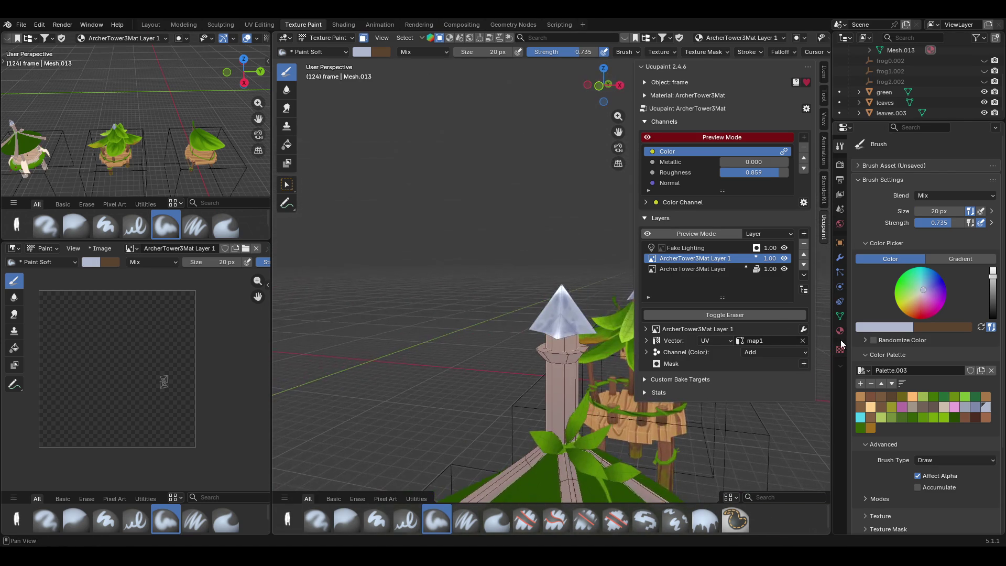
pyautogui.scroll(2, 343, 357)
pyautogui.scroll(3, 343, 358)
pyautogui.moveTo(343, 359); pyautogui.dragTo(369, 338, button='middle')
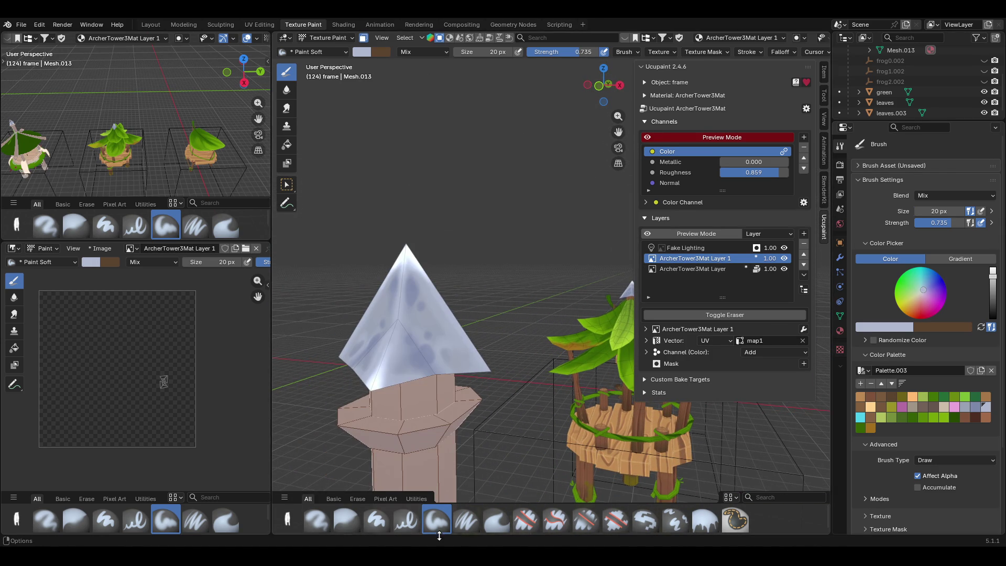
pyautogui.click(466, 521)
pyautogui.moveTo(953, 222); pyautogui.dragTo(917, 223)
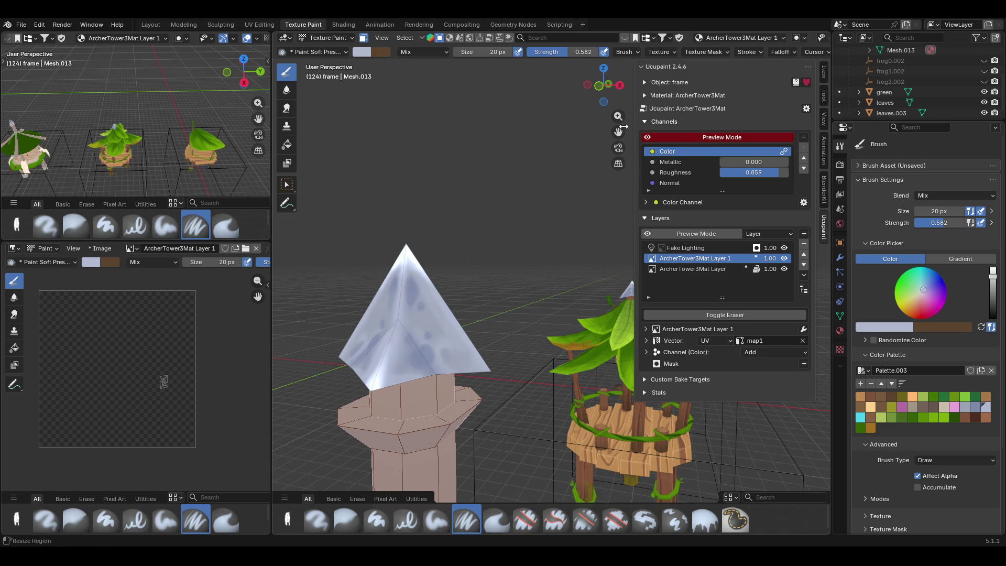
pyautogui.keyDown('shift'); pyautogui.moveTo(472, 330); pyautogui.dragTo(684, 331, button='middle'); pyautogui.keyUp('shift')
pyautogui.moveTo(582, 315)
pyautogui.keyDown('shift'); pyautogui.mouseDown(button='middle')
pyautogui.moveTo(425, 260)
pyautogui.moveTo(457, 220)
pyautogui.moveTo(504, 236)
pyautogui.mouseUp(button='middle'); pyautogui.keyUp('shift')
pyautogui.scroll(3, 425, 241)
pyautogui.scroll(-3, 424, 241)
pyautogui.scroll(2, 457, 220)
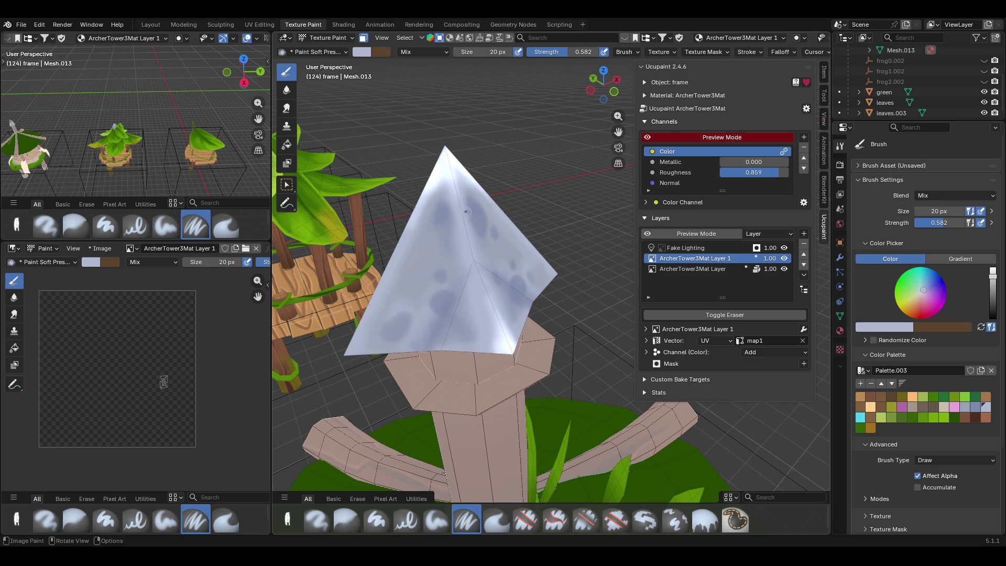
pyautogui.moveTo(461, 213); pyautogui.dragTo(380, 65, button='middle')
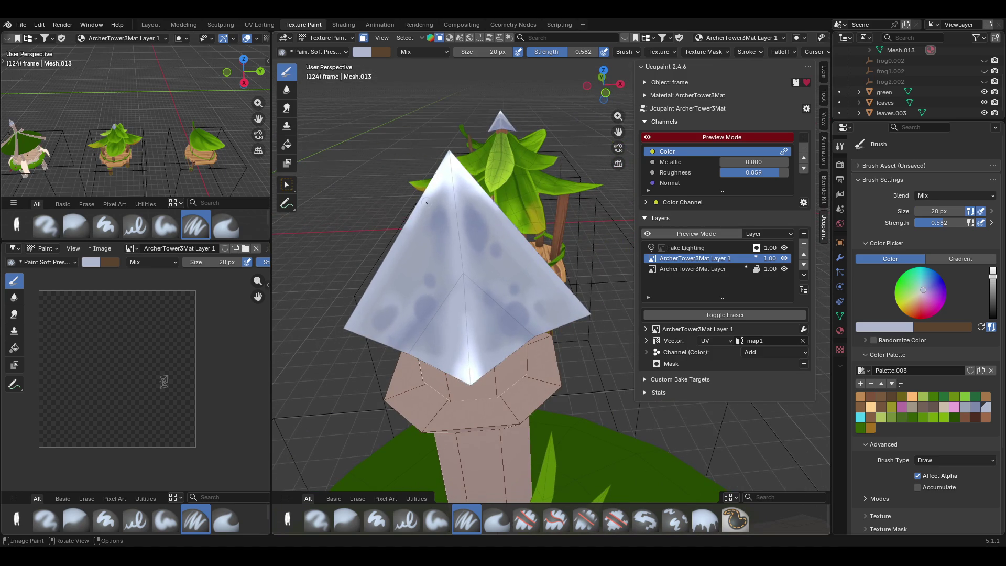